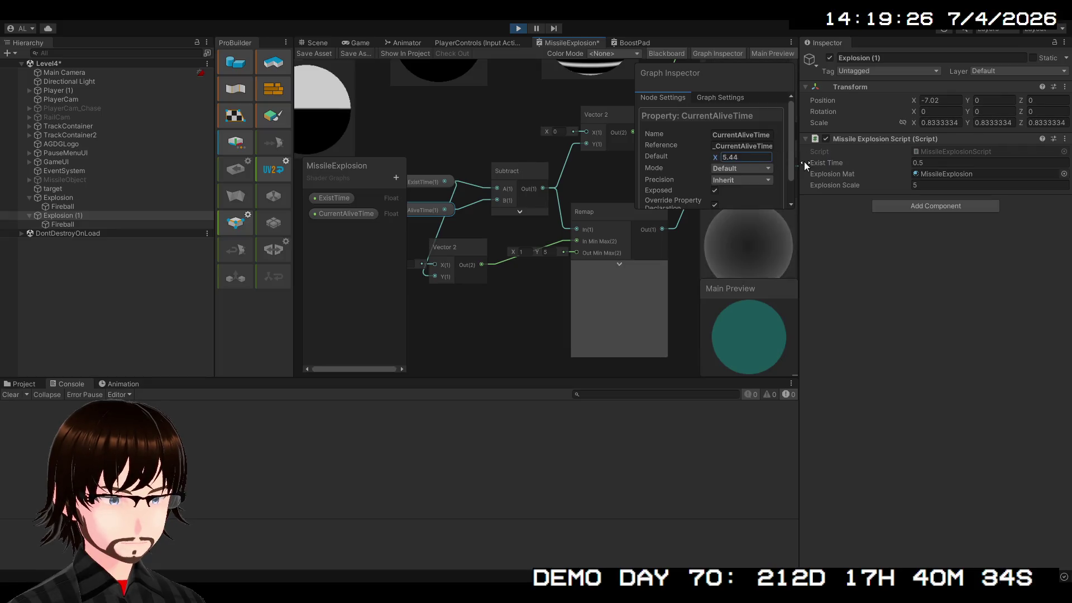
# Step: Set the CurrentAliveTime property's Default value to 0 in the Graph Inspector instead of 1
pyautogui.click(434, 182)
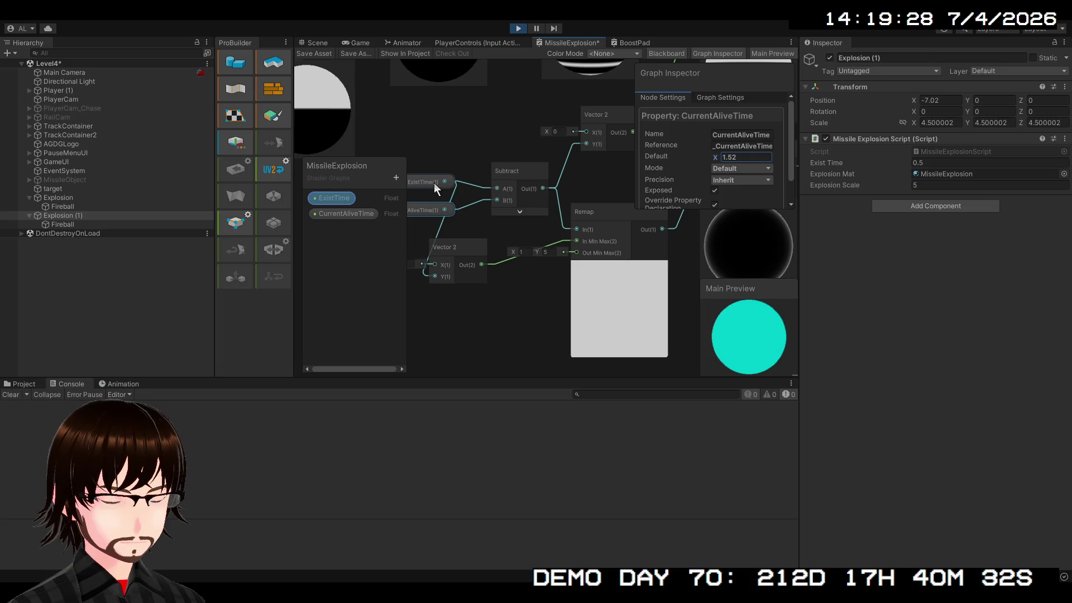
pyautogui.click(428, 212)
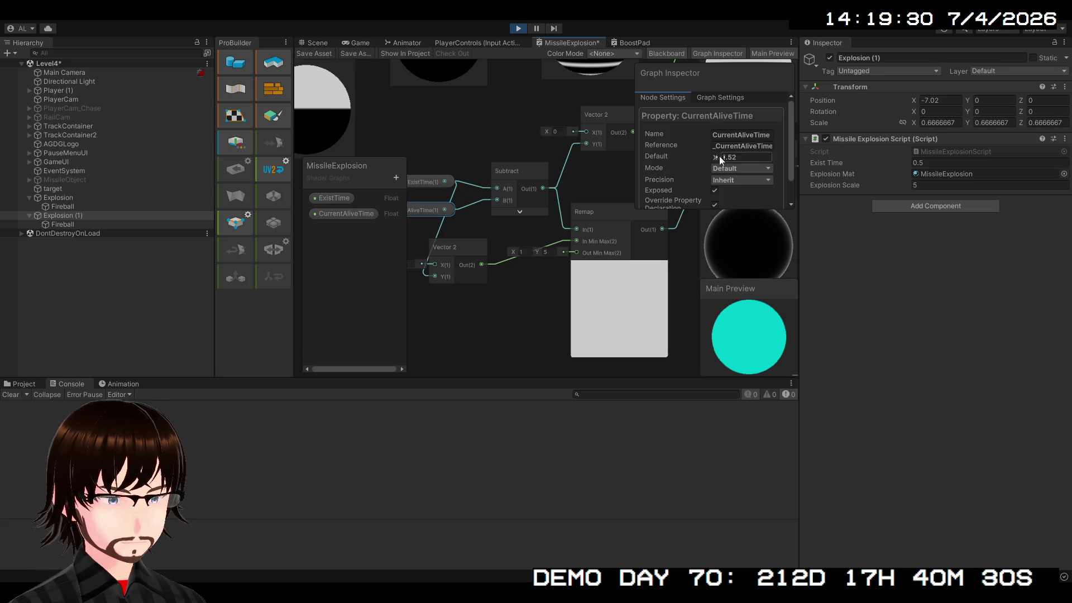
pyautogui.write('5')
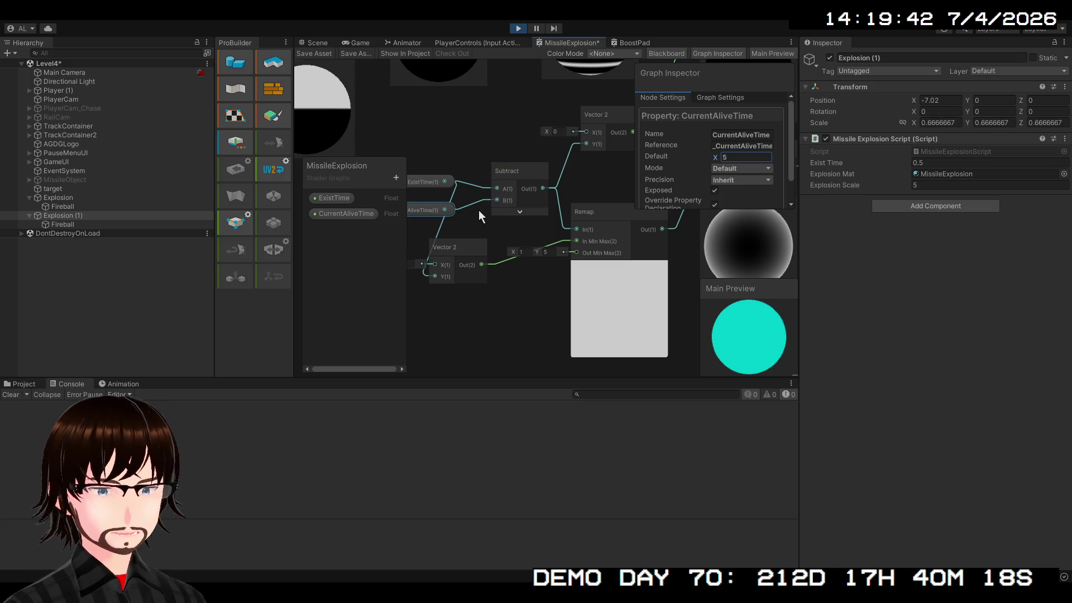
pyautogui.click(536, 176)
pyautogui.click(429, 210)
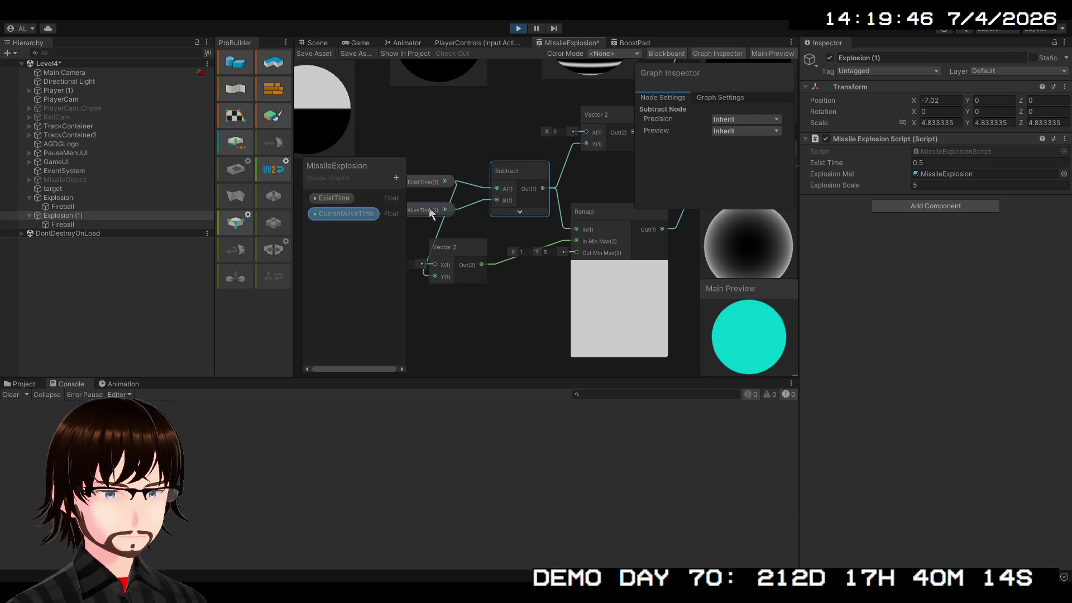
pyautogui.click(432, 184)
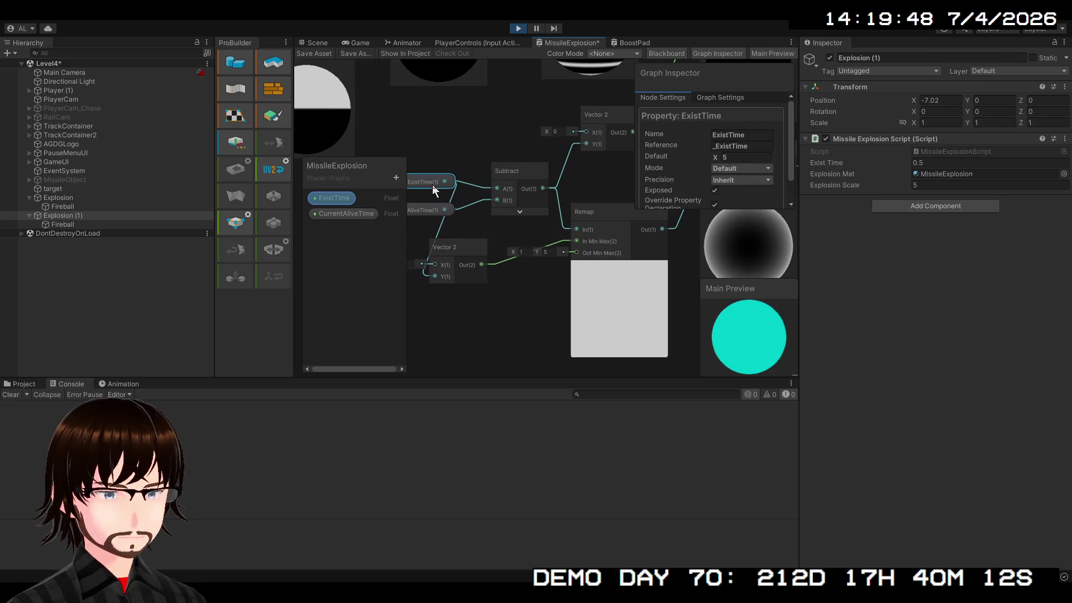
pyautogui.click(431, 206)
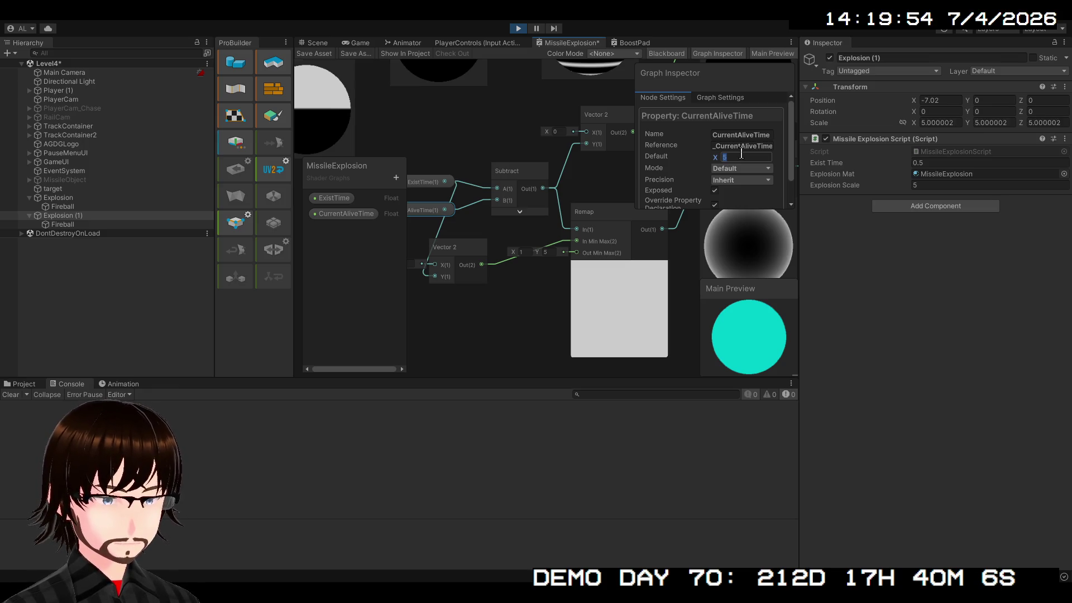
pyautogui.write('0')
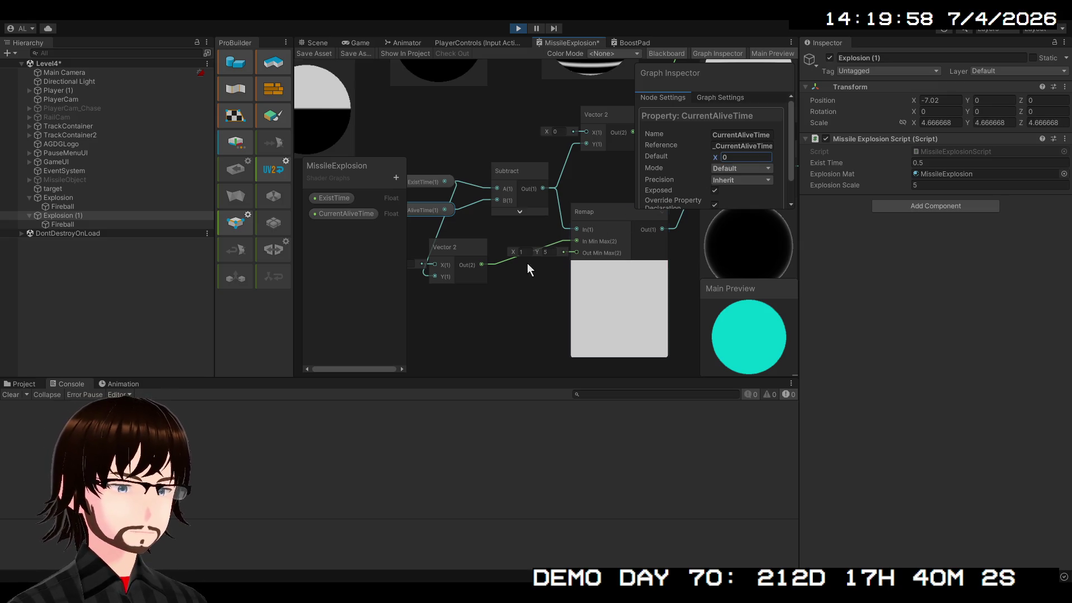
pyautogui.moveTo(508, 300); pyautogui.dragTo(503, 310)
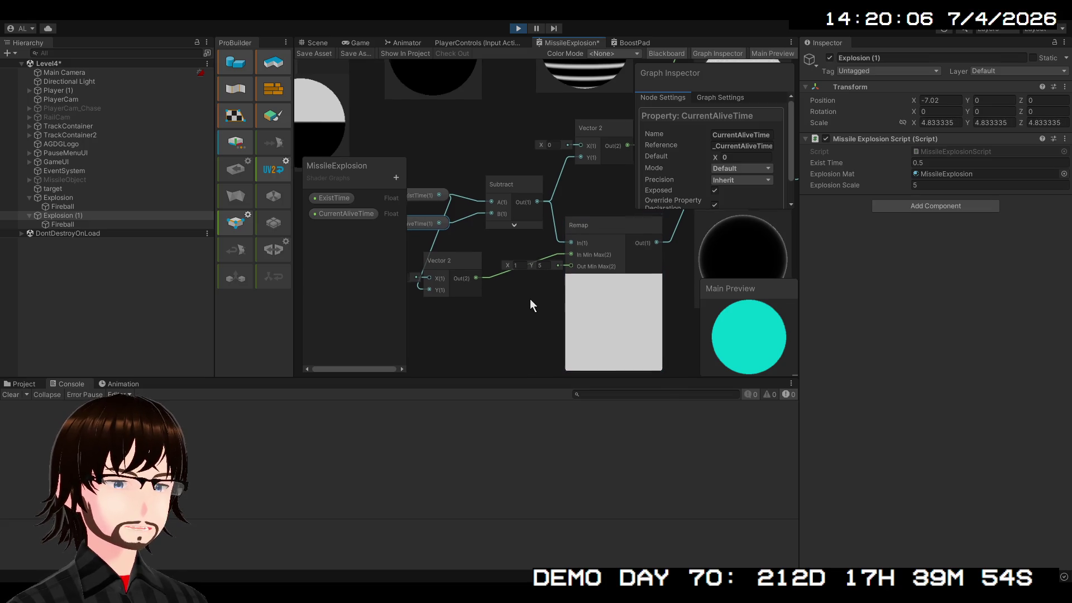
pyautogui.moveTo(530, 301)
pyautogui.mouseDown()
pyautogui.moveTo(514, 317)
pyautogui.moveTo(502, 287)
pyautogui.mouseUp()
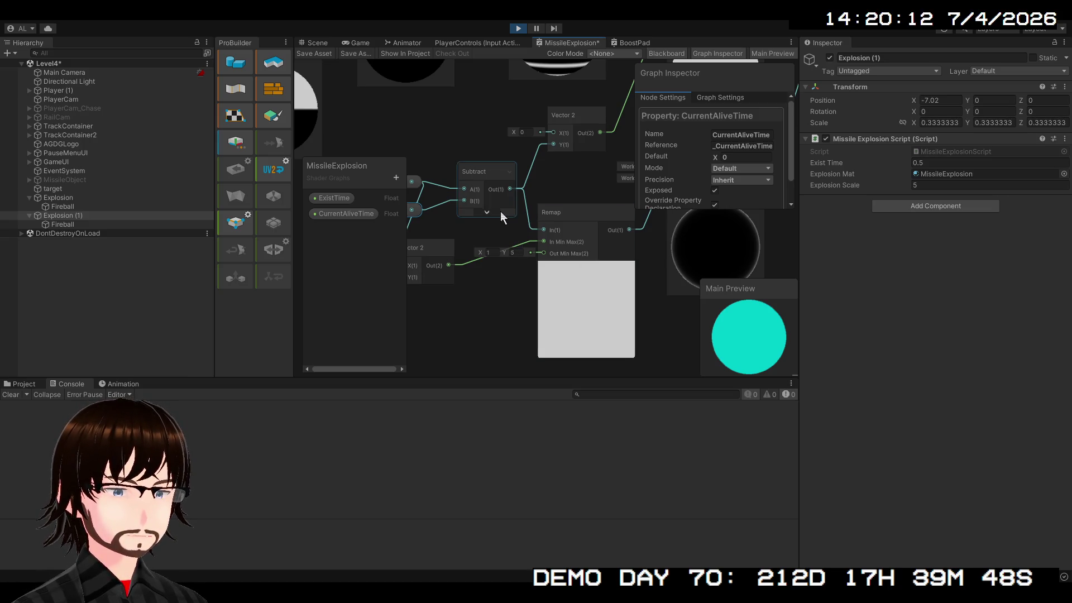
pyautogui.moveTo(466, 225)
pyautogui.mouseDown()
pyautogui.moveTo(541, 223)
pyautogui.moveTo(501, 221)
pyautogui.mouseUp()
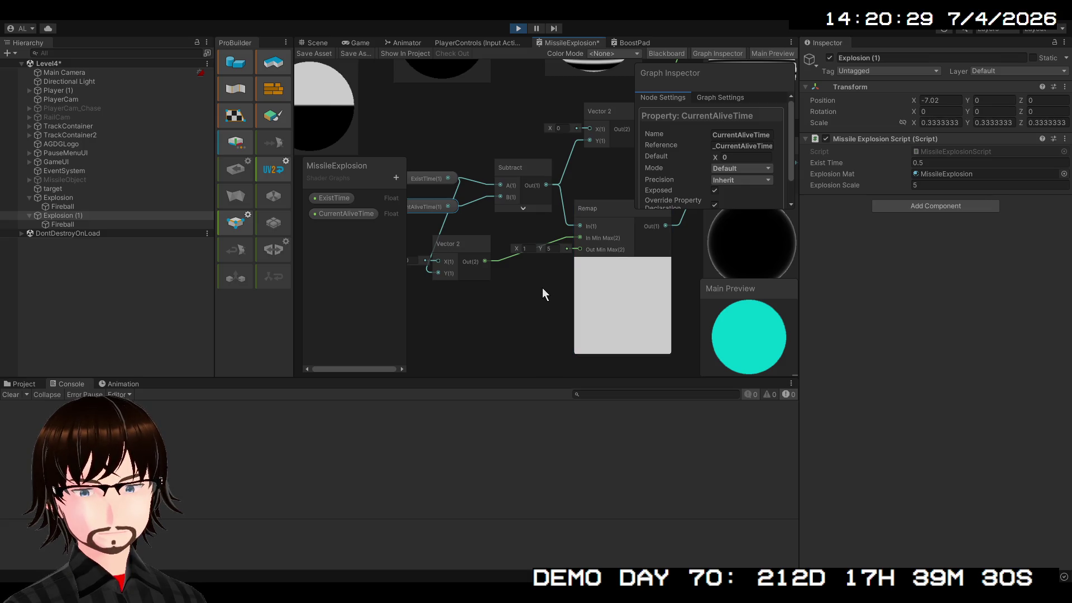
pyautogui.moveTo(542, 289); pyautogui.dragTo(498, 322)
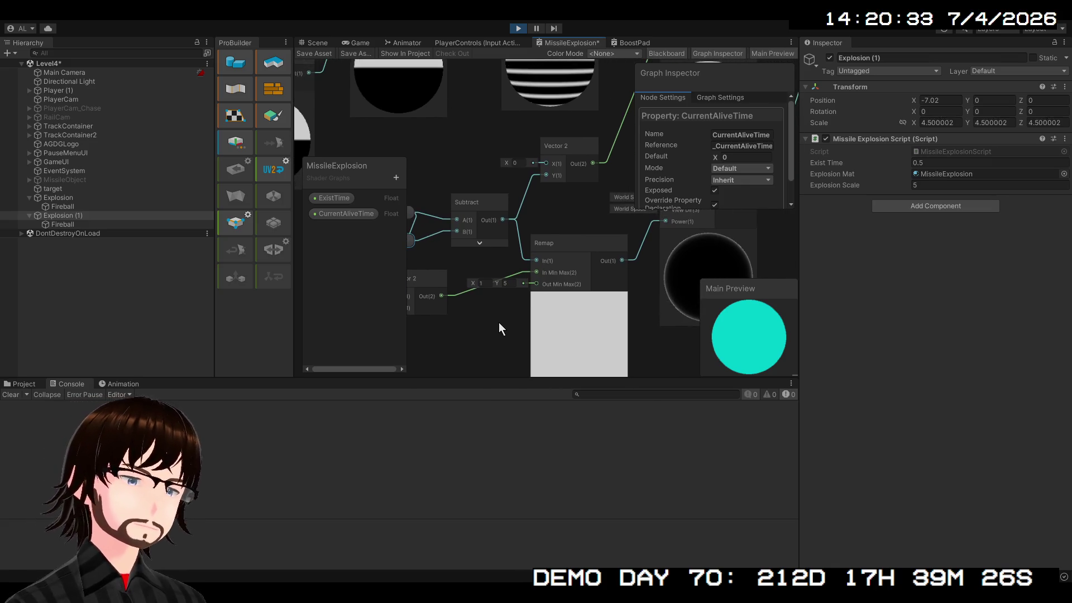
pyautogui.moveTo(498, 323); pyautogui.dragTo(541, 304)
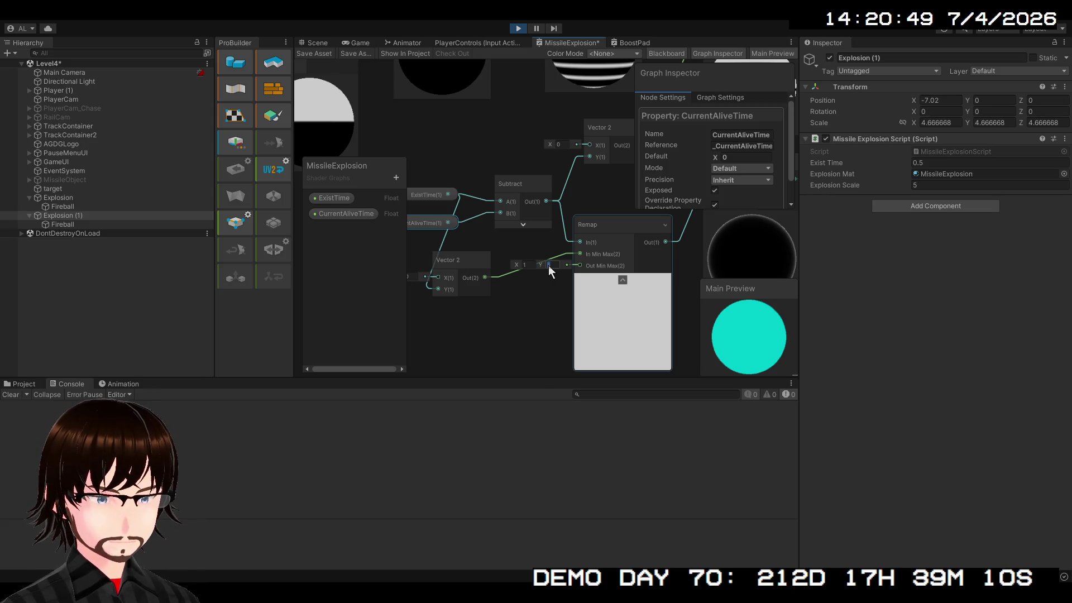
pyautogui.click(526, 265)
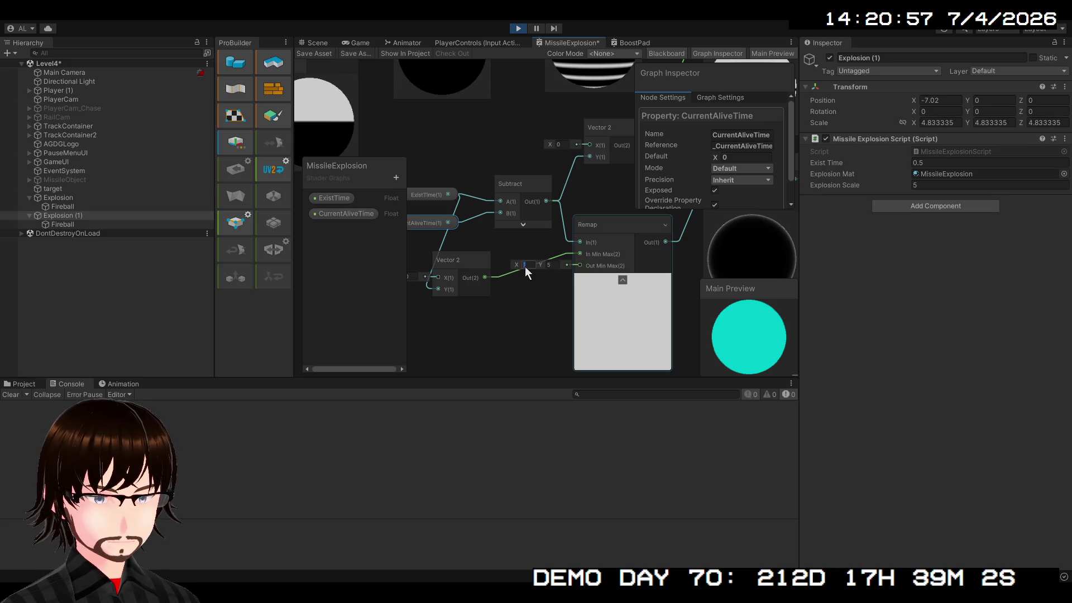
pyautogui.click(600, 236)
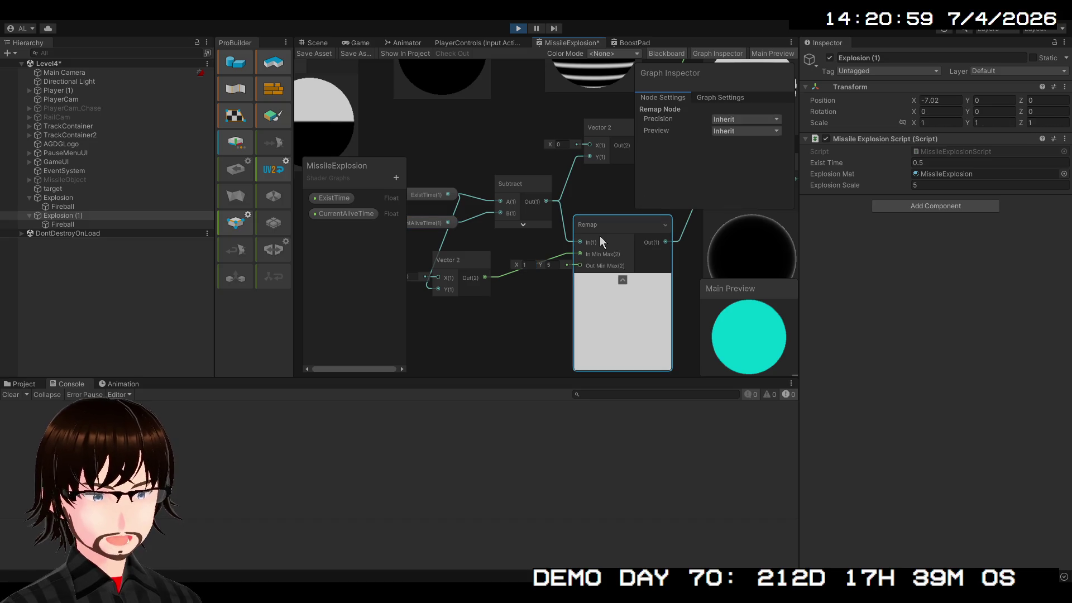
pyautogui.scroll(-2, 600, 236)
# Step: Delete the Remap node and the lower Vector 2 node
pyautogui.moveTo(600, 236); pyautogui.dragTo(527, 272)
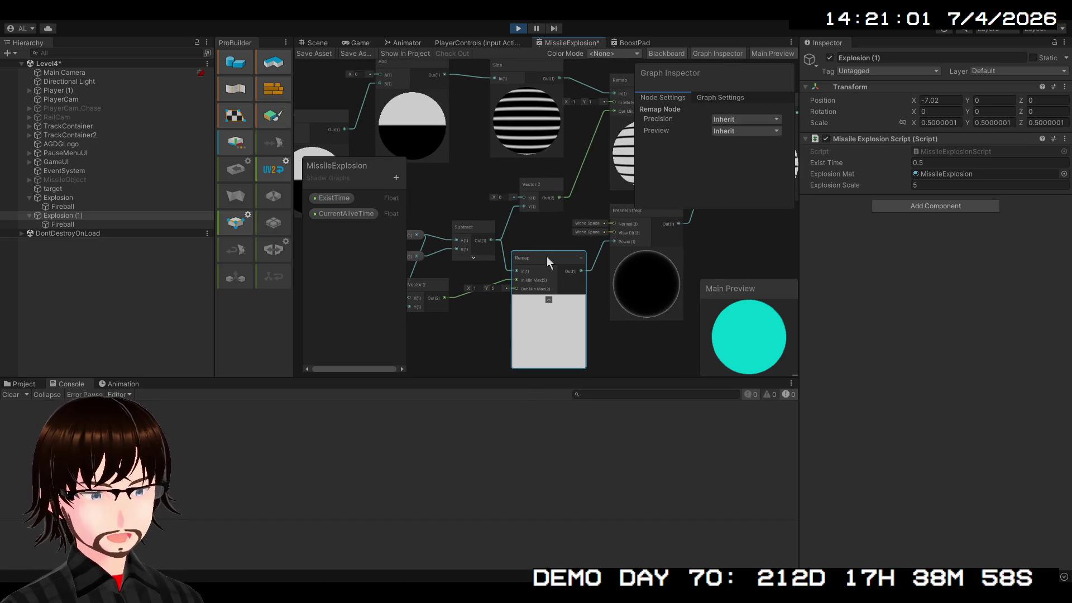
pyautogui.press('Delete')
pyautogui.click(427, 283)
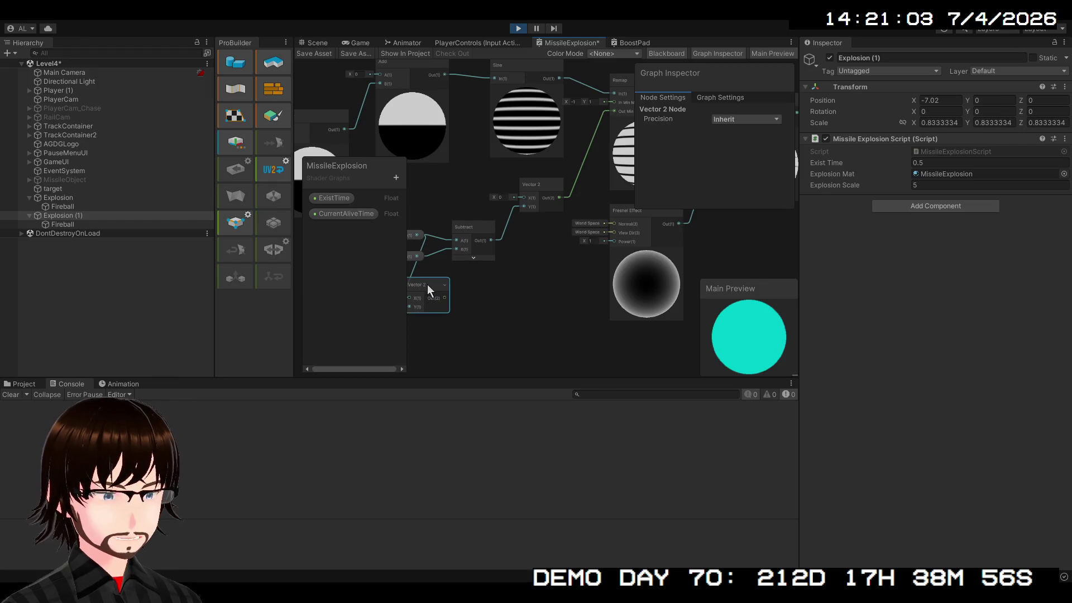
pyautogui.press('Delete')
# Step: Wire CurrentAliveTime directly into the Fresnel Effect's Power input
pyautogui.moveTo(498, 273)
pyautogui.mouseDown()
pyautogui.moveTo(528, 290)
pyautogui.moveTo(497, 252)
pyautogui.moveTo(397, 260)
pyautogui.mouseUp()
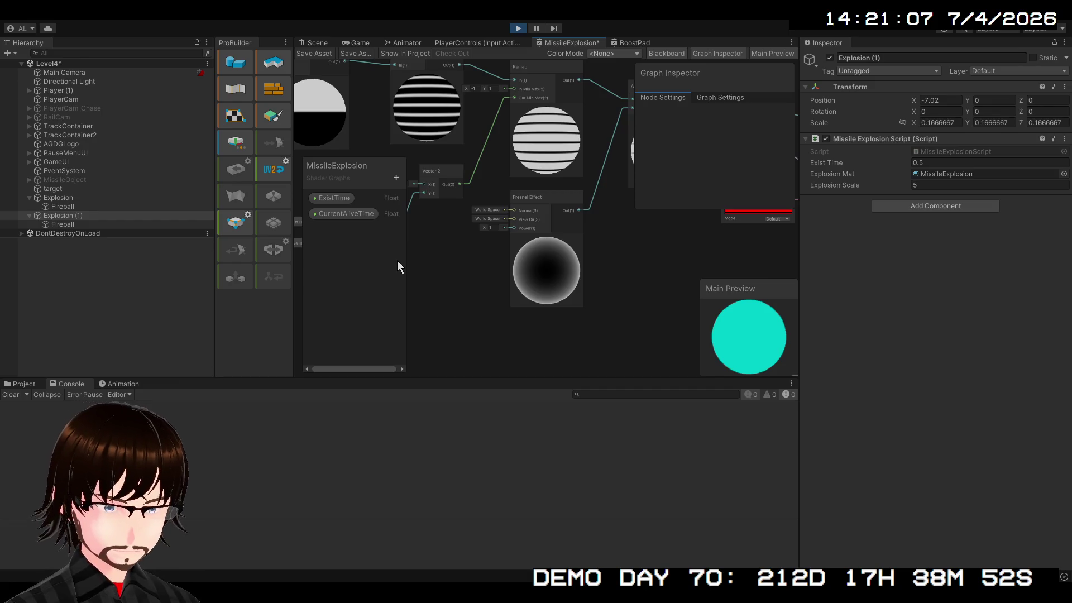
pyautogui.moveTo(475, 264)
pyautogui.mouseDown()
pyautogui.moveTo(496, 304)
pyautogui.moveTo(495, 269)
pyautogui.moveTo(567, 270)
pyautogui.moveTo(493, 272)
pyautogui.moveTo(603, 306)
pyautogui.mouseUp()
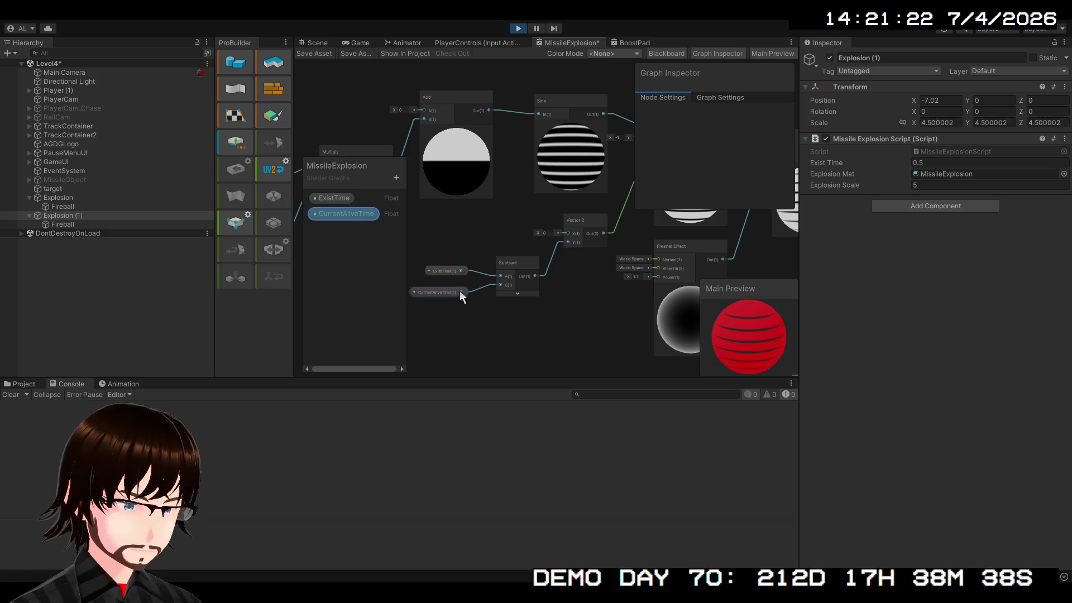
pyautogui.moveTo(460, 292)
pyautogui.mouseDown()
pyautogui.moveTo(527, 333)
pyautogui.moveTo(658, 245)
pyautogui.mouseUp()
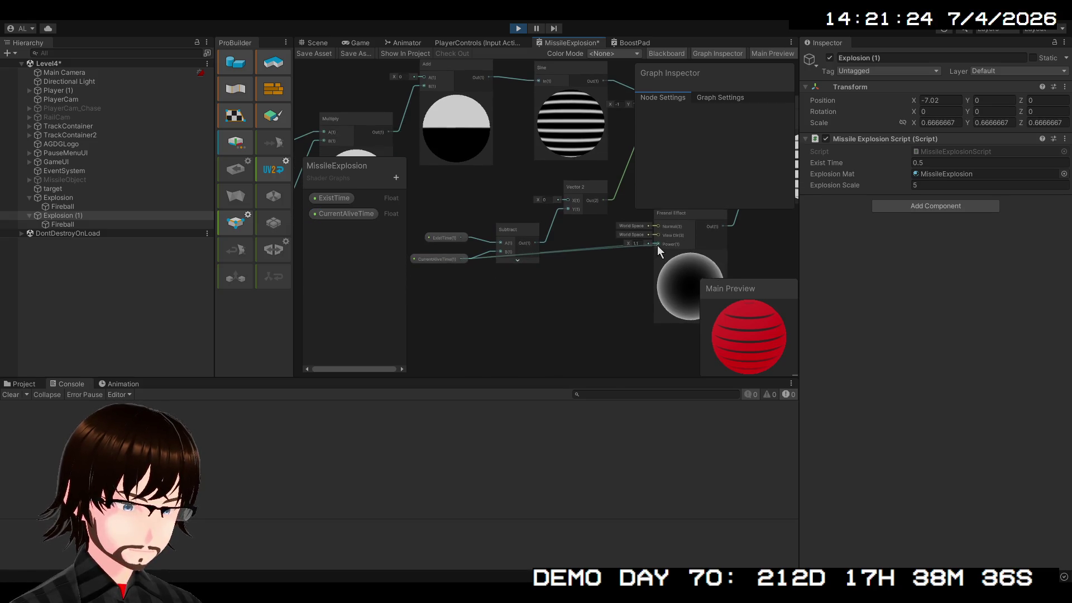
pyautogui.moveTo(609, 289)
pyautogui.mouseDown()
pyautogui.moveTo(497, 300)
pyautogui.moveTo(534, 318)
pyautogui.moveTo(442, 273)
pyautogui.mouseUp()
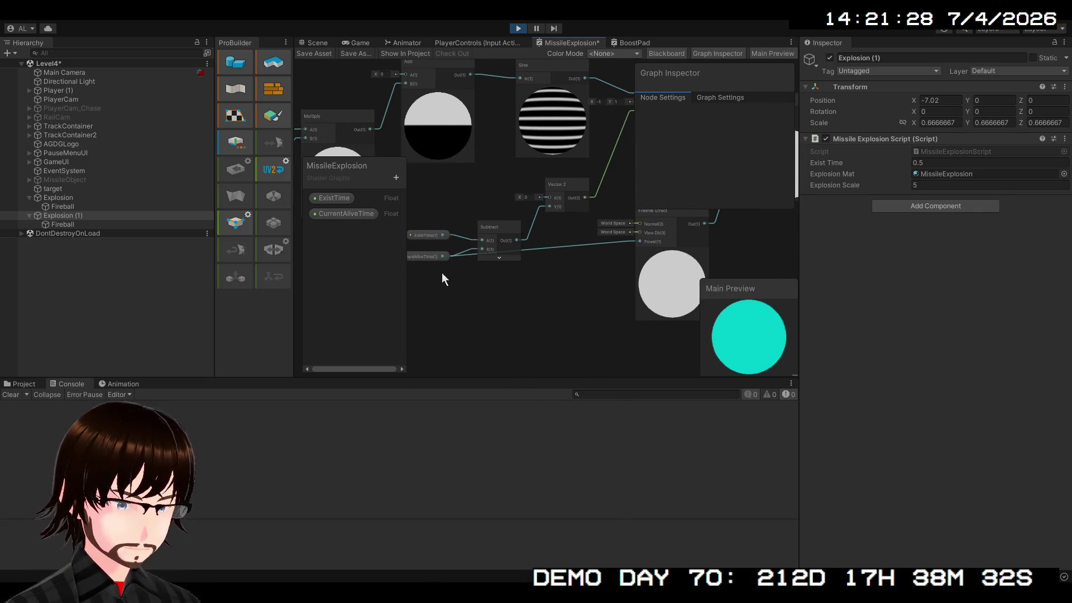
pyautogui.click(419, 258)
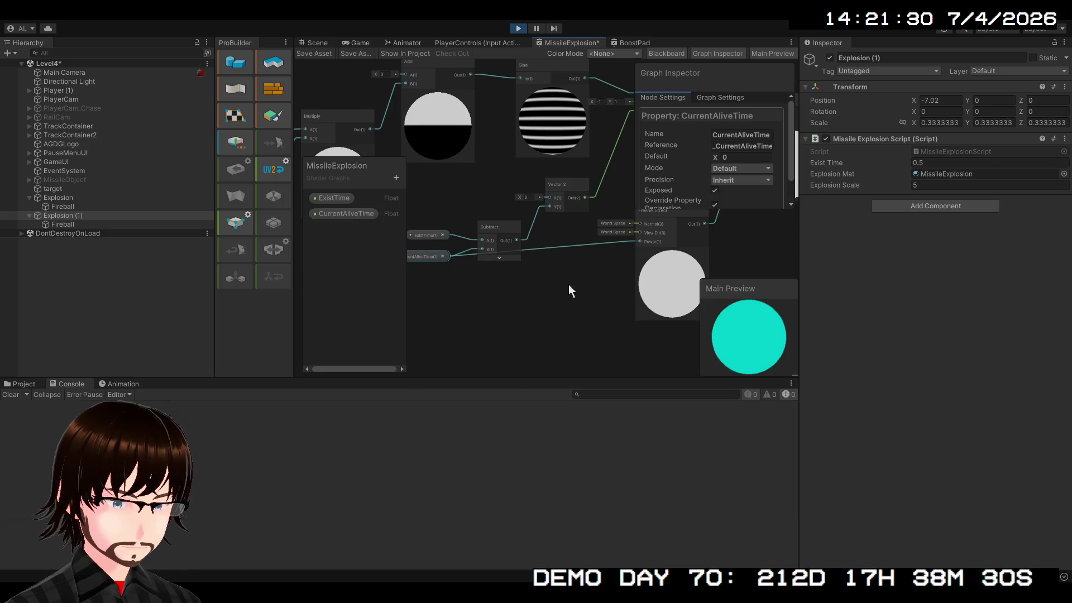
# Step: Save the MissileExplosion shader graph asset
pyautogui.moveTo(569, 283)
pyautogui.mouseDown()
pyautogui.moveTo(551, 306)
pyautogui.moveTo(522, 294)
pyautogui.mouseUp()
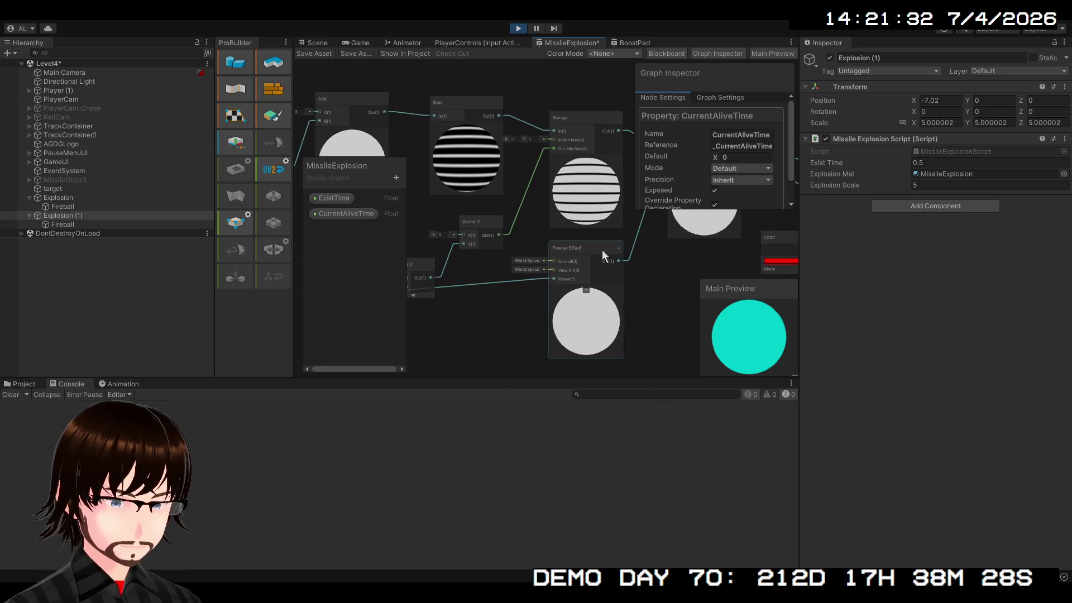
pyautogui.moveTo(663, 266); pyautogui.dragTo(521, 283)
pyautogui.moveTo(663, 272); pyautogui.dragTo(561, 289)
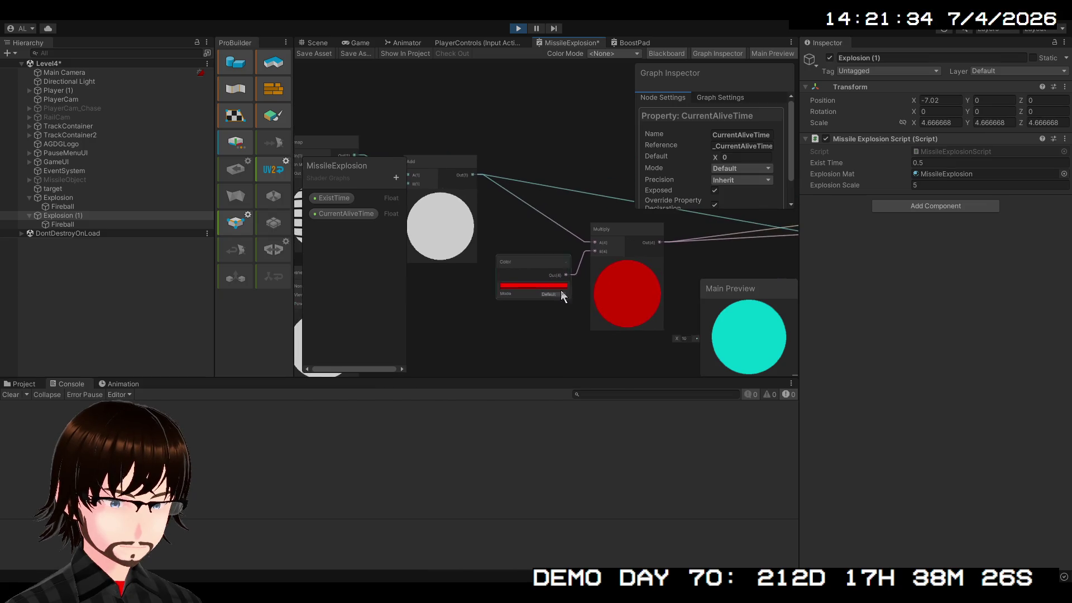
pyautogui.scroll(-2, 561, 294)
pyautogui.click(311, 54)
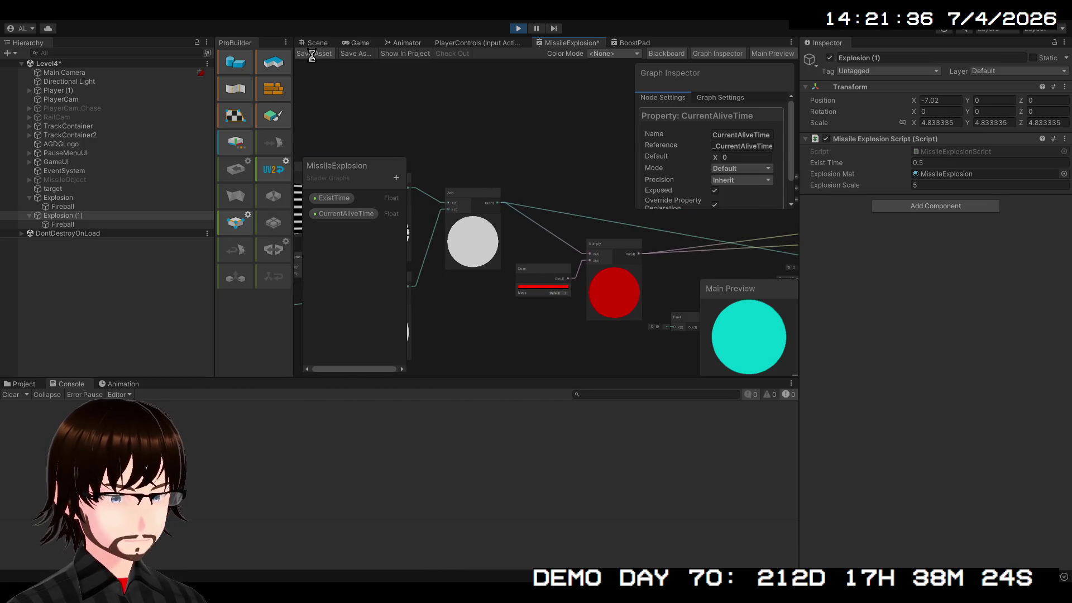
# Step: Show the Scene view with the red explosion spheres, leaving the Move tool active
pyautogui.click(326, 42)
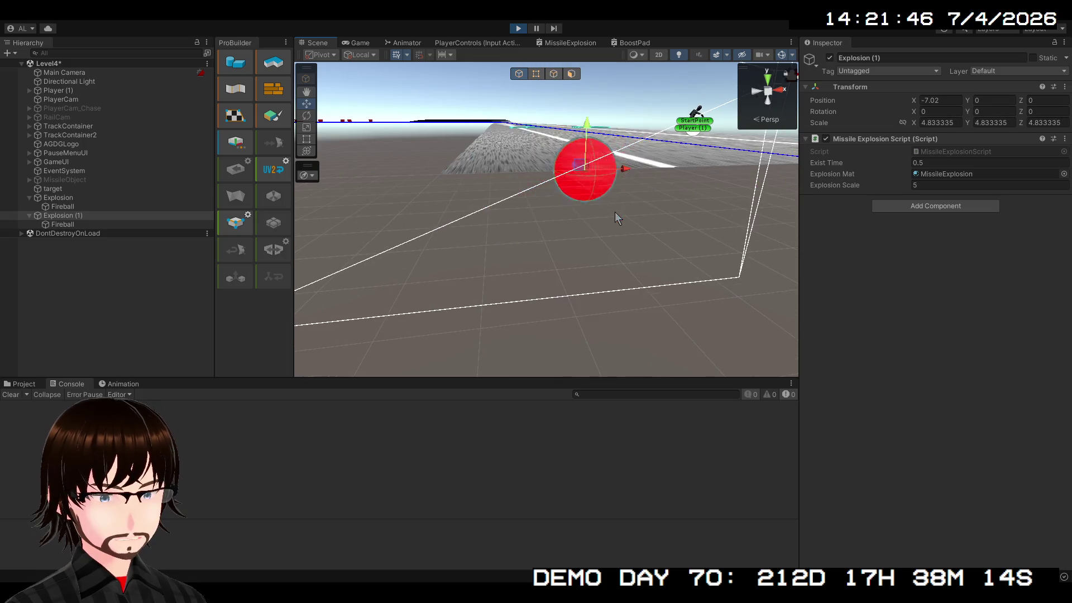
pyautogui.press('q')
pyautogui.press('w')
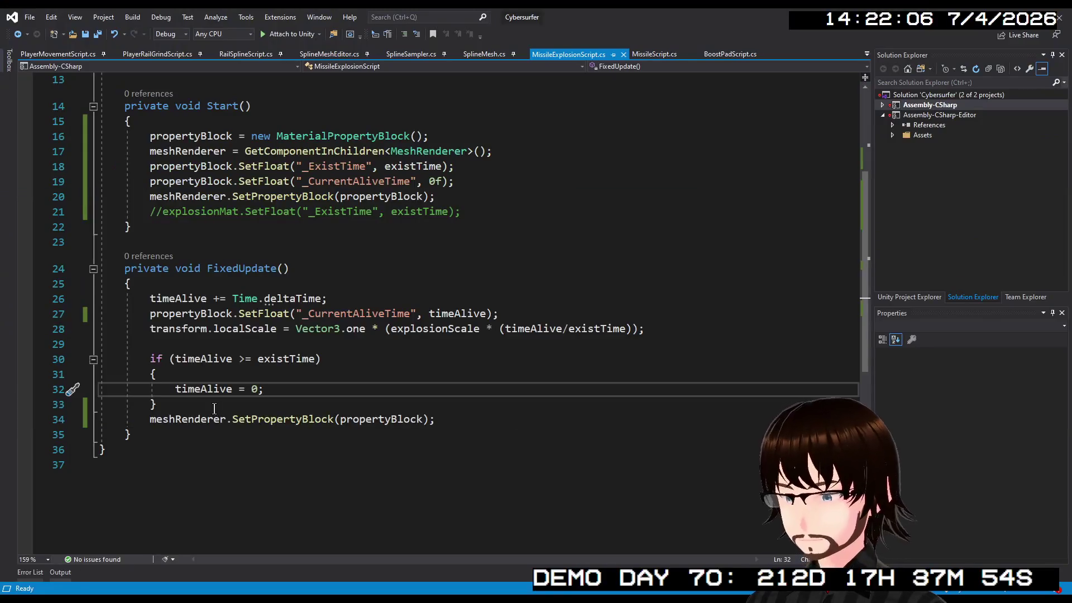
# Step: Comment out the timeAlive reset if-block in FixedUpdate and save MissileExplosionScript.cs
pyautogui.moveTo(158, 406); pyautogui.dragTo(67, 359)
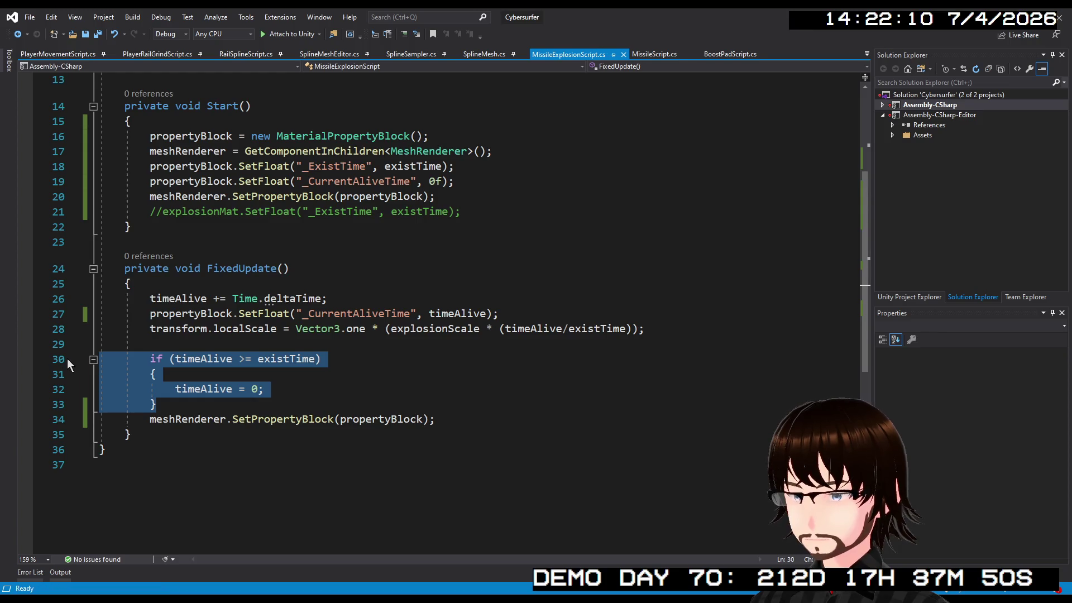
pyautogui.hotkey('ctrl', 'k')
pyautogui.hotkey('ctrl', 'c')
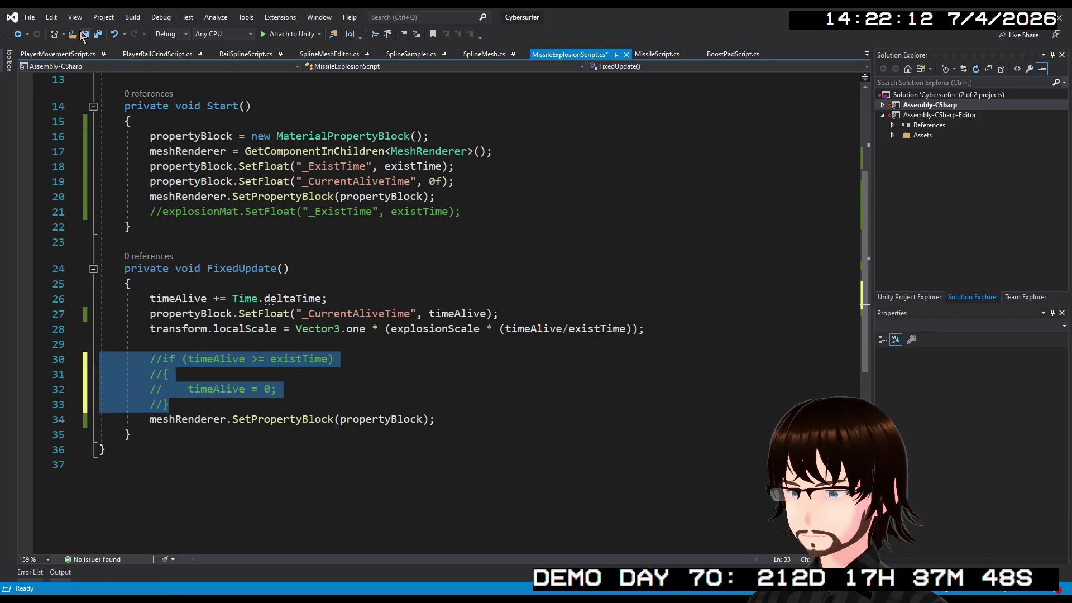
pyautogui.click(84, 35)
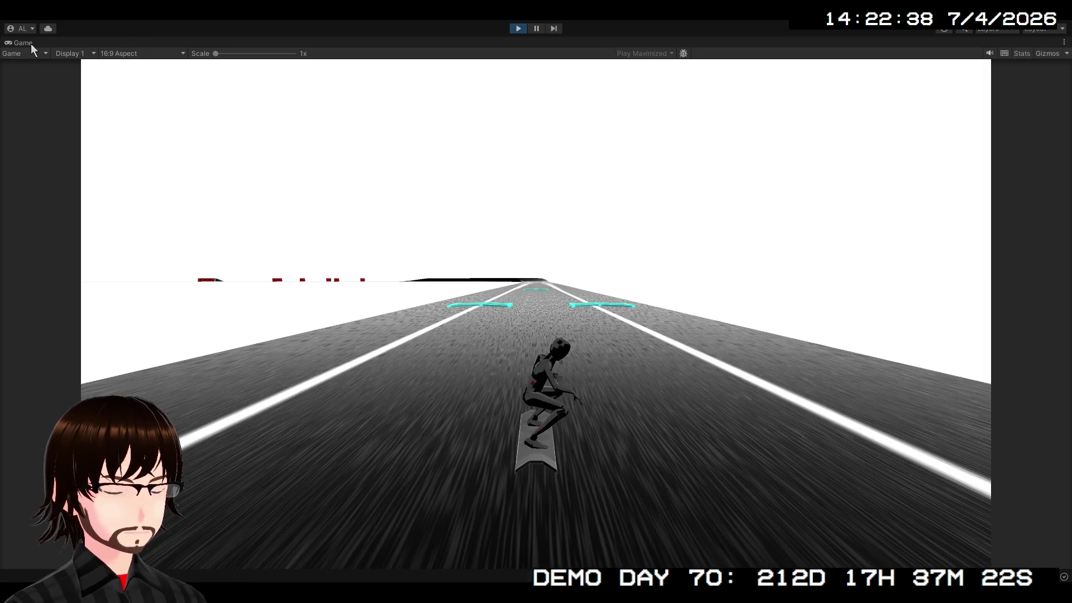
# Step: Restore the normal editor layout and show the level's Scene view across the track
pyautogui.doubleClick(31, 44)
pyautogui.click(317, 42)
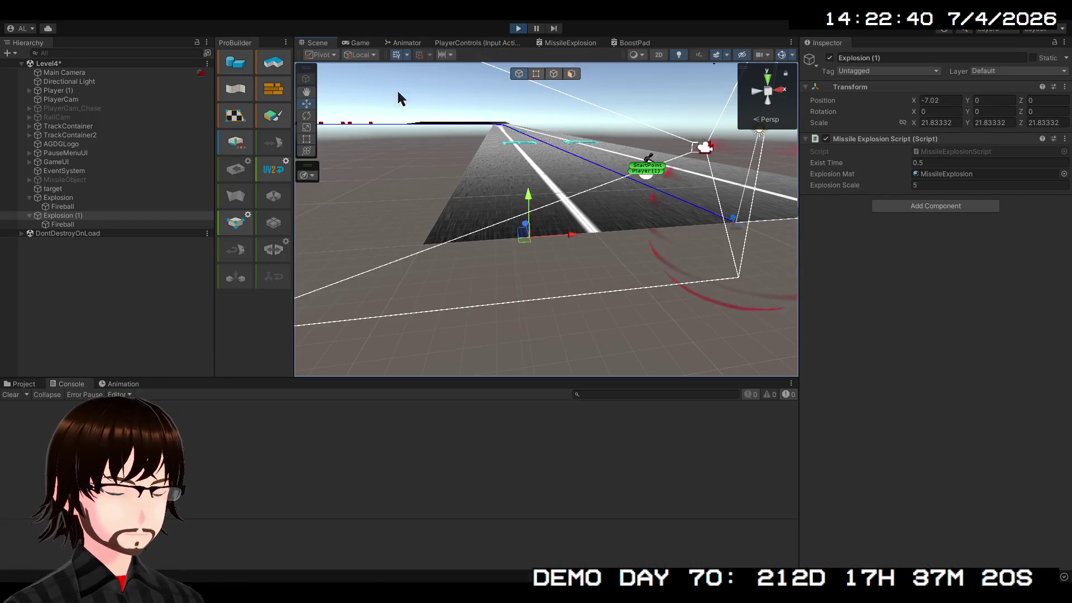
pyautogui.moveTo(626, 289)
pyautogui.mouseDown()
pyautogui.moveTo(641, 301)
pyautogui.moveTo(560, 294)
pyautogui.moveTo(604, 302)
pyautogui.mouseUp()
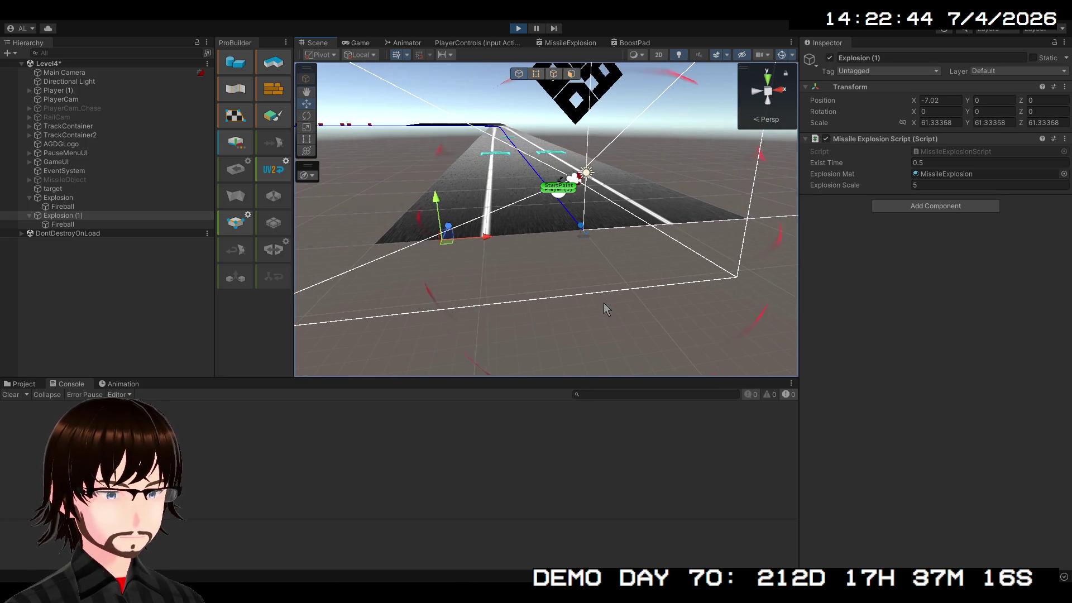
# Step: Play-test the explosion, pausing mid-growth, then stop play mode
pyautogui.click(517, 26)
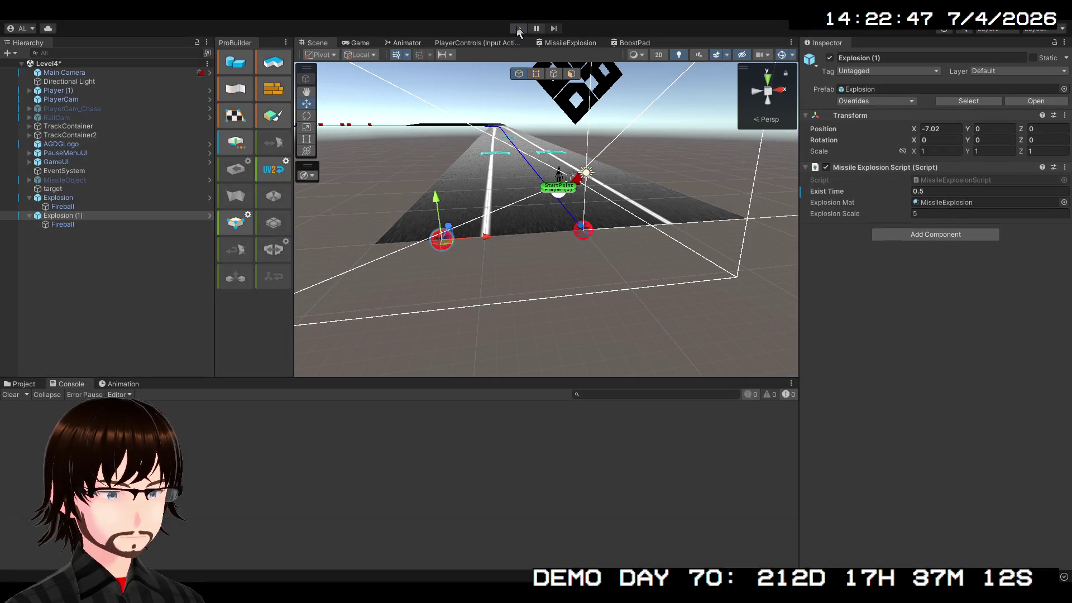
pyautogui.click(519, 27)
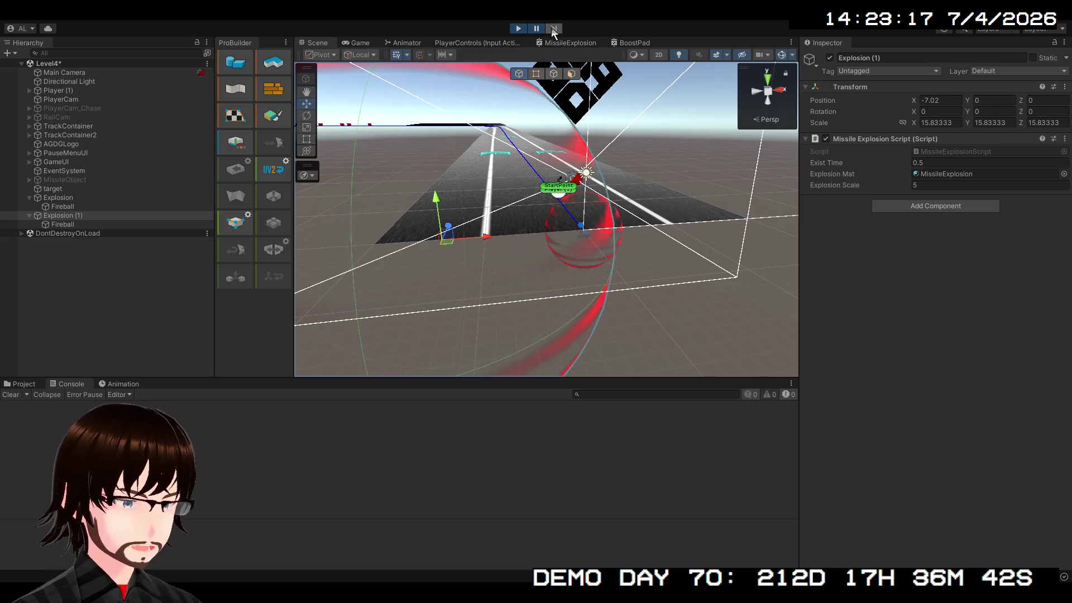
pyautogui.click(536, 29)
pyautogui.click(521, 28)
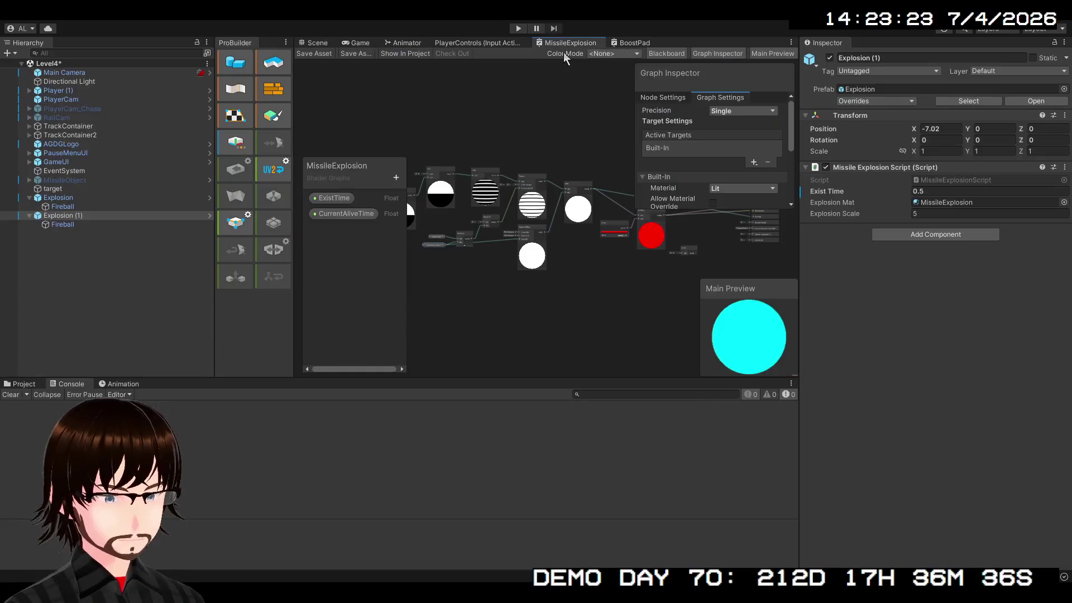
# Step: Delete the wire feeding the Fragment Alpha input
pyautogui.scroll(6, 533, 318)
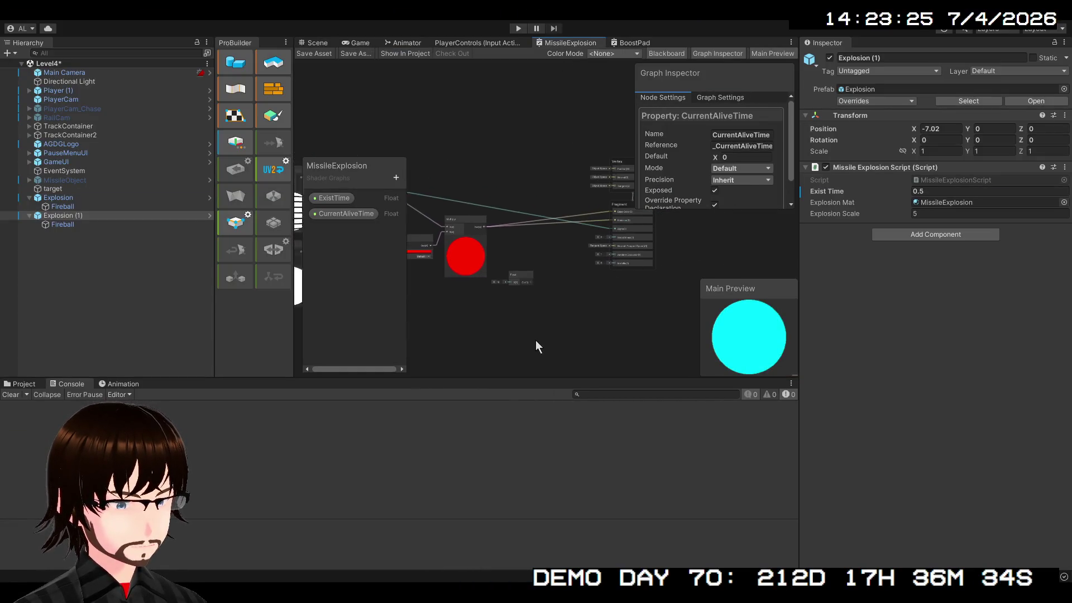
pyautogui.scroll(2, 507, 367)
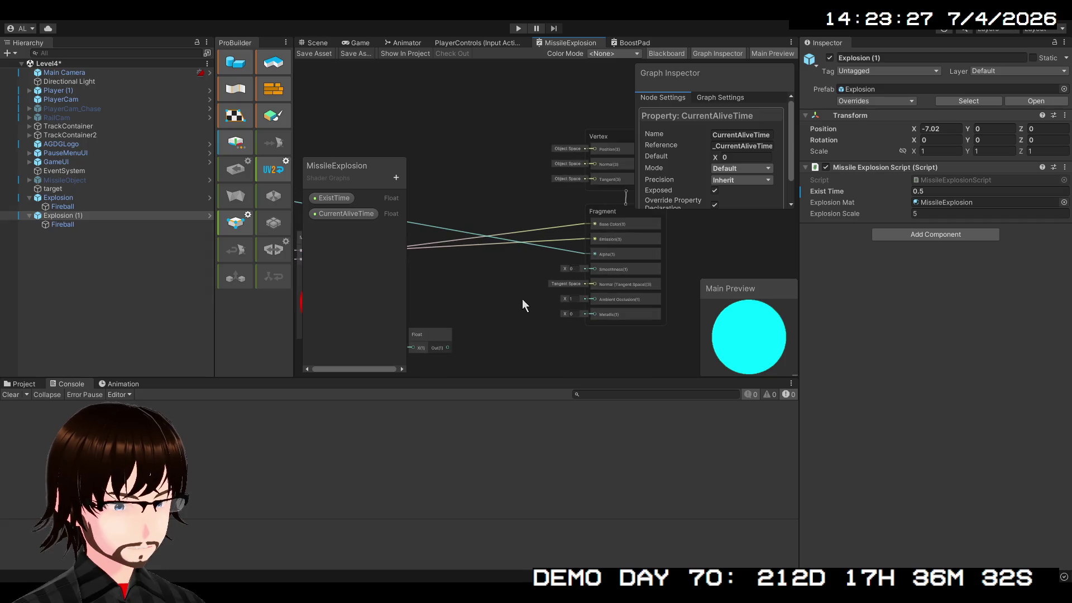
pyautogui.click(579, 254)
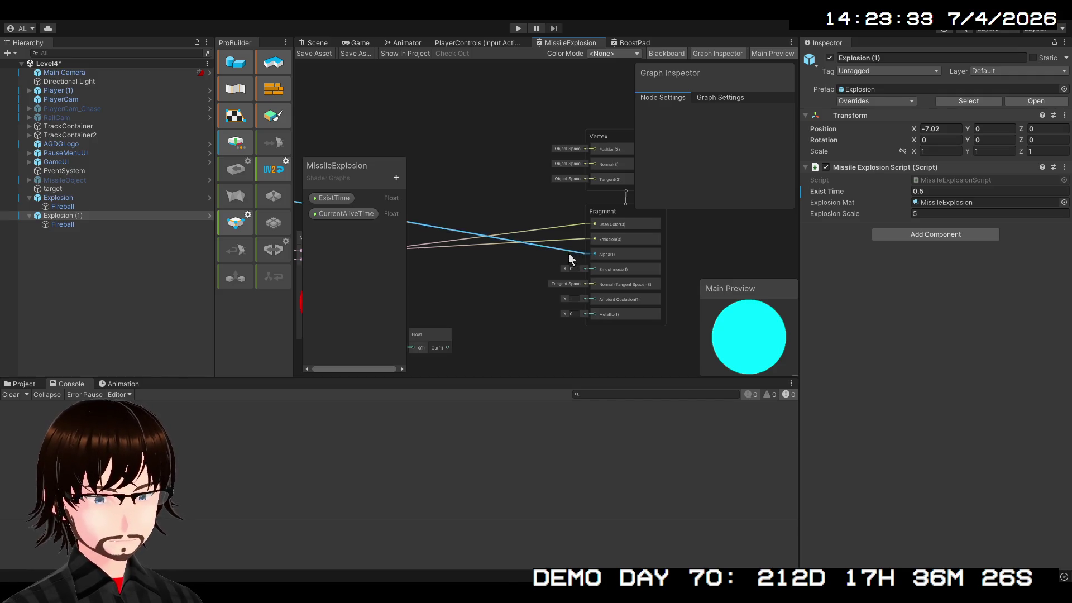
pyautogui.press('Delete')
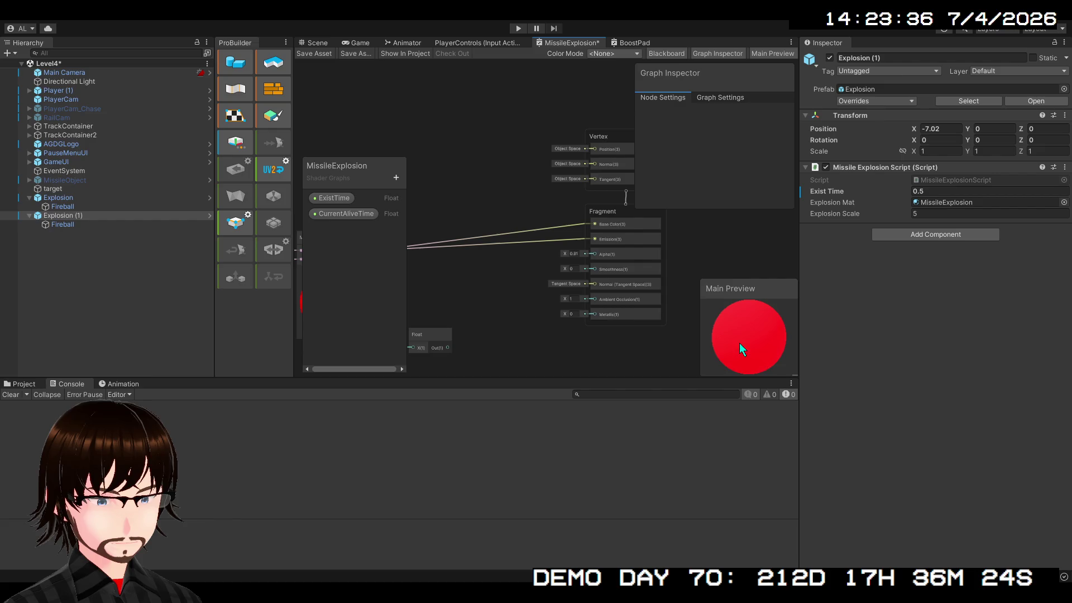
# Step: Pull the Add node out from behind the Blackboard and wire its output into Alpha
pyautogui.scroll(-5, 506, 270)
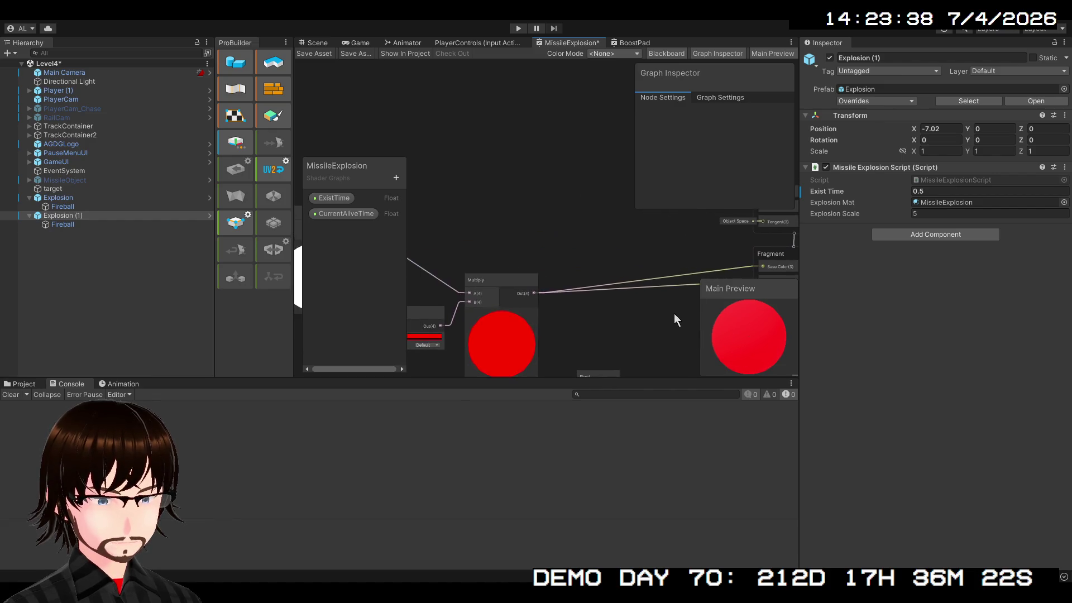
pyautogui.moveTo(651, 266); pyautogui.dragTo(752, 191)
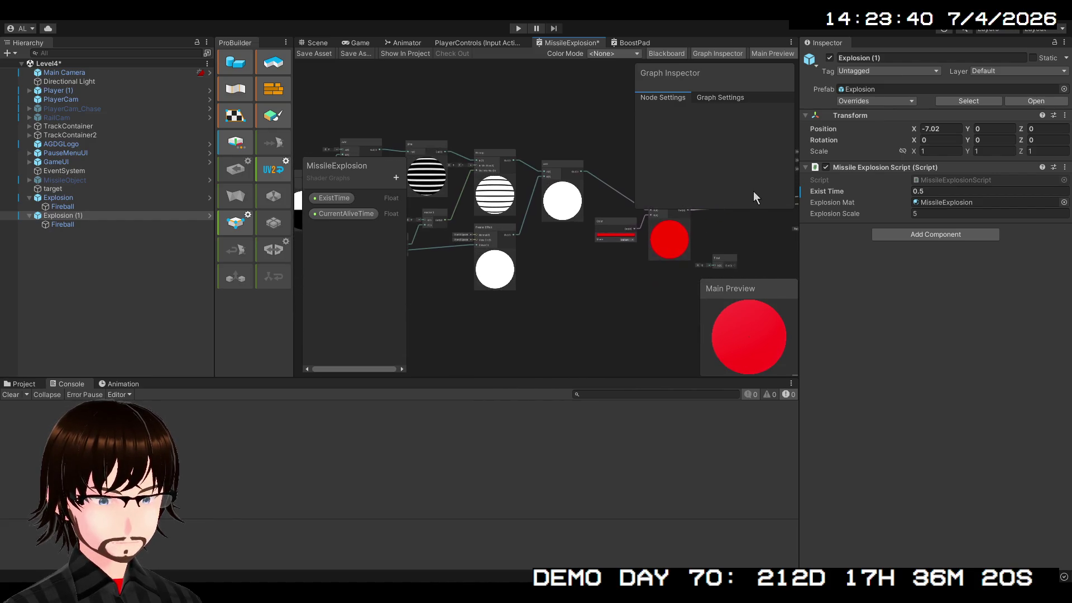
pyautogui.moveTo(458, 264)
pyautogui.mouseDown()
pyautogui.moveTo(591, 269)
pyautogui.moveTo(477, 276)
pyautogui.mouseUp()
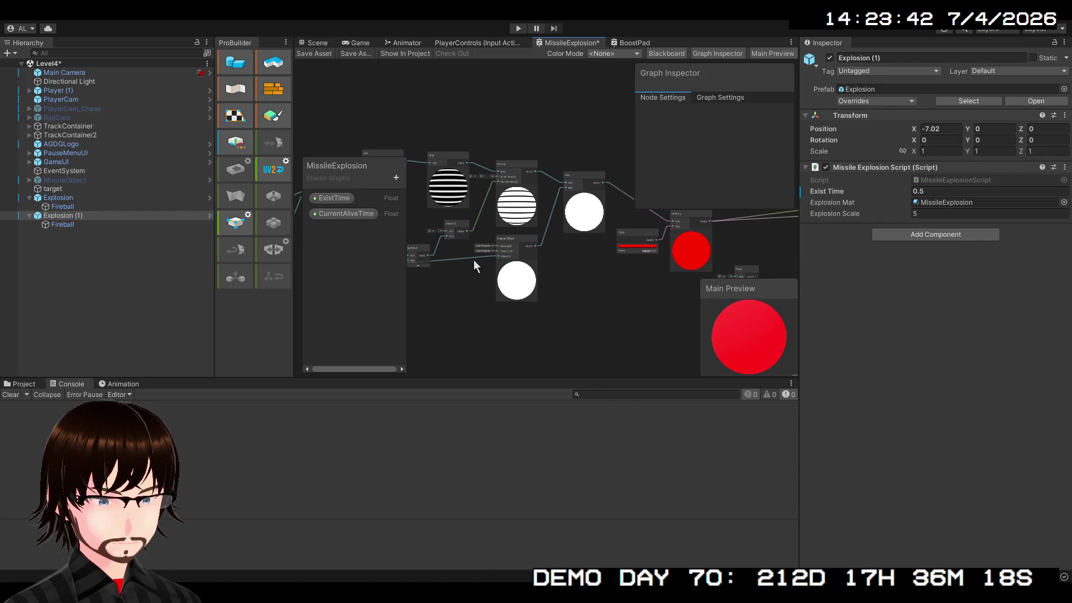
pyautogui.moveTo(576, 288); pyautogui.dragTo(410, 296)
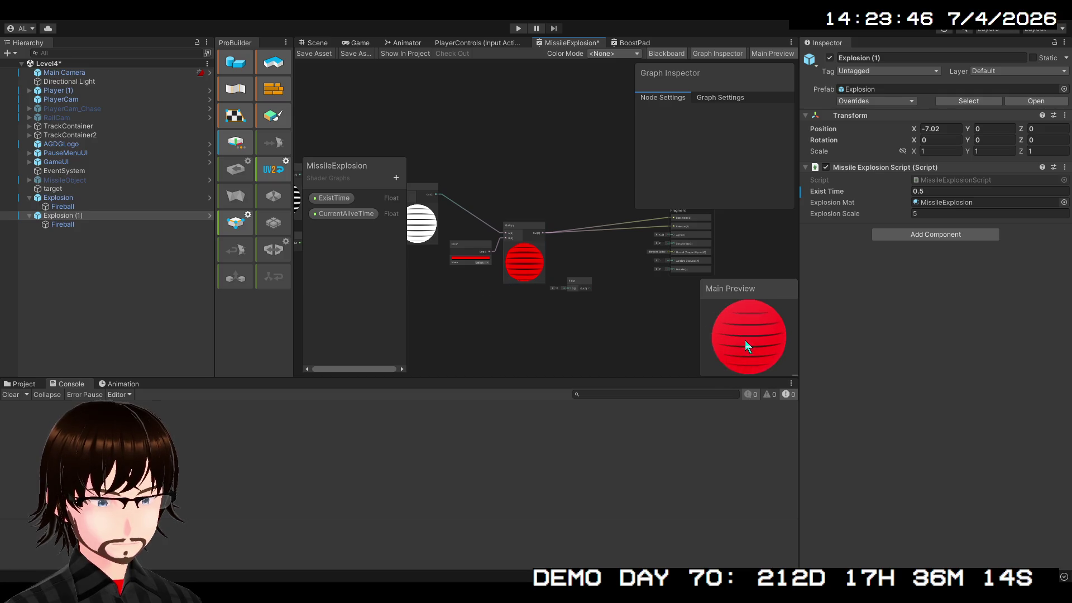
pyautogui.scroll(3, 744, 340)
pyautogui.moveTo(603, 288); pyautogui.dragTo(597, 340)
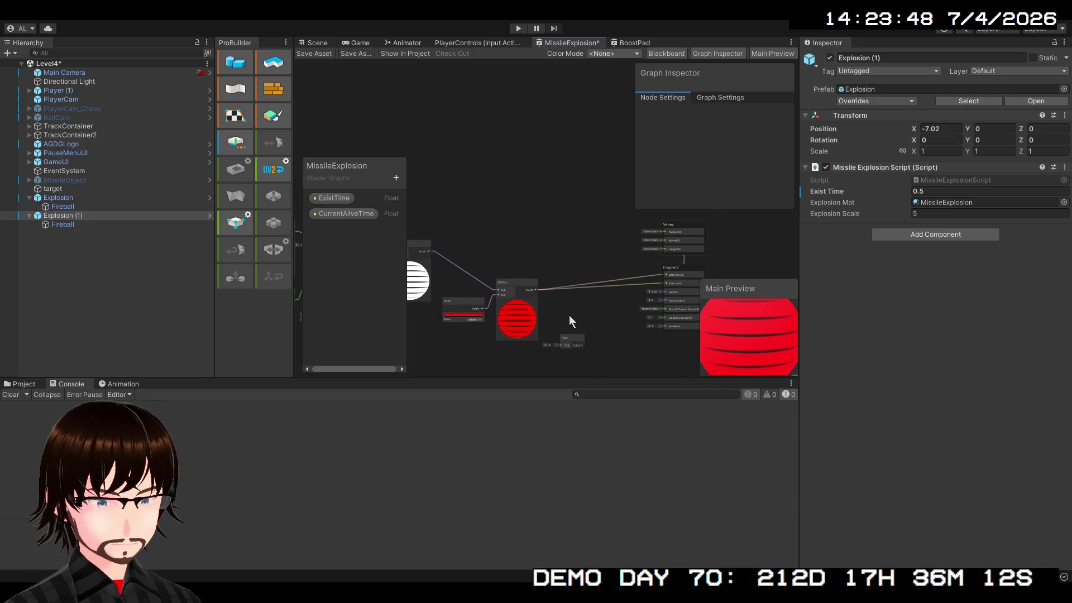
pyautogui.moveTo(432, 253)
pyautogui.mouseDown()
pyautogui.moveTo(519, 256)
pyautogui.moveTo(434, 248)
pyautogui.moveTo(525, 275)
pyautogui.mouseUp()
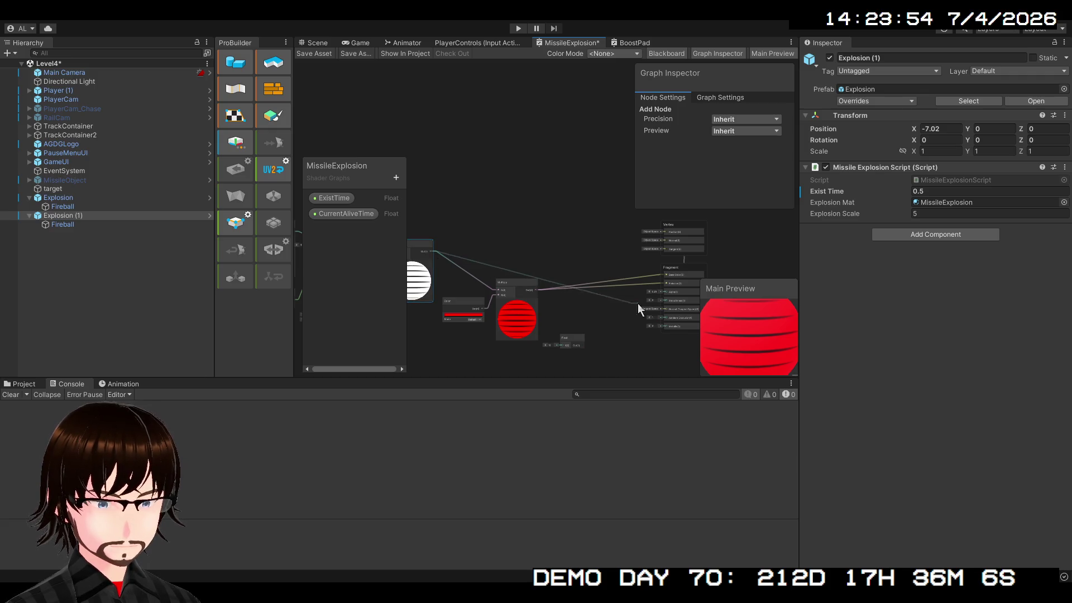
pyautogui.moveTo(662, 293); pyautogui.dragTo(662, 293)
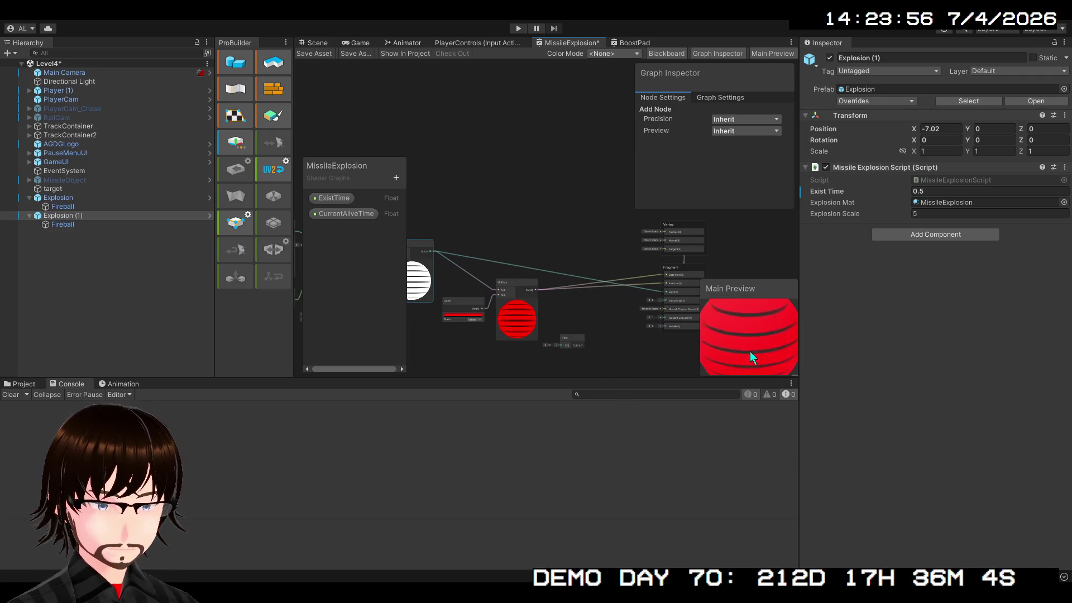
# Step: Pan around the graph to review the Multiply, Float, Add and Color nodes
pyautogui.scroll(5, 632, 306)
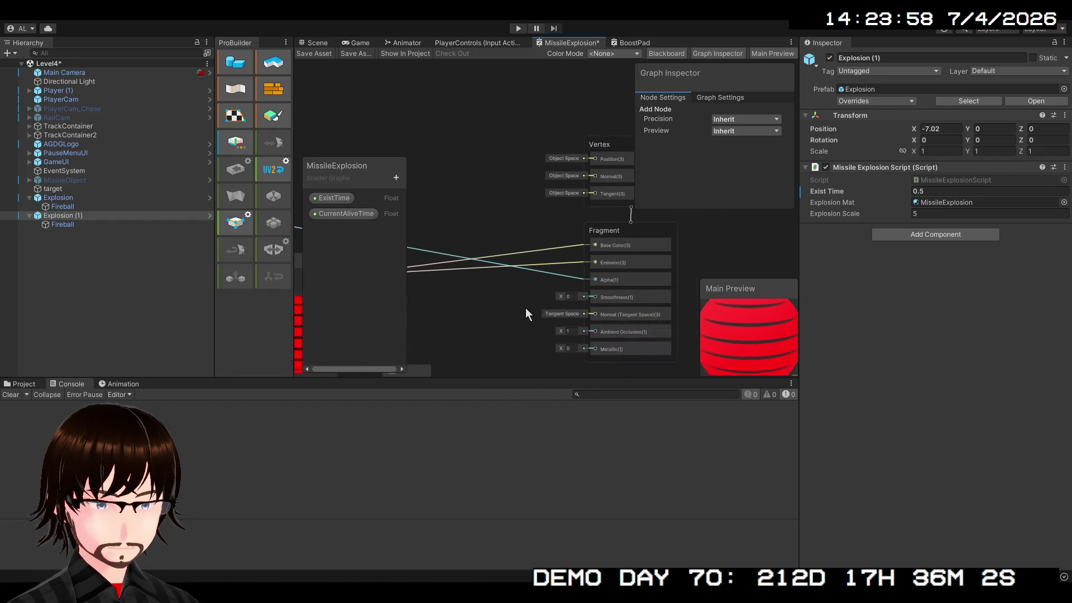
pyautogui.scroll(-2, 548, 289)
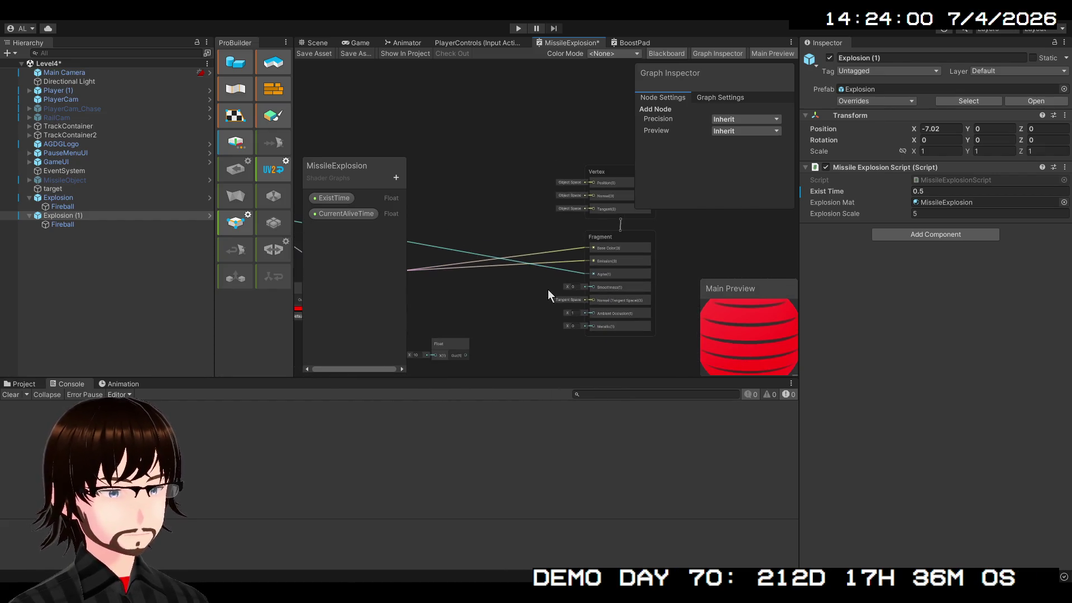
pyautogui.moveTo(548, 289); pyautogui.dragTo(645, 285)
pyautogui.scroll(-1, 650, 285)
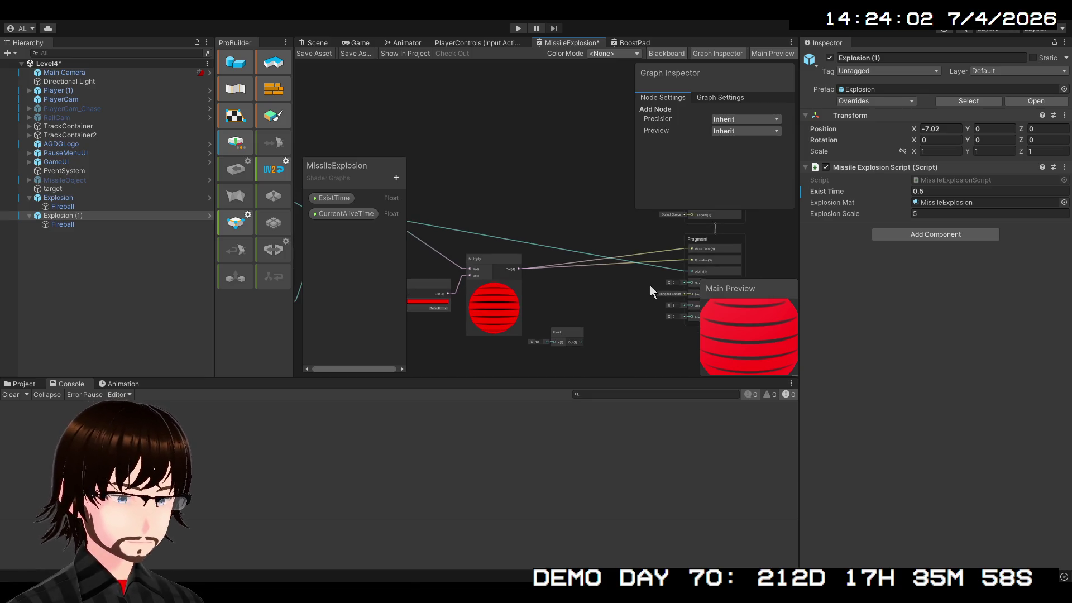
pyautogui.moveTo(586, 303)
pyautogui.mouseDown()
pyautogui.moveTo(549, 339)
pyautogui.moveTo(665, 300)
pyautogui.moveTo(687, 262)
pyautogui.mouseUp()
pyautogui.scroll(-1, 687, 262)
pyautogui.moveTo(632, 283)
pyautogui.mouseDown()
pyautogui.moveTo(668, 273)
pyautogui.moveTo(567, 342)
pyautogui.mouseUp()
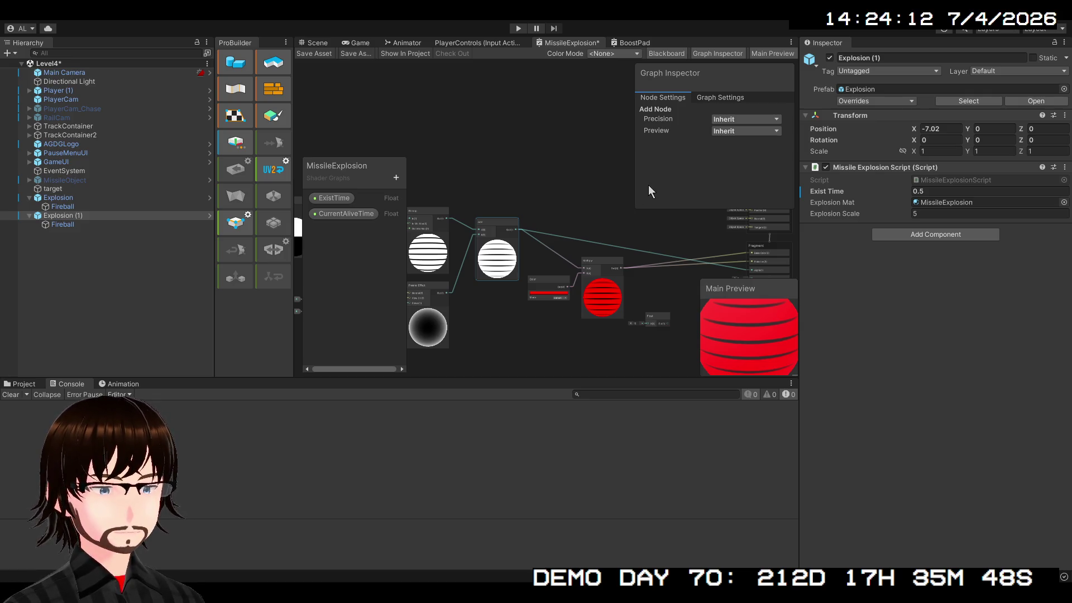
# Step: Add a Multiply node taking the Add output on A and the Subtract output on B
pyautogui.hotkey('ctrl', 'v')
pyautogui.moveTo(622, 234); pyautogui.dragTo(614, 190)
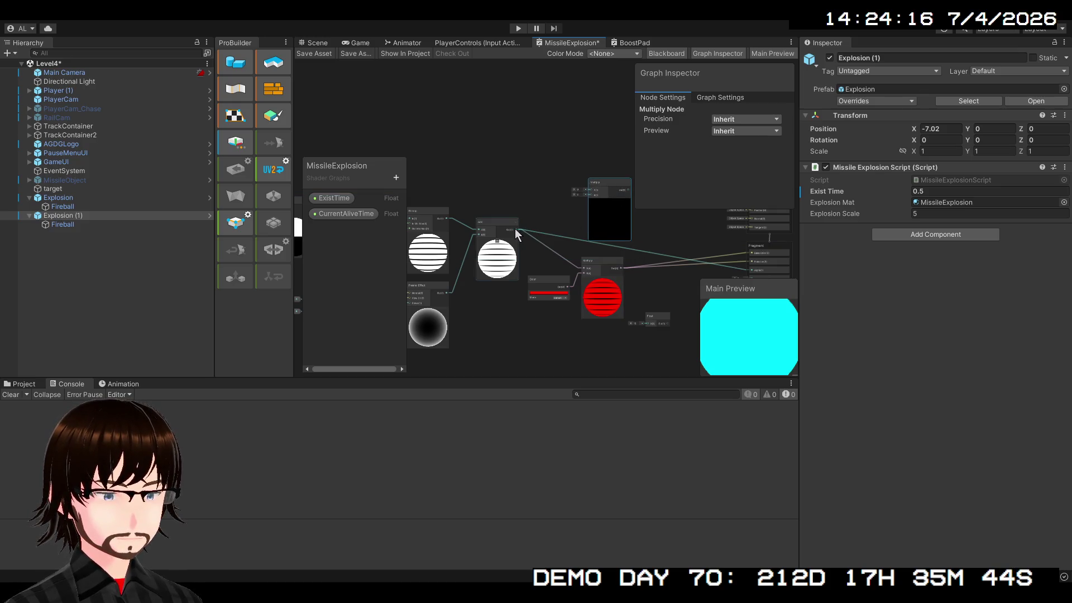
pyautogui.moveTo(514, 229)
pyautogui.mouseDown()
pyautogui.moveTo(555, 225)
pyautogui.moveTo(589, 190)
pyautogui.mouseUp()
pyautogui.moveTo(626, 226)
pyautogui.mouseDown()
pyautogui.moveTo(792, 180)
pyautogui.moveTo(755, 184)
pyautogui.mouseUp()
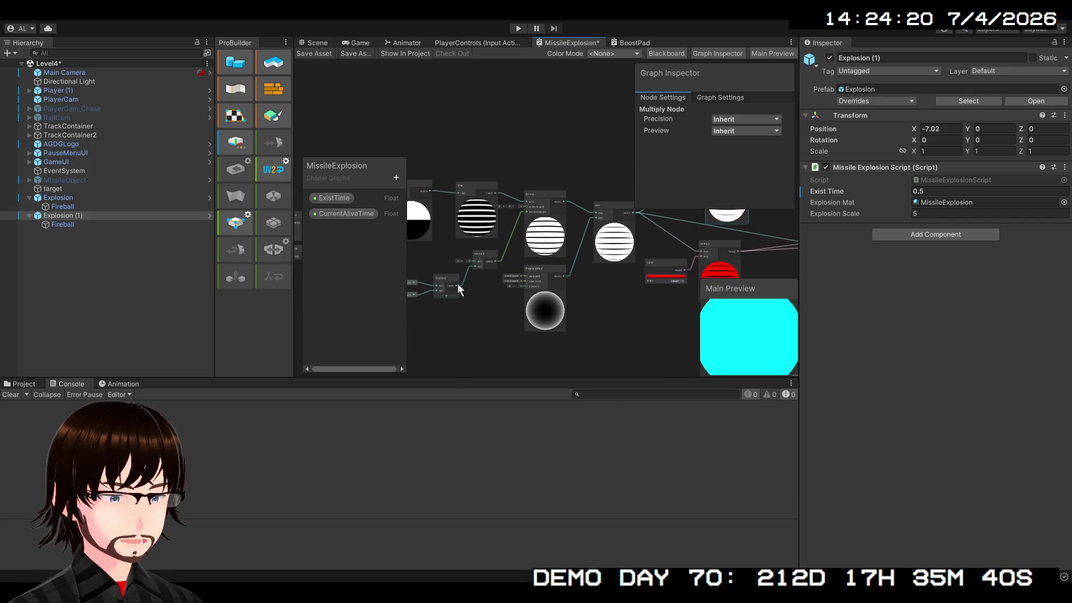
pyautogui.moveTo(456, 283)
pyautogui.mouseDown()
pyautogui.moveTo(896, 259)
pyautogui.moveTo(575, 198)
pyautogui.mouseUp()
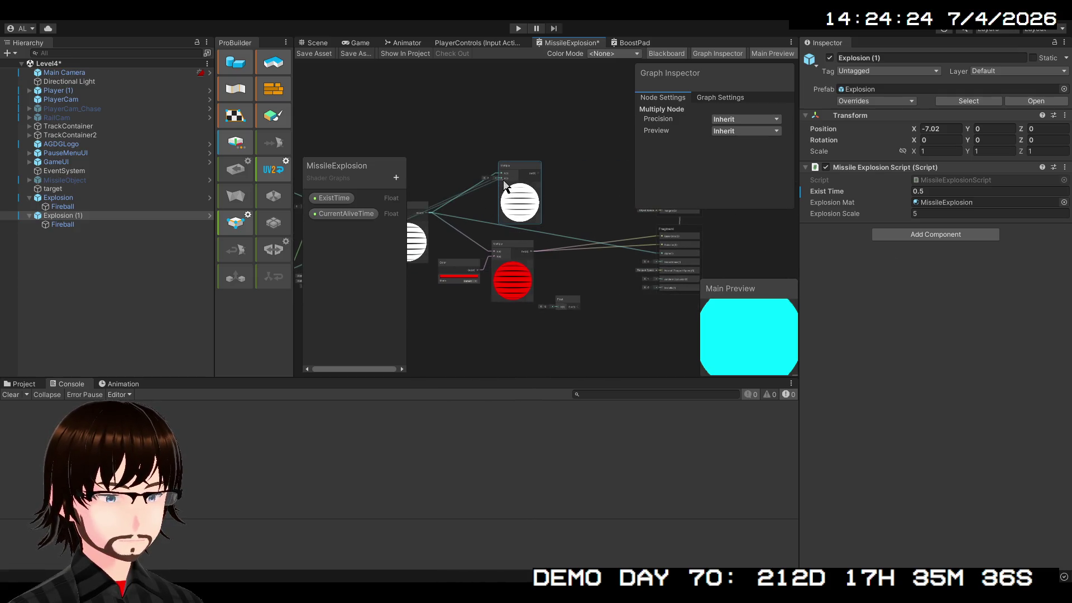
pyautogui.moveTo(504, 181)
pyautogui.mouseDown()
pyautogui.moveTo(580, 231)
pyautogui.moveTo(659, 251)
pyautogui.mouseUp()
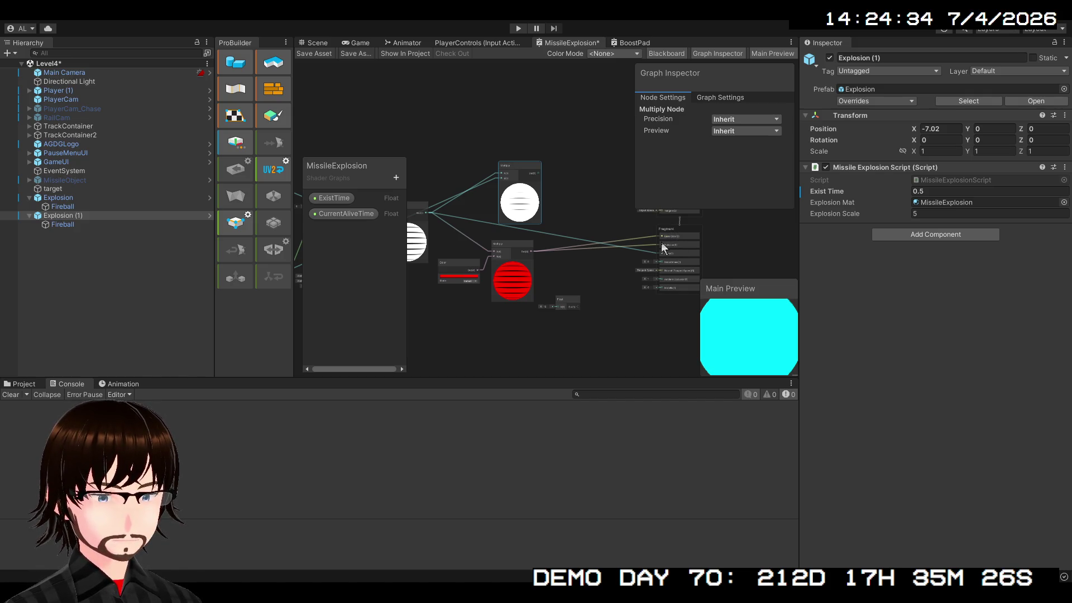
# Step: Insert a Remap node before the Fragment inputs with its input range set to 0–5
pyautogui.hotkey('ctrl', 'z')
pyautogui.moveTo(609, 192); pyautogui.dragTo(585, 162)
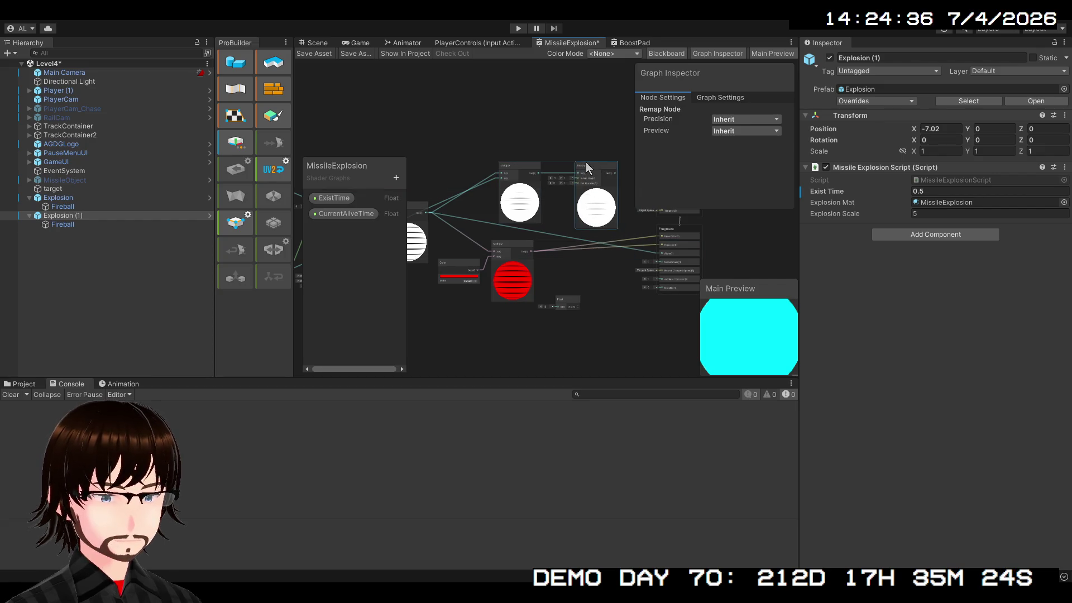
pyautogui.scroll(5, 581, 166)
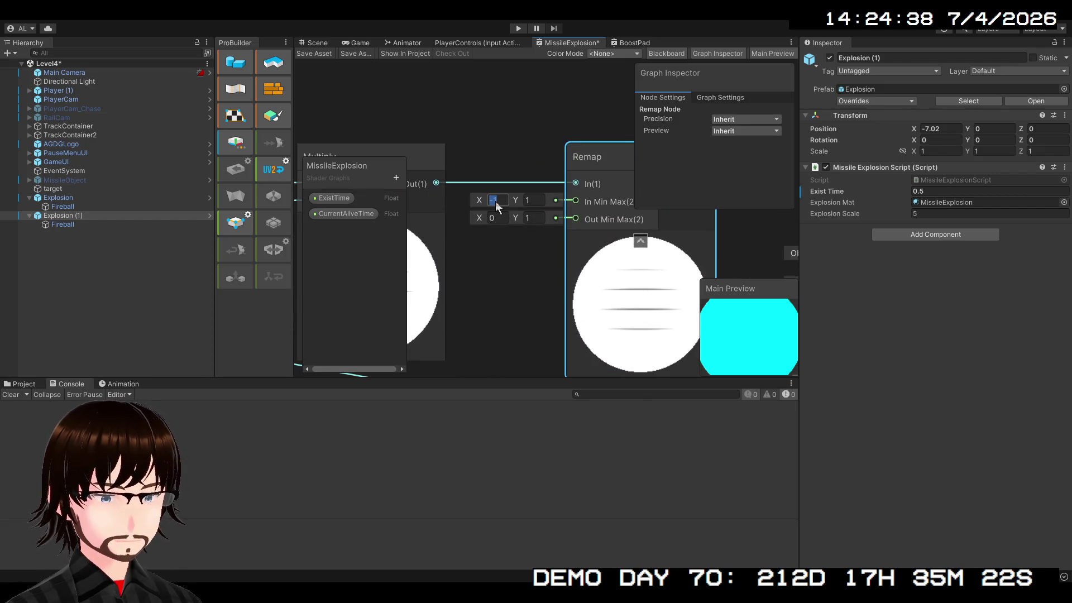
pyautogui.write('0')
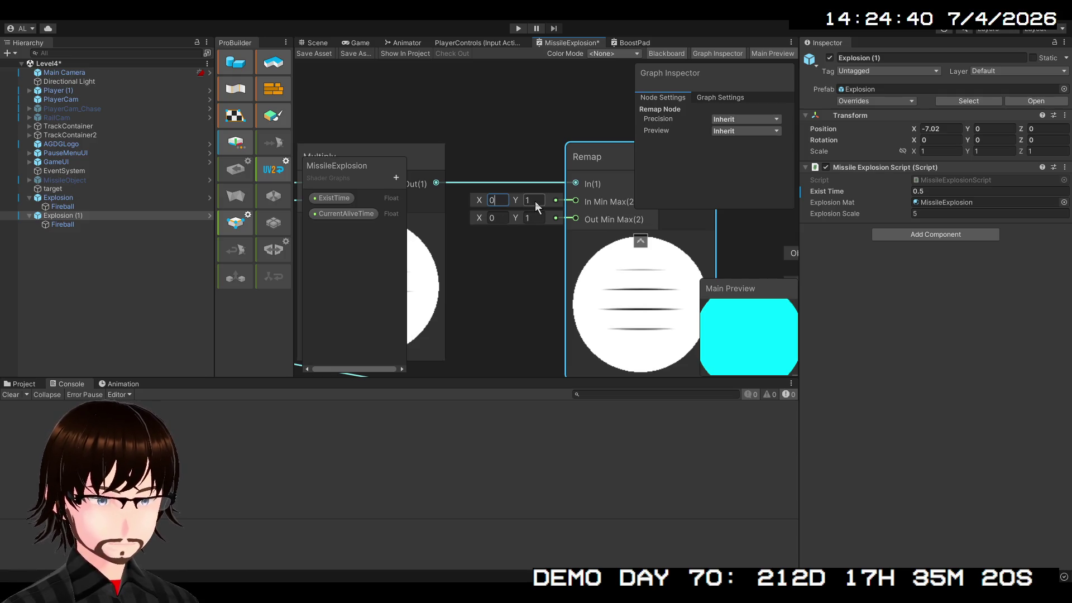
pyautogui.click(535, 201)
pyautogui.write('5')
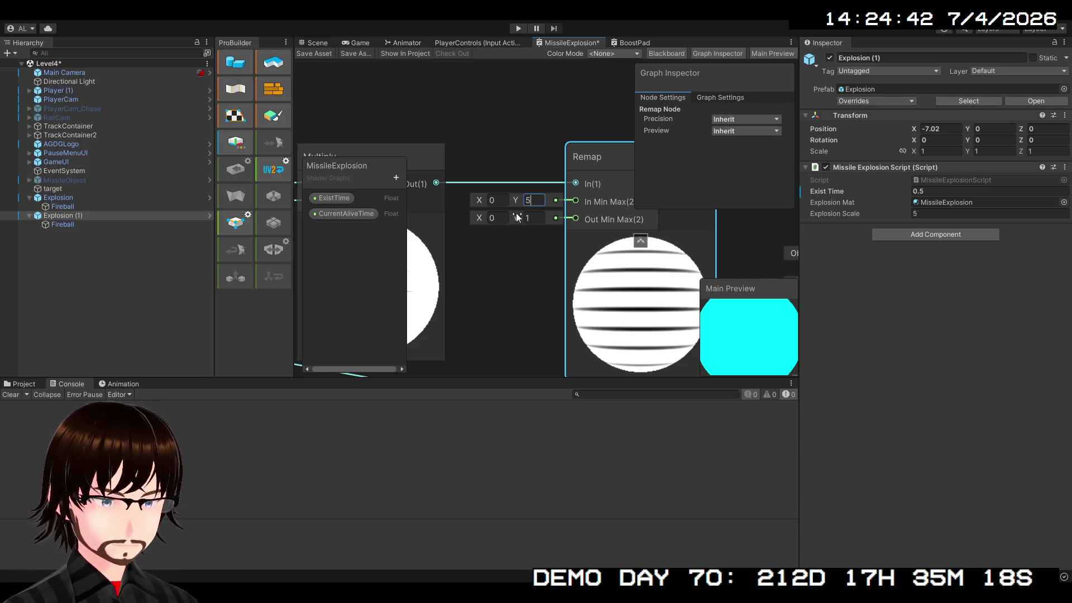
pyautogui.scroll(-1, 584, 286)
pyautogui.scroll(-3, 585, 286)
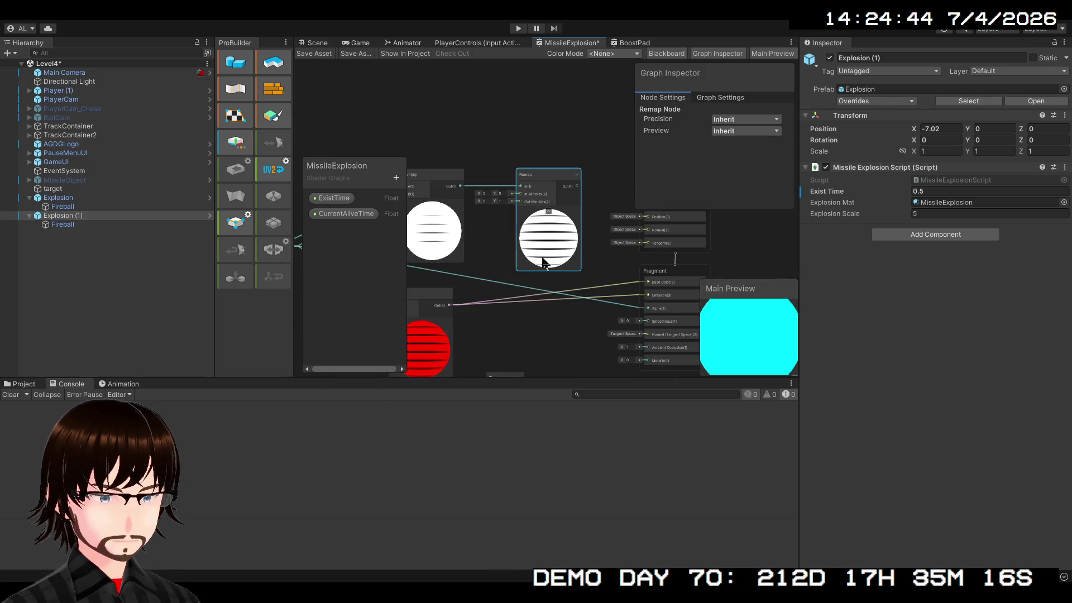
# Step: Check the Remap-to-Fragment wiring, then bring up the 3D Scene view
pyautogui.moveTo(559, 221); pyautogui.dragTo(476, 251)
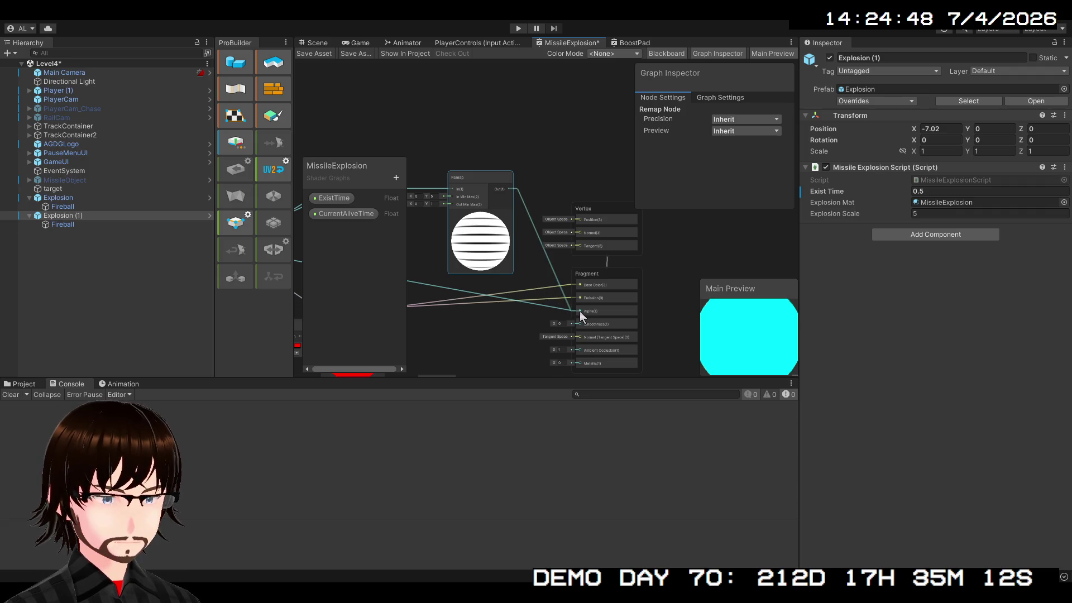
pyautogui.moveTo(550, 311); pyautogui.dragTo(611, 272)
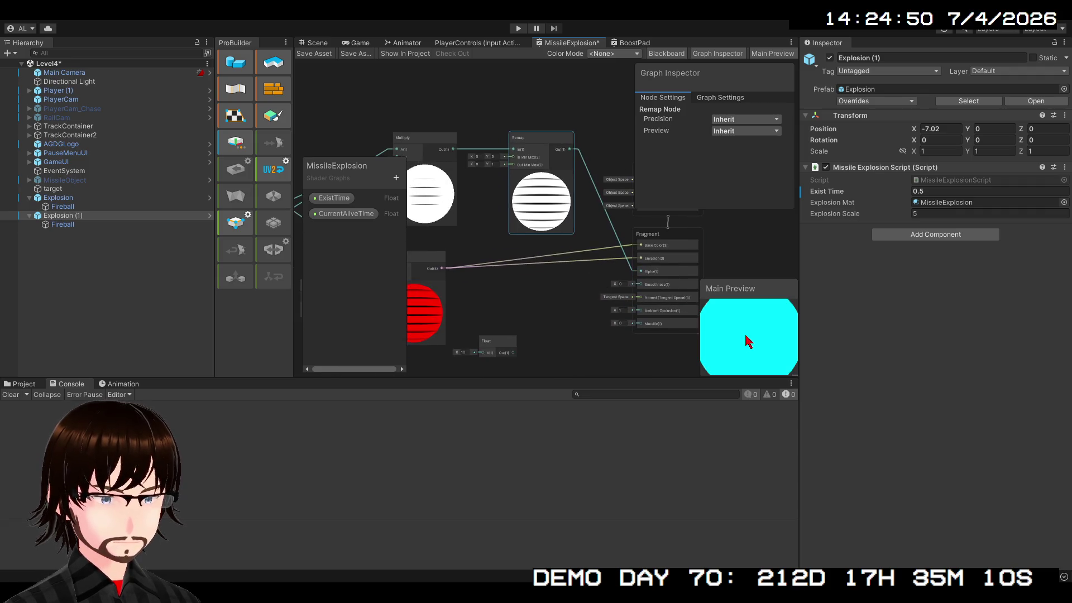
pyautogui.click(320, 43)
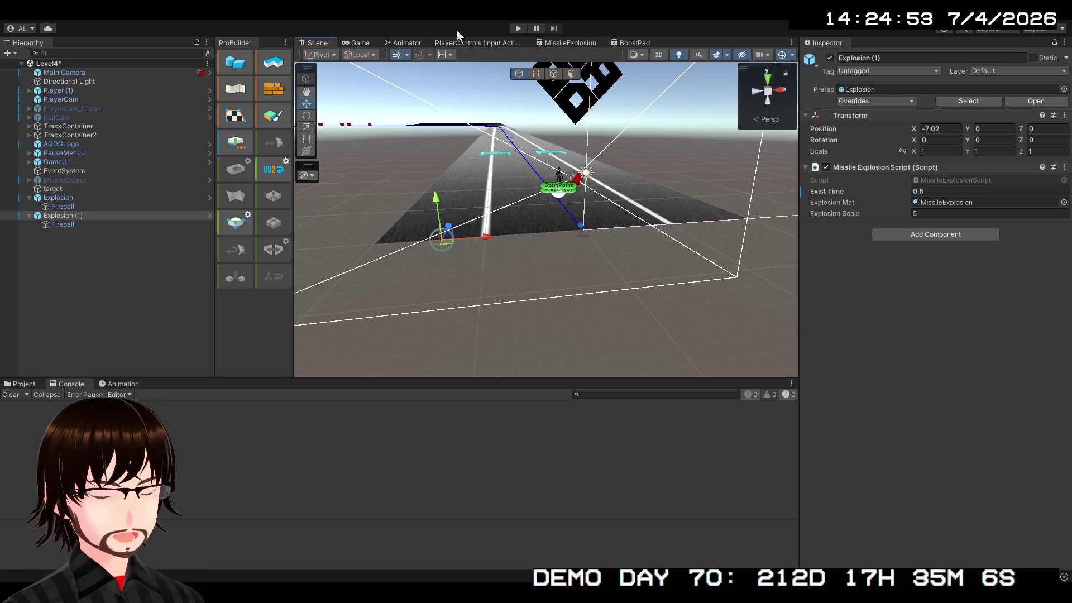
# Step: Play-test in a maximized Scene view, watching the teal striped sphere expand, then stop
pyautogui.click(519, 29)
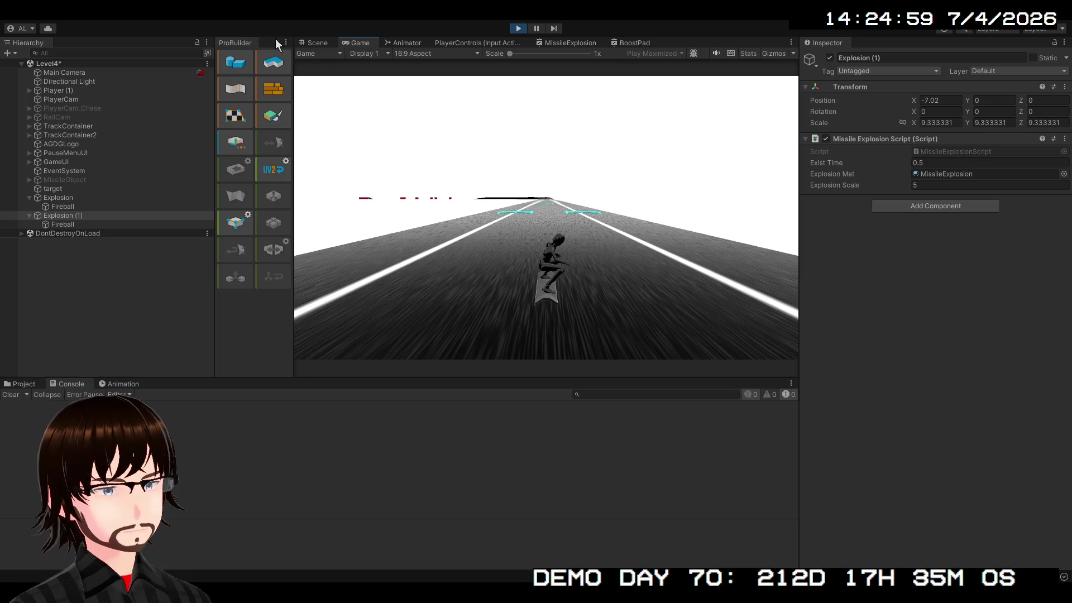
pyautogui.click(311, 44)
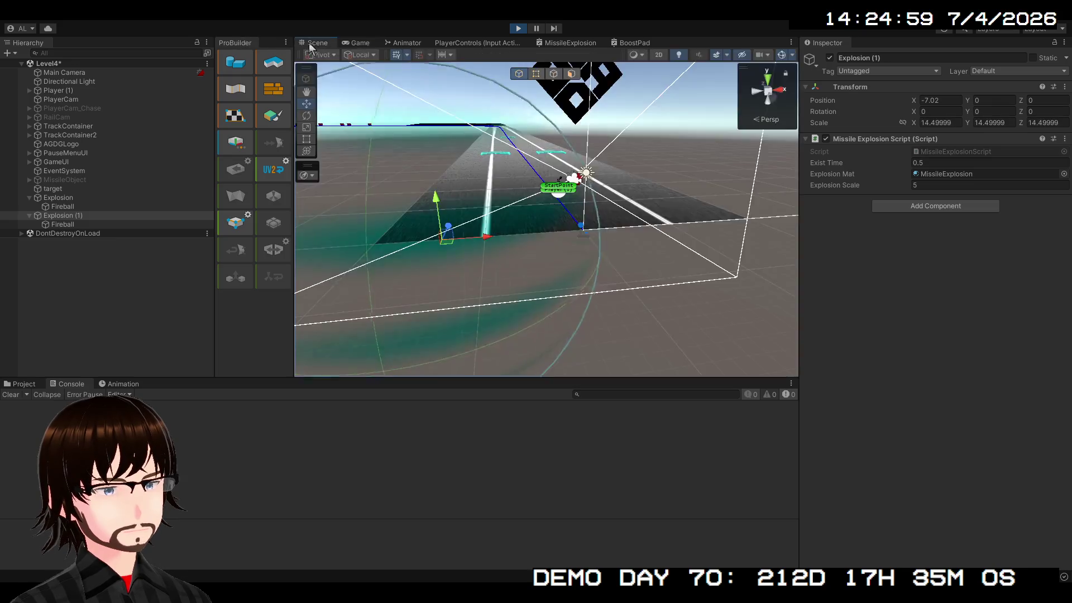
pyautogui.doubleClick(310, 43)
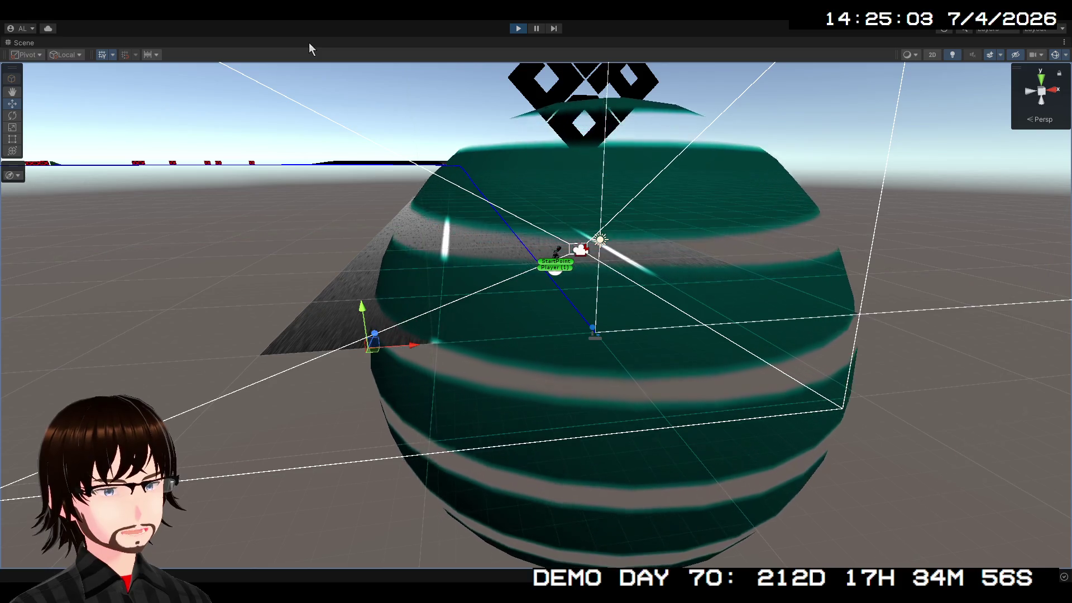
pyautogui.scroll(-3, 553, 263)
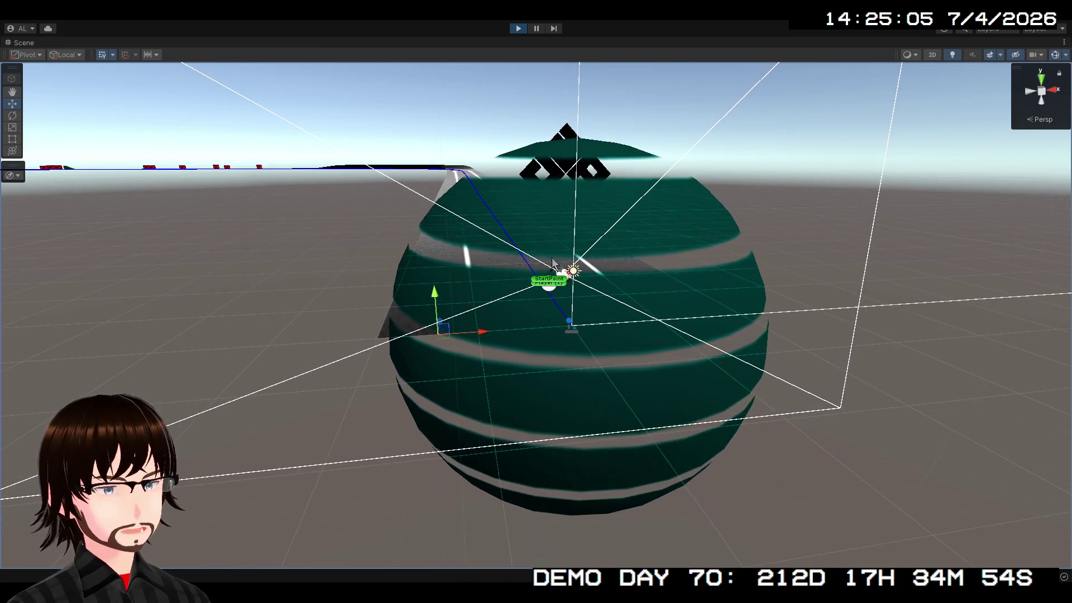
pyautogui.click(514, 28)
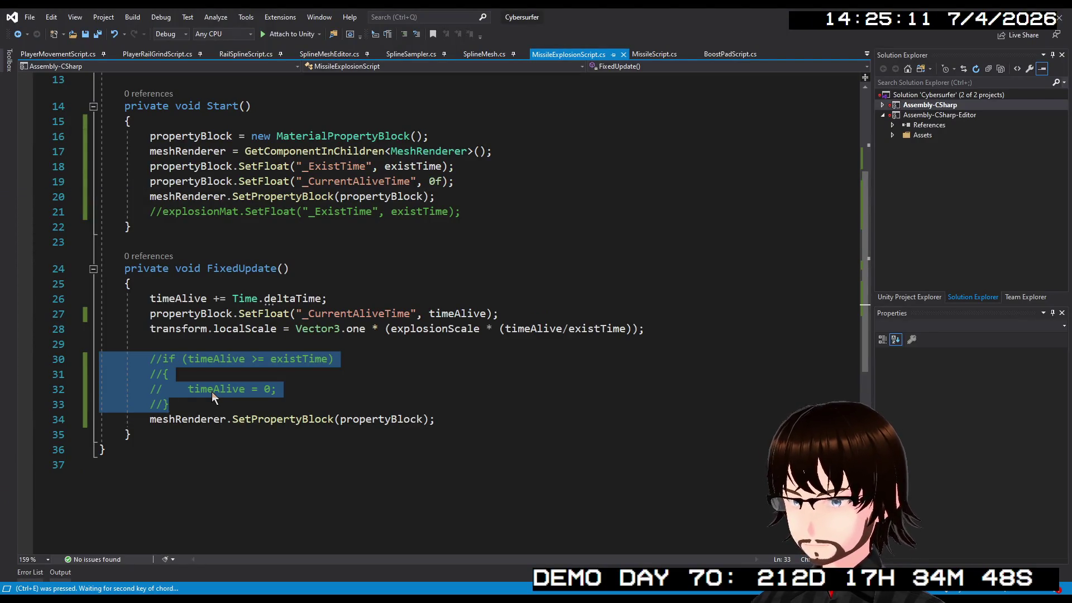
# Step: Uncomment the timeAlive reset block, save MissileExplosionScript.cs, and return to Unity
pyautogui.hotkey('ctrl', 'k')
pyautogui.hotkey('ctrl', 'u')
pyautogui.hotkey('ctrl', 's')
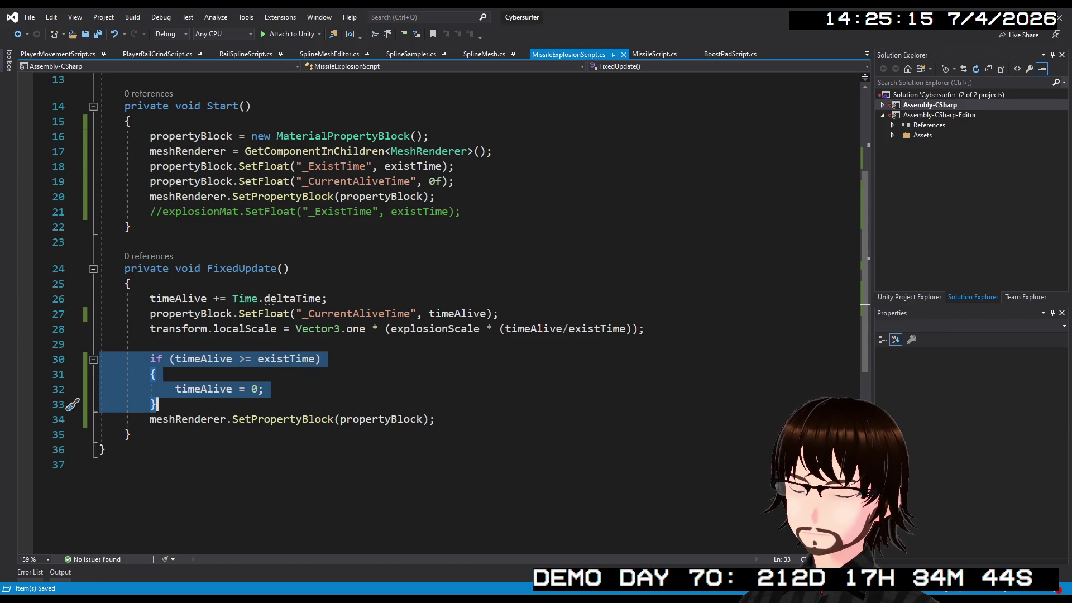
pyautogui.hotkey('alt', 'Tab')
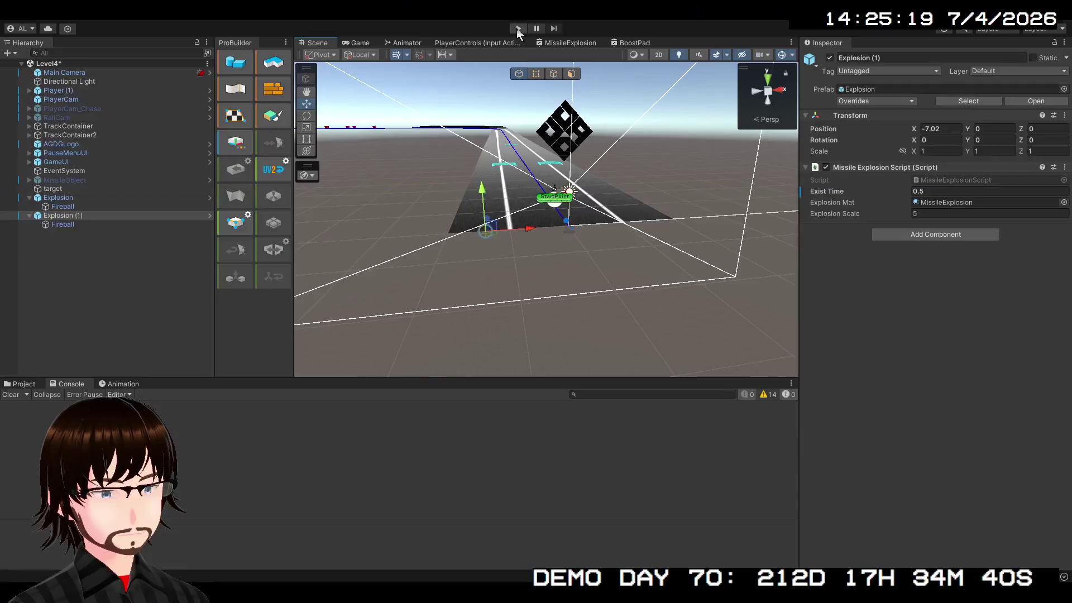
# Step: Start play mode and watch the looping explosion spheres from the Scene view
pyautogui.click(518, 28)
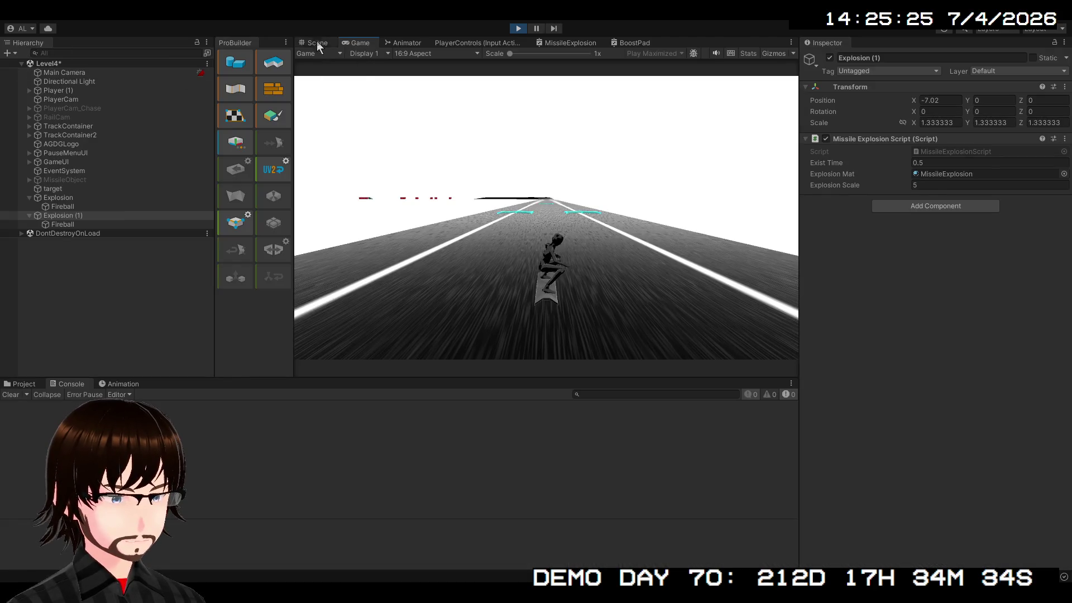
pyautogui.click(316, 42)
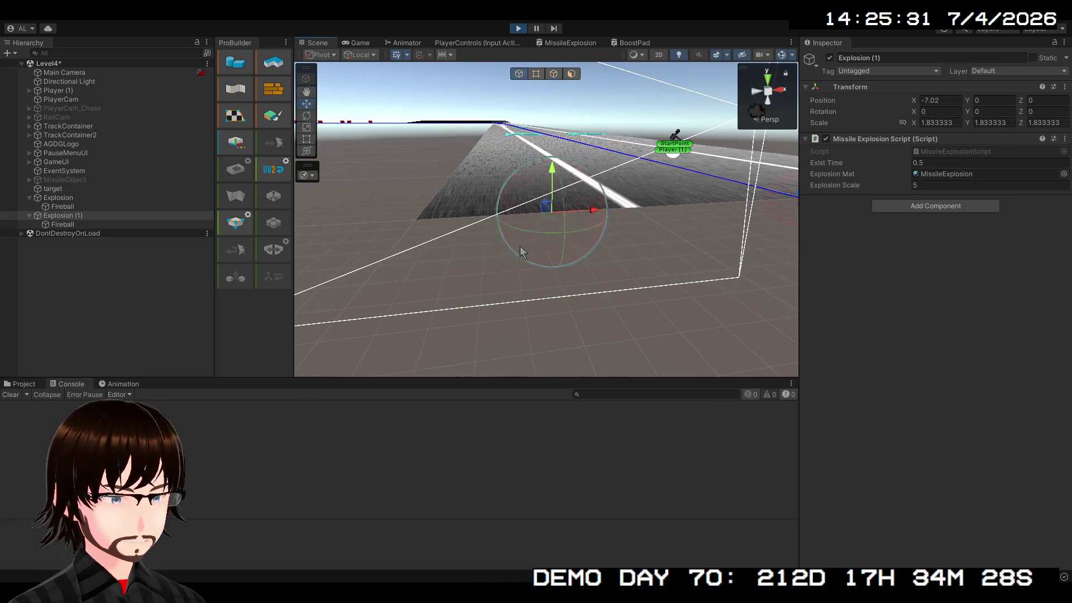
pyautogui.moveTo(555, 239)
pyautogui.mouseDown()
pyautogui.moveTo(555, 253)
pyautogui.moveTo(527, 244)
pyautogui.moveTo(545, 217)
pyautogui.mouseUp()
# Step: During play, set Explosion (1)'s Exist Time to 2
pyautogui.click(105, 204)
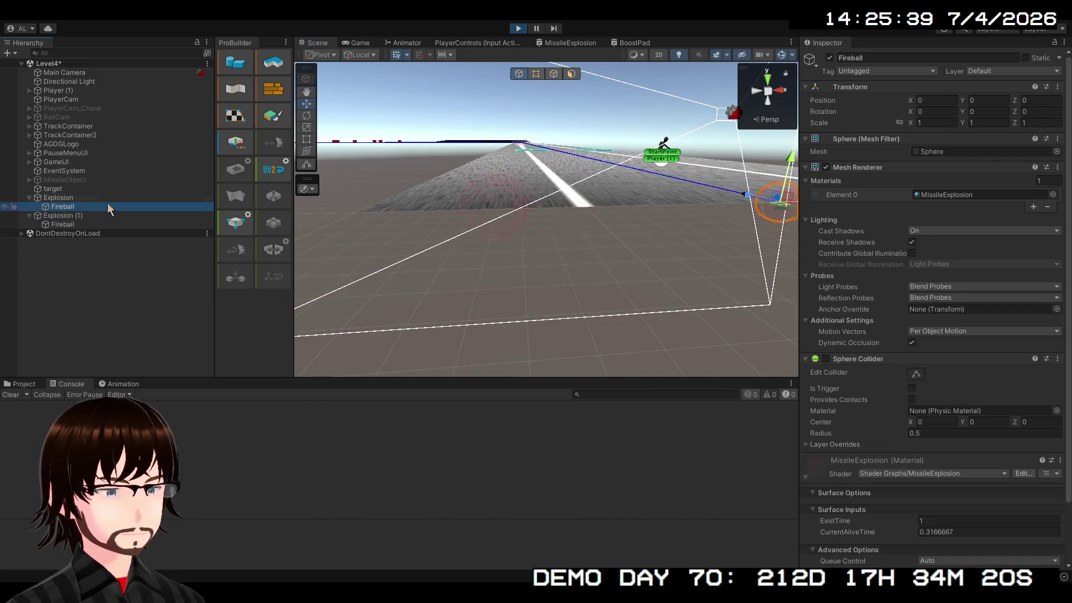
pyautogui.click(110, 199)
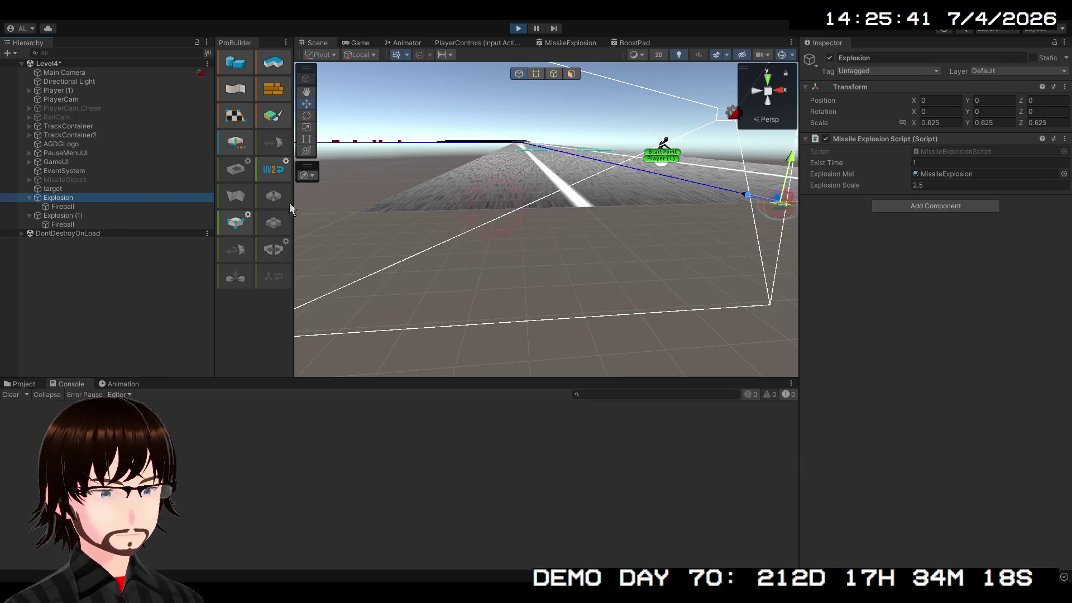
pyautogui.click(79, 213)
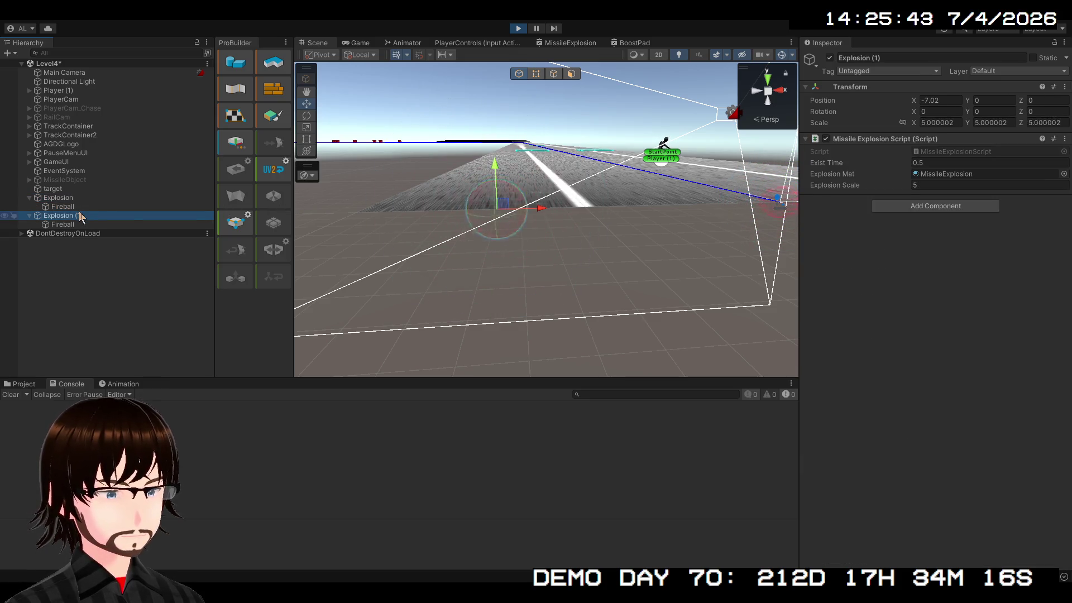
pyautogui.click(941, 164)
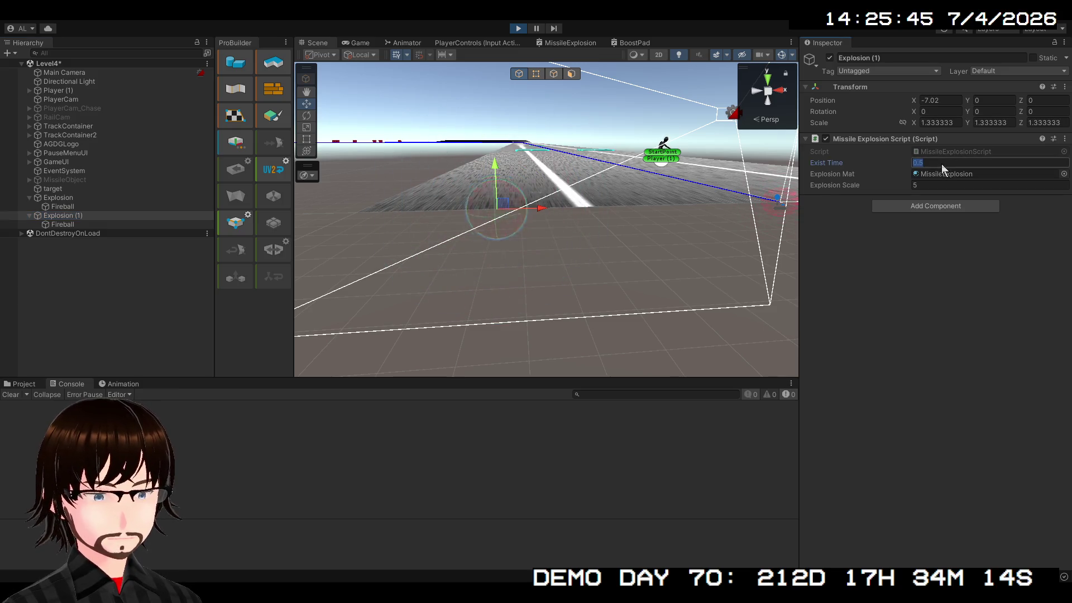
pyautogui.write('2')
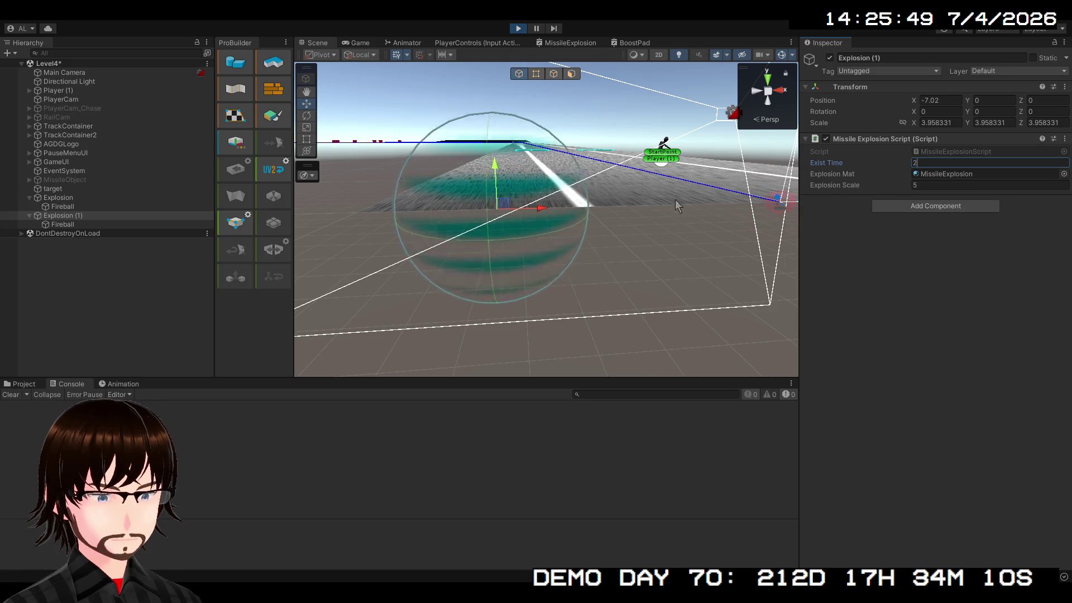
# Step: Set the Fireball's MissileExplosion material ExistTime to 2
pyautogui.click(62, 224)
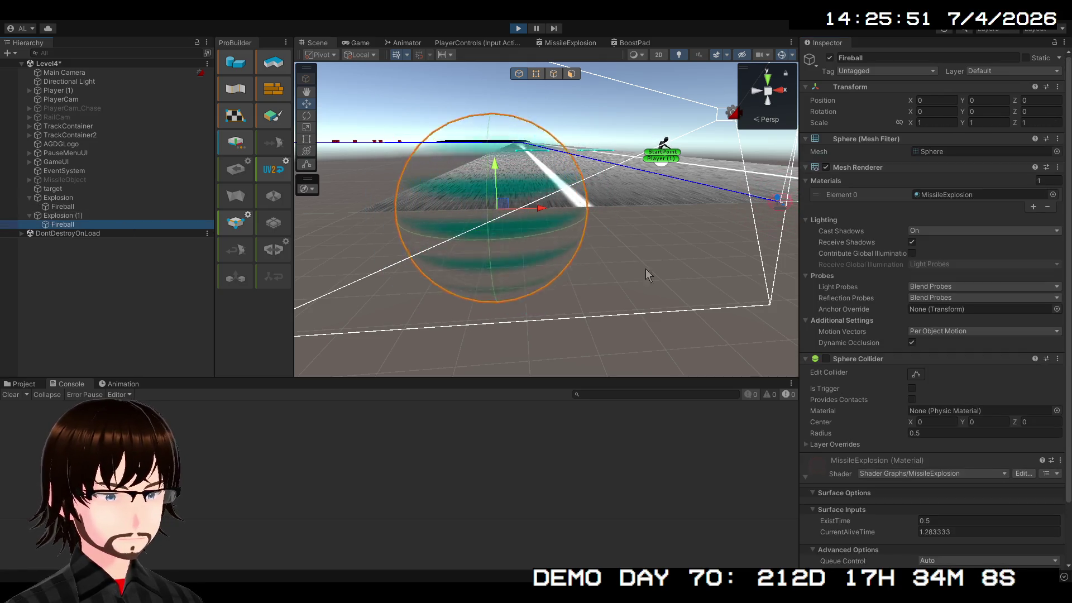
pyautogui.scroll(-3, 953, 386)
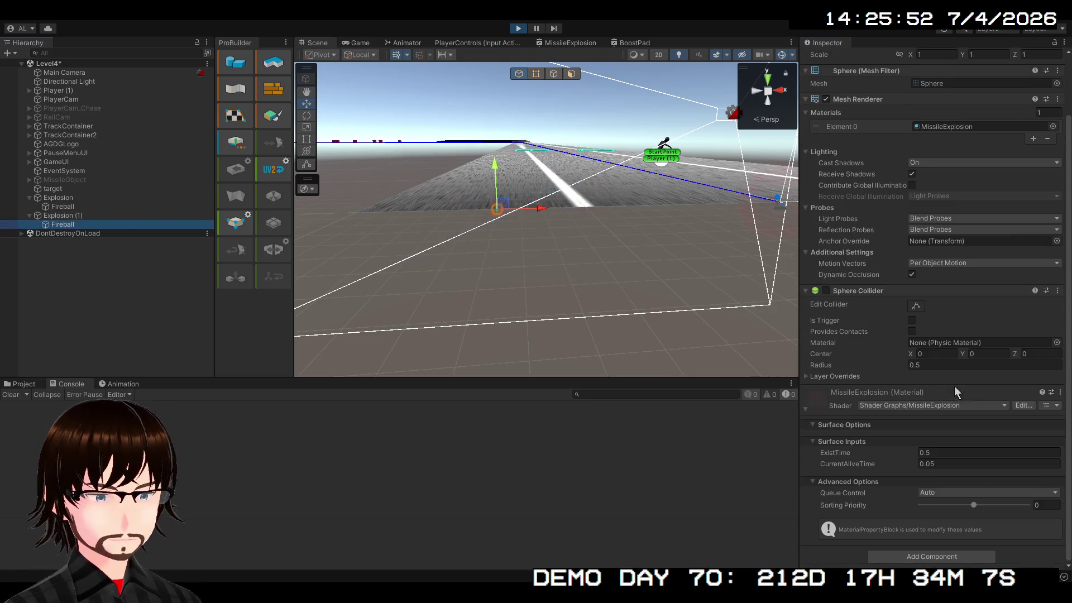
pyautogui.click(942, 452)
pyautogui.write('2')
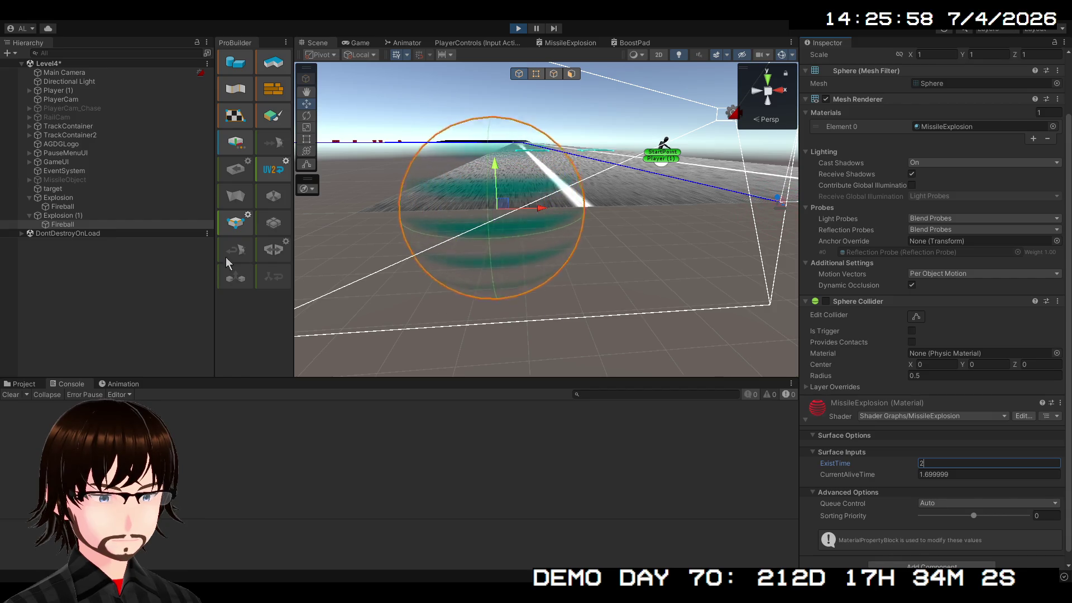
# Step: Recheck the Fireball material's ExistTime value under Explosion (1), then stop play mode
pyautogui.click(73, 217)
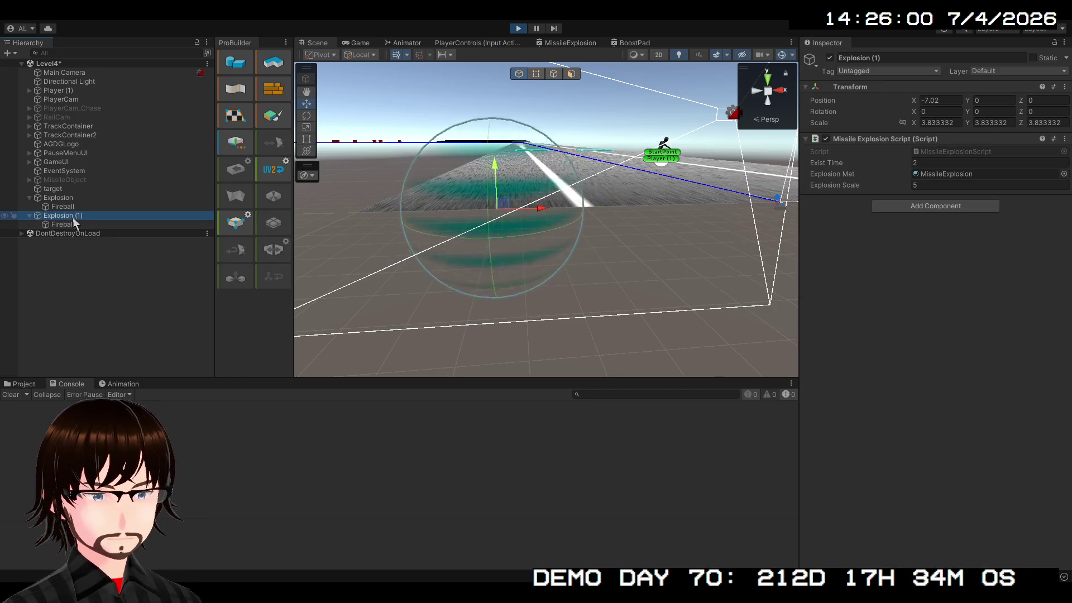
pyautogui.click(80, 224)
pyautogui.click(89, 208)
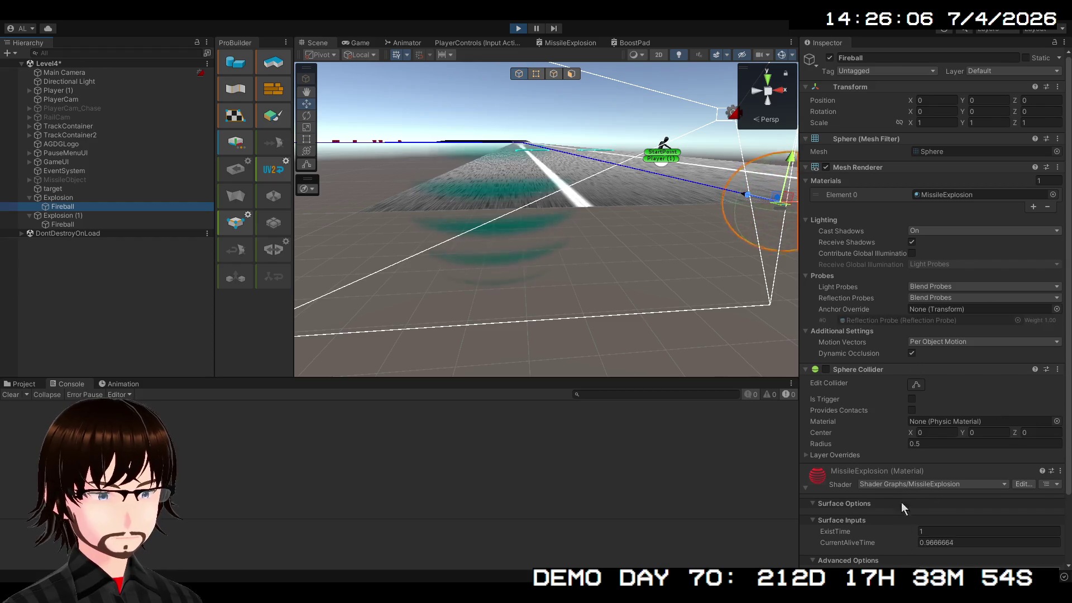
pyautogui.click(65, 225)
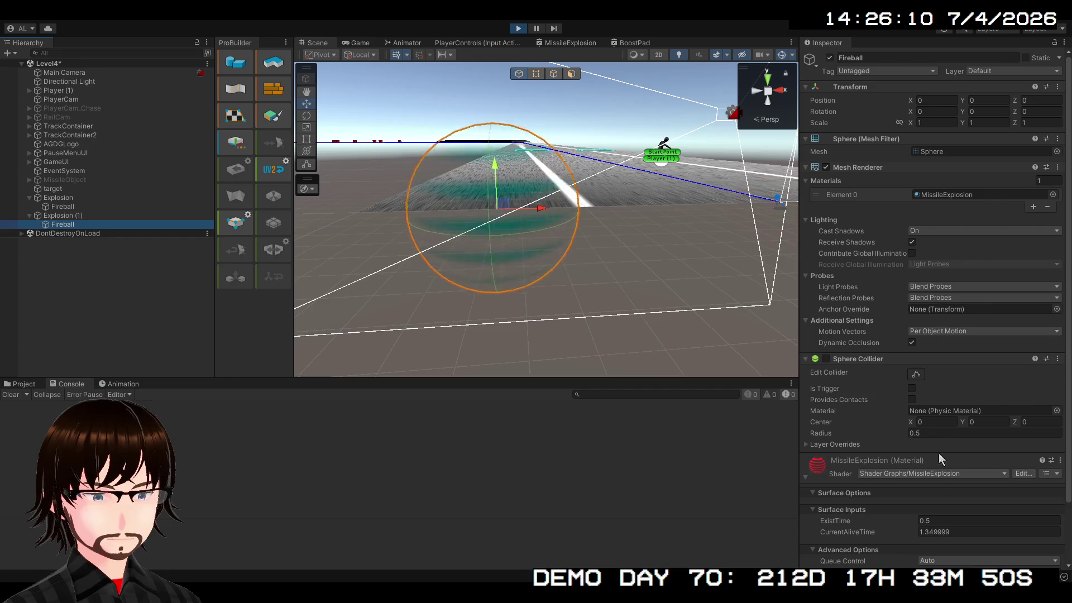
pyautogui.click(943, 520)
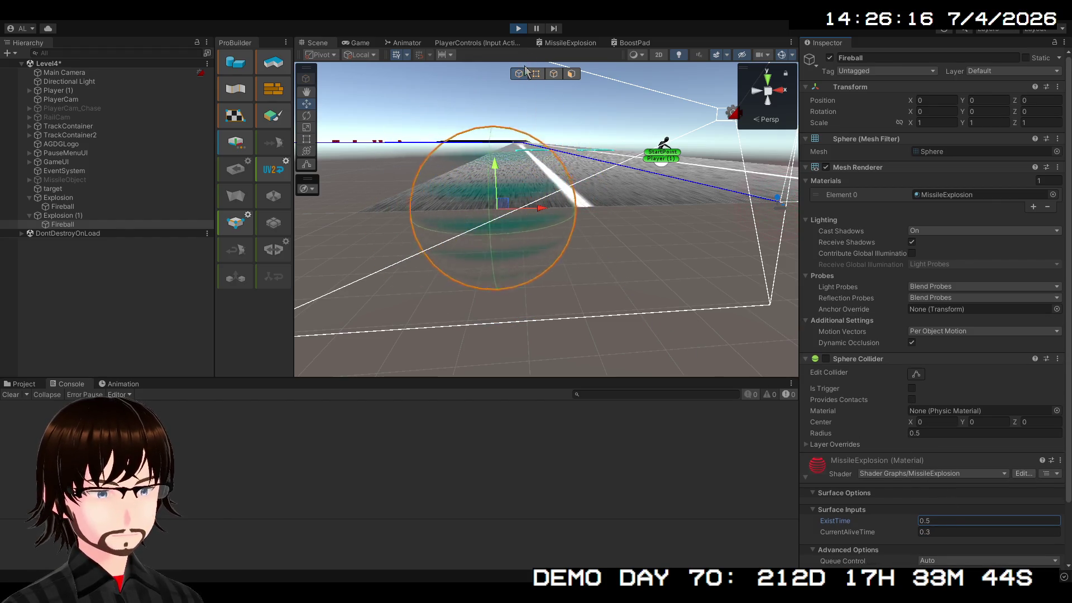
pyautogui.click(518, 28)
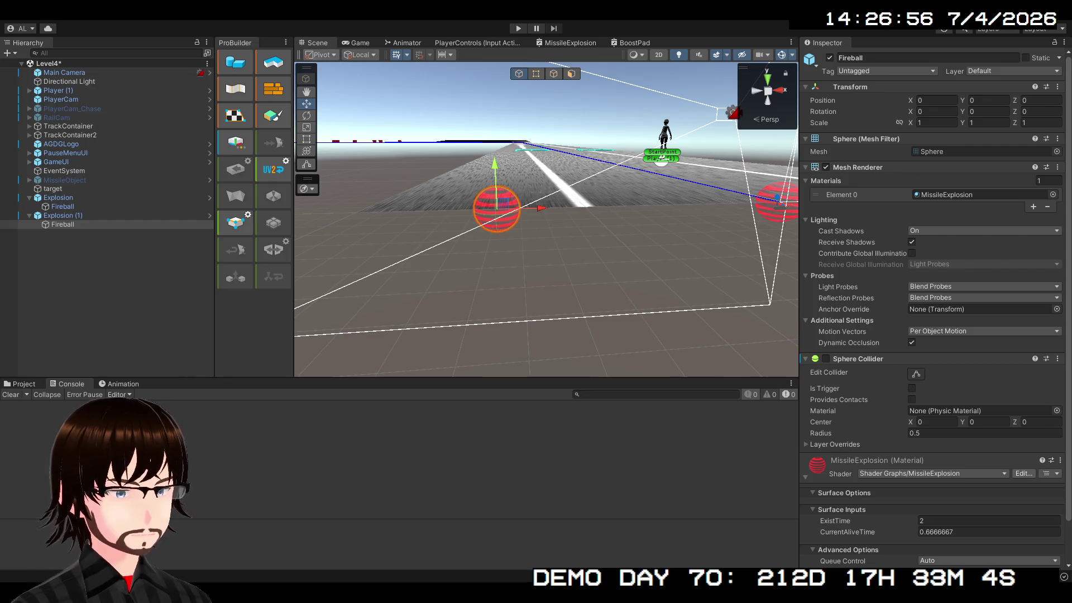
# Step: Return to the MissileExplosion graph and look over the Multiply, Remap, Subtract and Fresnel nodes
pyautogui.click(555, 45)
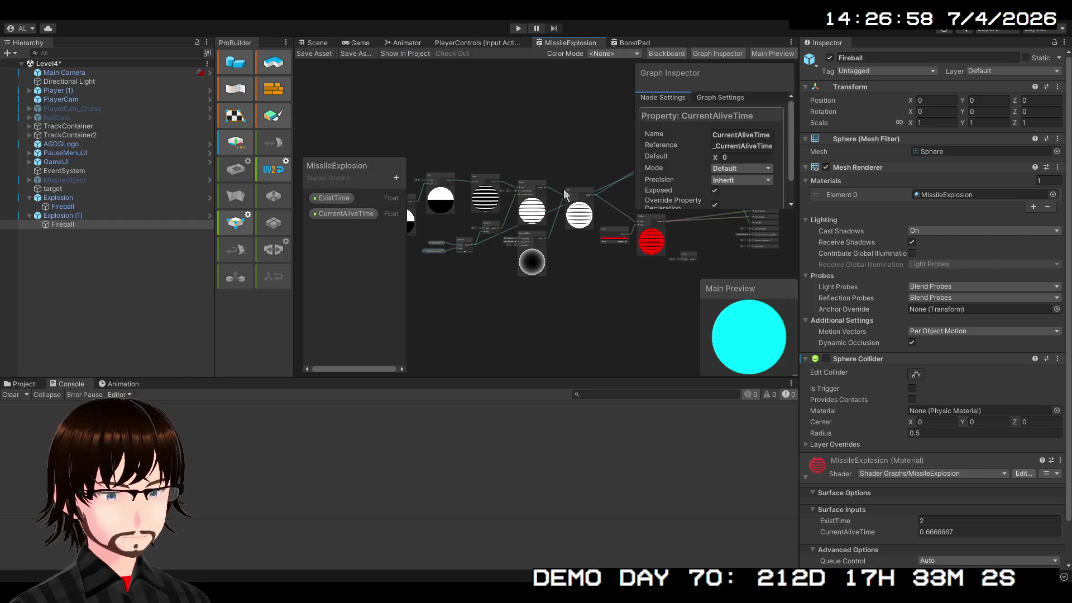
pyautogui.moveTo(529, 263); pyautogui.dragTo(450, 306)
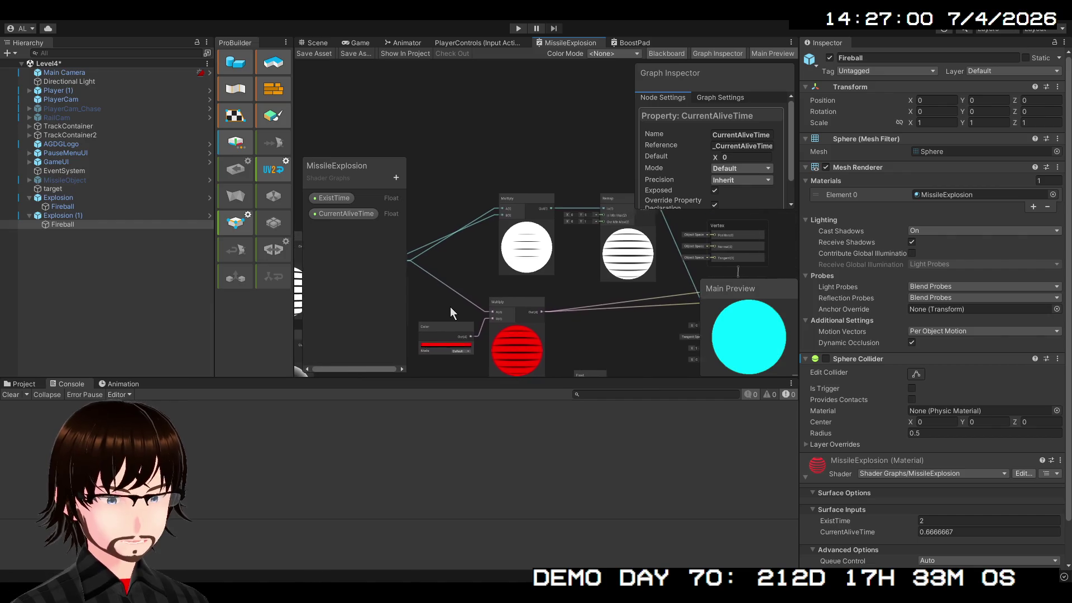
pyautogui.scroll(4, 450, 306)
pyautogui.moveTo(614, 250); pyautogui.dragTo(384, 350)
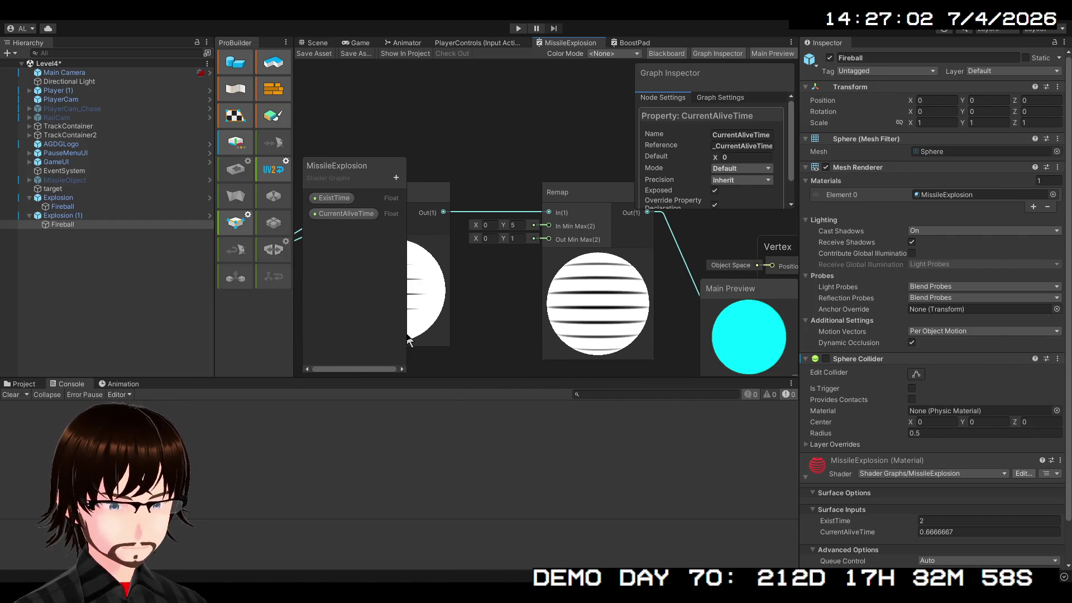
pyautogui.moveTo(464, 266)
pyautogui.mouseDown()
pyautogui.moveTo(549, 244)
pyautogui.moveTo(521, 246)
pyautogui.mouseUp()
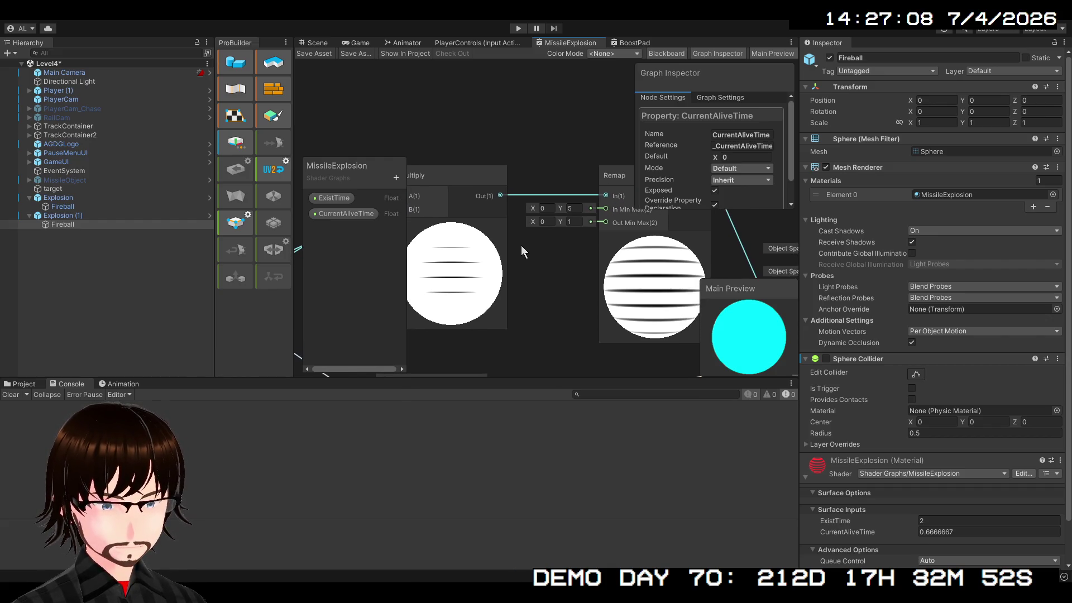
pyautogui.scroll(-2, 521, 246)
pyautogui.moveTo(520, 246)
pyautogui.mouseDown()
pyautogui.moveTo(456, 197)
pyautogui.moveTo(500, 131)
pyautogui.moveTo(544, 167)
pyautogui.moveTo(567, 260)
pyautogui.moveTo(556, 263)
pyautogui.moveTo(679, 193)
pyautogui.moveTo(890, 157)
pyautogui.moveTo(949, 84)
pyautogui.moveTo(921, 67)
pyautogui.moveTo(935, 180)
pyautogui.moveTo(538, 265)
pyautogui.mouseUp()
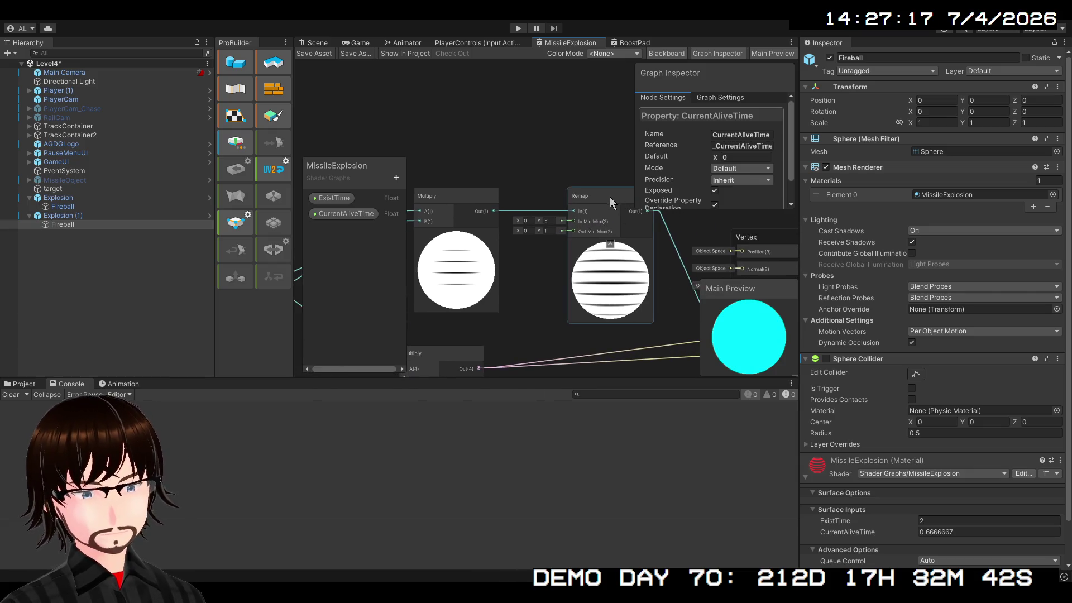
# Step: Paste a Divide node near the Add and colour nodes, then review the script's timeAlive reset
pyautogui.moveTo(610, 196)
pyautogui.mouseDown()
pyautogui.moveTo(470, 196)
pyautogui.moveTo(514, 201)
pyautogui.moveTo(729, 114)
pyautogui.moveTo(506, 349)
pyautogui.moveTo(619, 275)
pyautogui.moveTo(621, 290)
pyautogui.moveTo(541, 246)
pyautogui.moveTo(512, 306)
pyautogui.mouseUp()
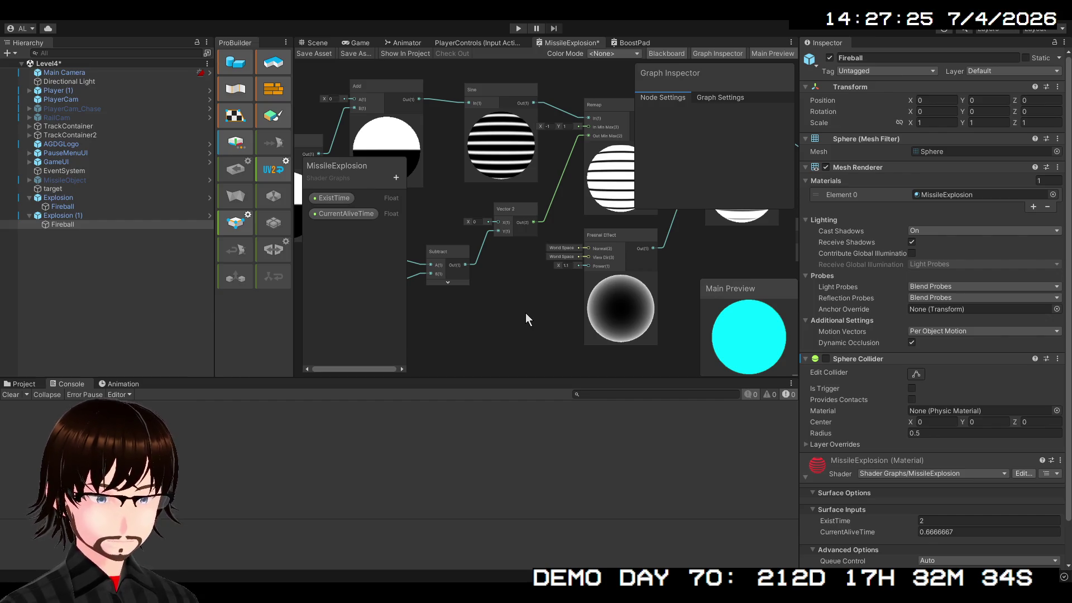
pyautogui.hotkey('ctrl', 'v')
pyautogui.moveTo(496, 296); pyautogui.dragTo(588, 222)
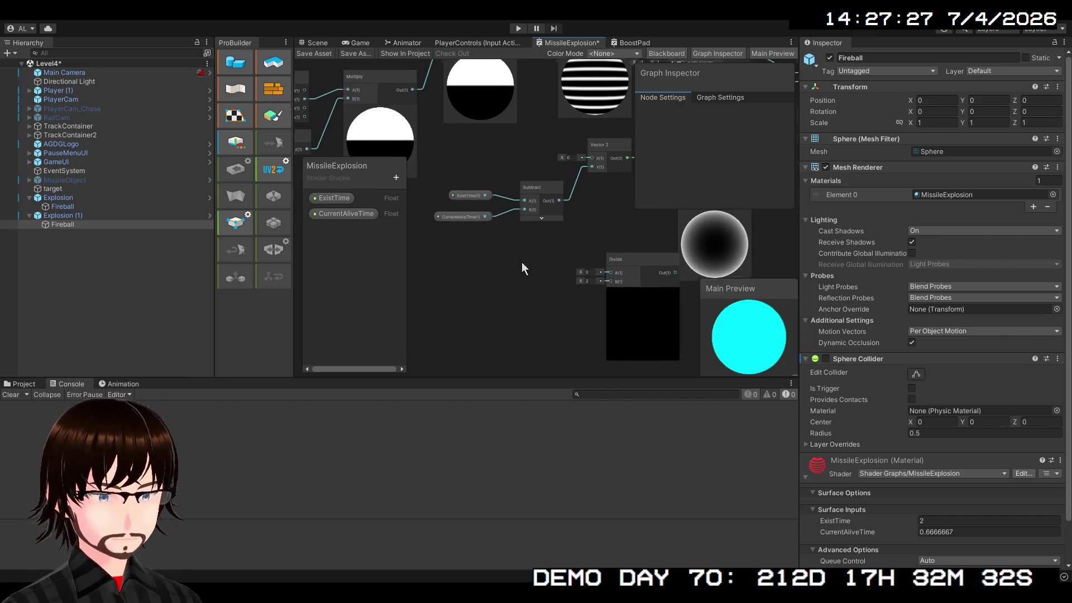
pyautogui.moveTo(521, 262); pyautogui.dragTo(487, 268)
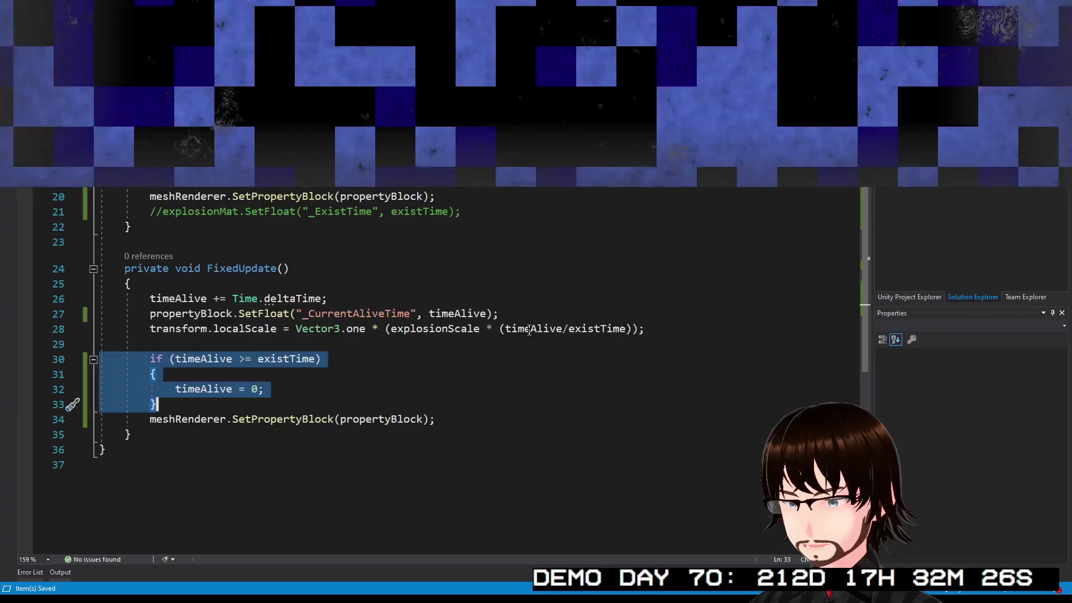
pyautogui.click(620, 409)
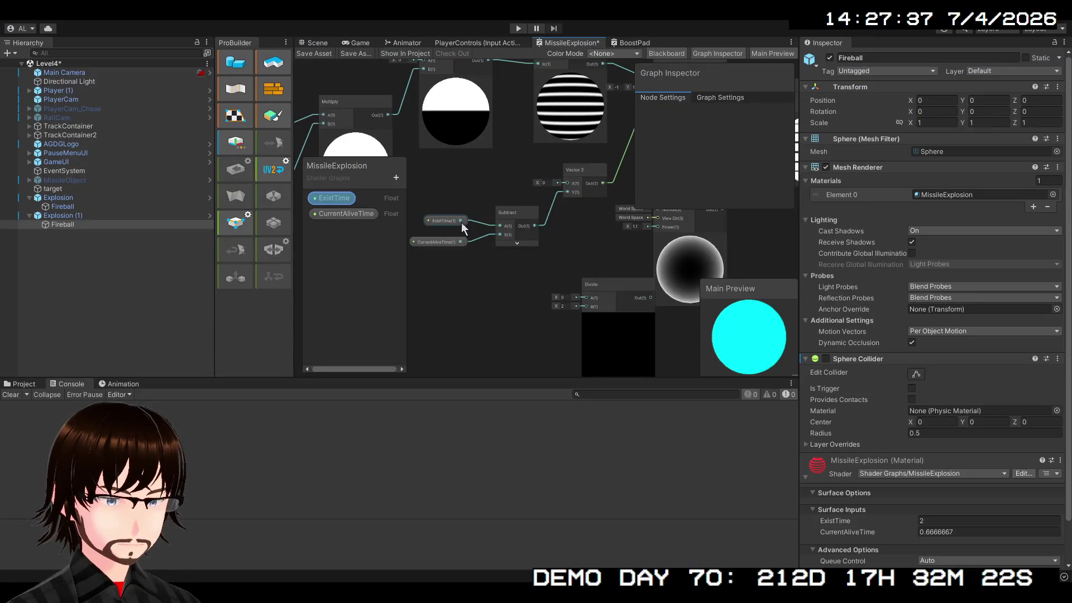
# Step: Wire ExistTime and CurrentAliveTime into the Divide node's inputs
pyautogui.moveTo(462, 222)
pyautogui.mouseDown()
pyautogui.moveTo(594, 306)
pyautogui.moveTo(586, 286)
pyautogui.mouseUp()
pyautogui.moveTo(460, 220)
pyautogui.mouseDown()
pyautogui.moveTo(583, 275)
pyautogui.moveTo(587, 263)
pyautogui.moveTo(404, 318)
pyautogui.moveTo(476, 307)
pyautogui.moveTo(433, 326)
pyautogui.moveTo(427, 266)
pyautogui.moveTo(483, 289)
pyautogui.moveTo(442, 319)
pyautogui.mouseUp()
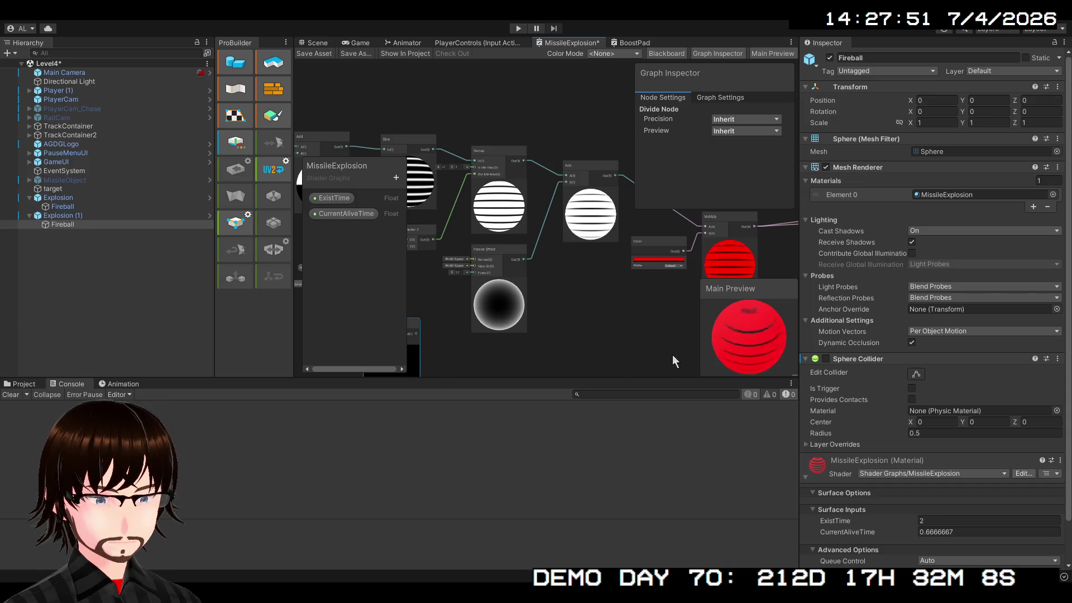
pyautogui.moveTo(652, 334); pyautogui.dragTo(490, 390)
pyautogui.scroll(-2, 613, 269)
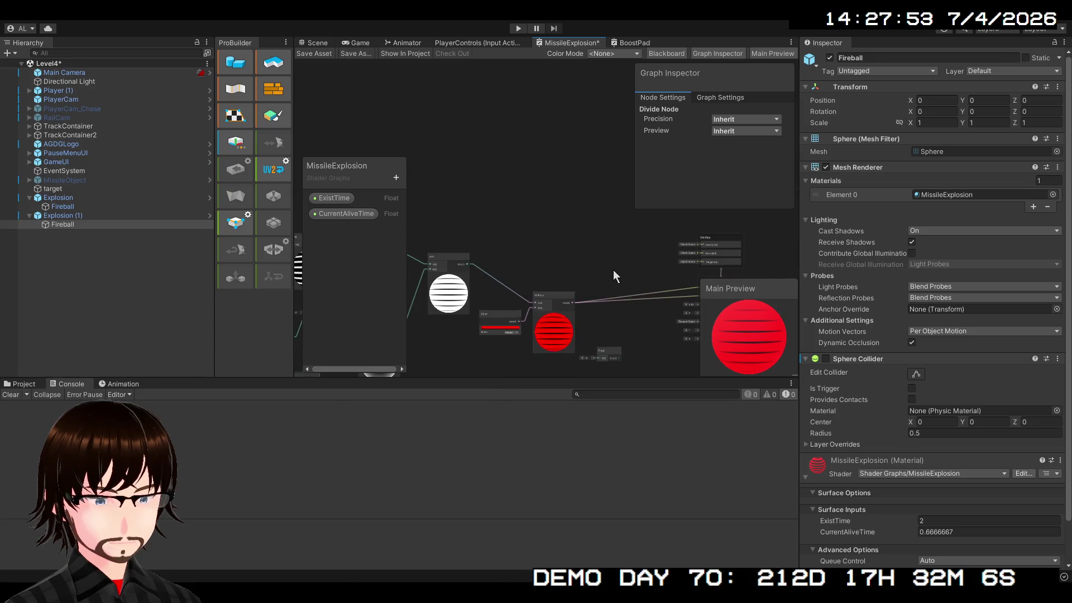
pyautogui.moveTo(613, 270)
pyautogui.mouseDown()
pyautogui.moveTo(611, 163)
pyautogui.moveTo(511, 243)
pyautogui.mouseUp()
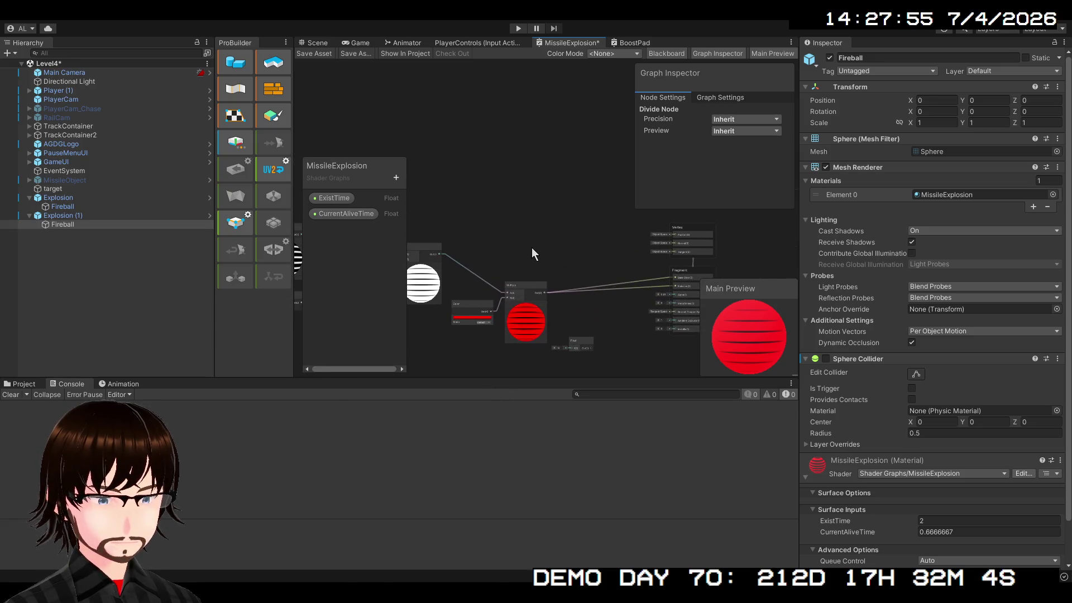
# Step: Restore the black Multiply node, move it off the red node, and feed it the striped node's output
pyautogui.hotkey('ctrl', 'z')
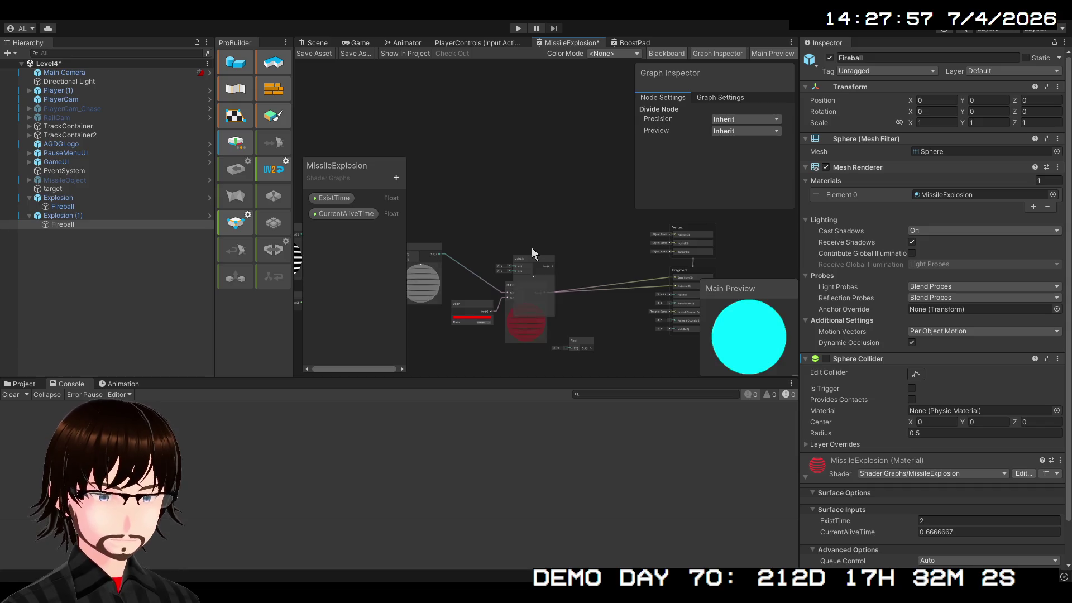
pyautogui.moveTo(535, 259); pyautogui.dragTo(548, 210)
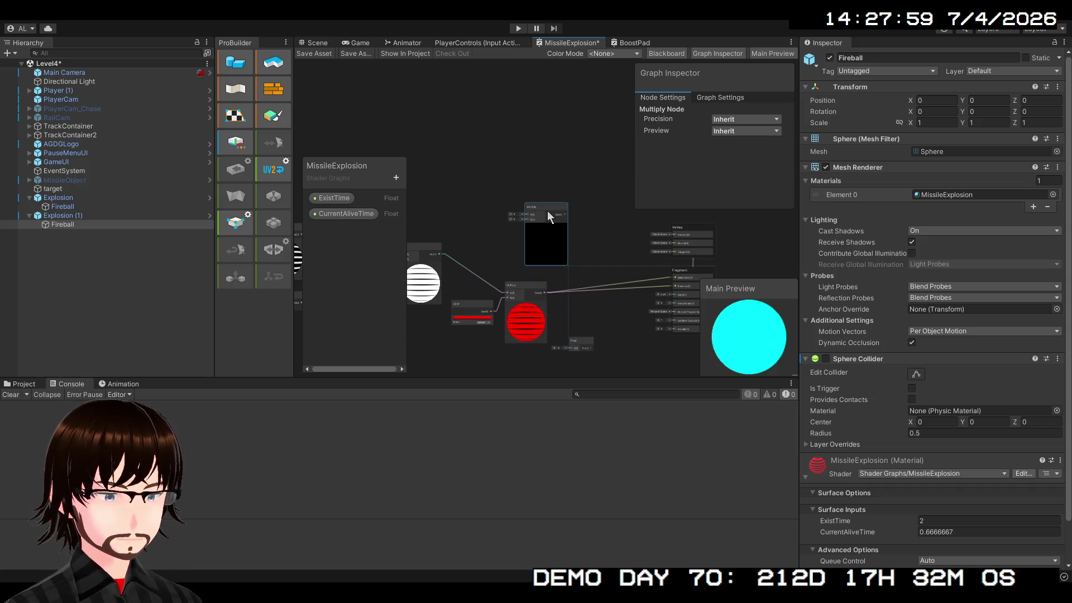
pyautogui.moveTo(440, 254); pyautogui.dragTo(527, 217)
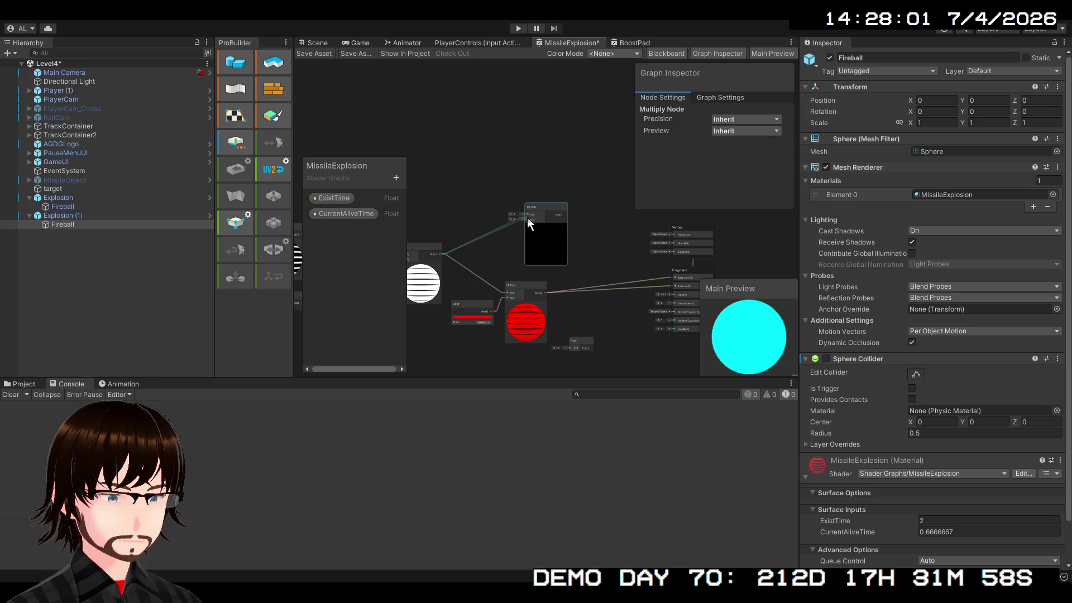
pyautogui.scroll(-1, 531, 203)
pyautogui.moveTo(486, 248); pyautogui.dragTo(565, 194)
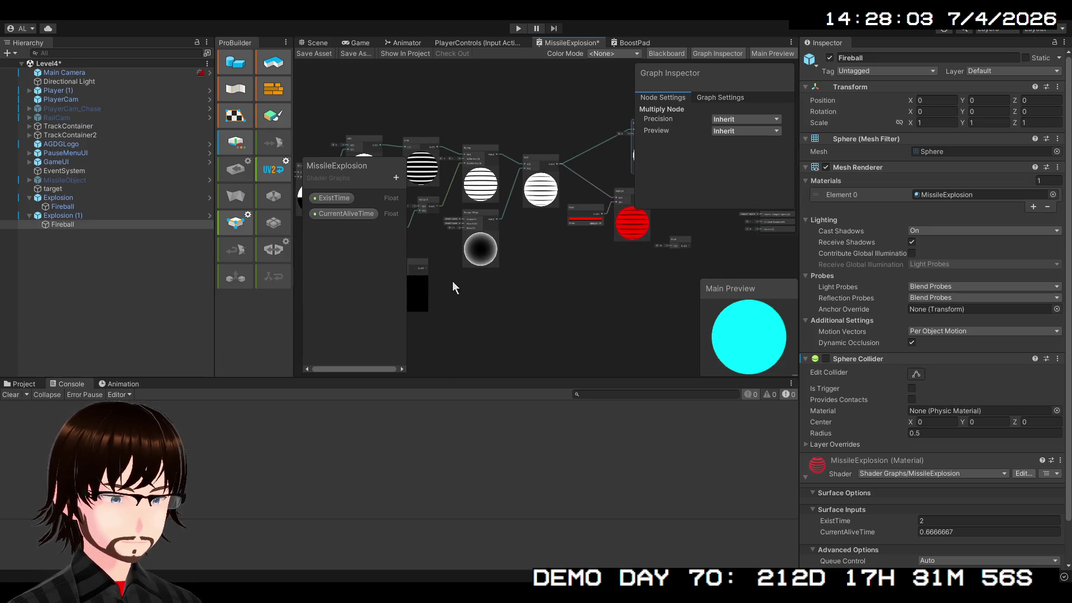
pyautogui.moveTo(732, 264); pyautogui.dragTo(634, 263)
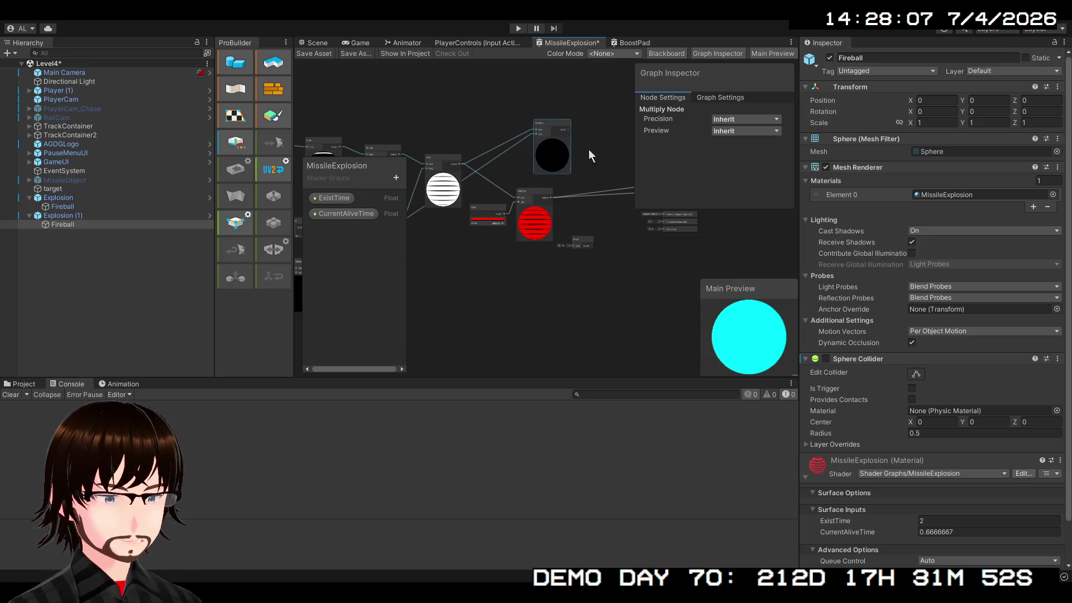
pyautogui.moveTo(590, 155); pyautogui.dragTo(470, 260)
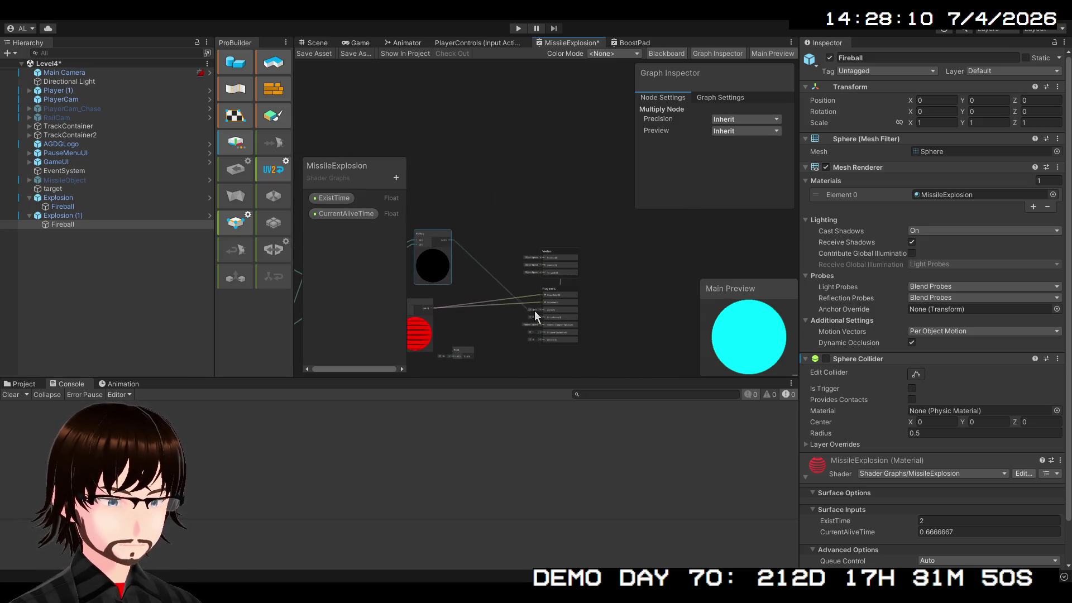
pyautogui.scroll(5, 515, 316)
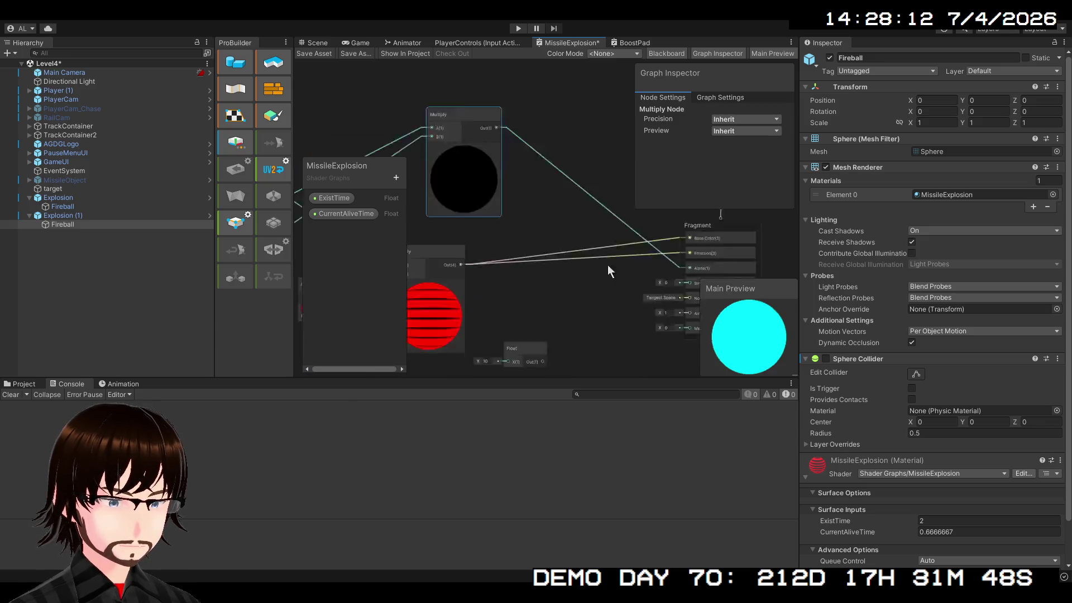
pyautogui.moveTo(607, 264); pyautogui.dragTo(451, 219)
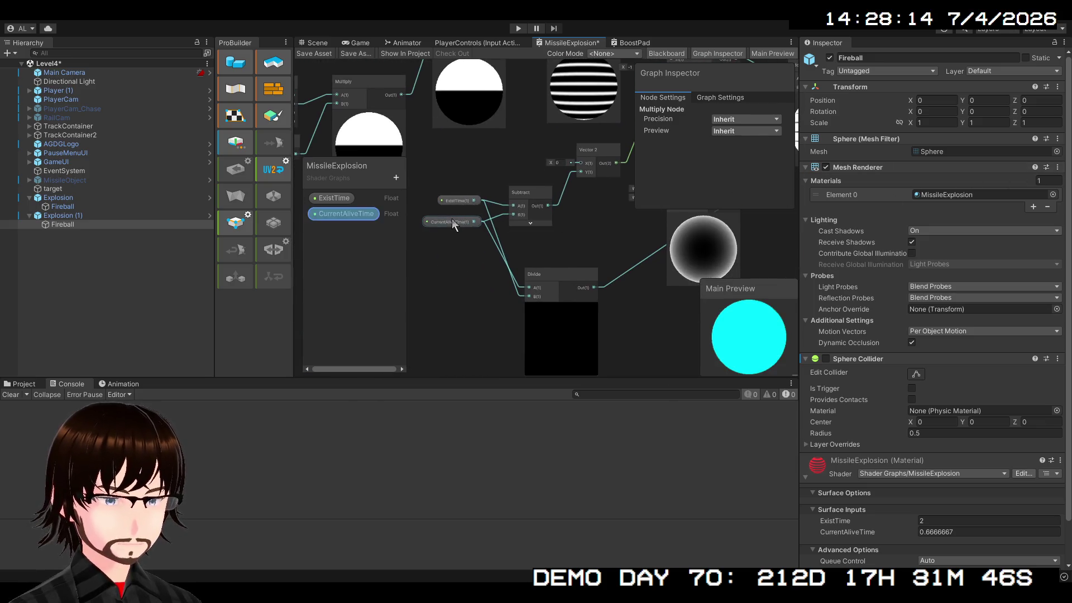
# Step: Scrub the CurrentAliveTime default value in the Graph Inspector, then set it to 5
pyautogui.click(451, 221)
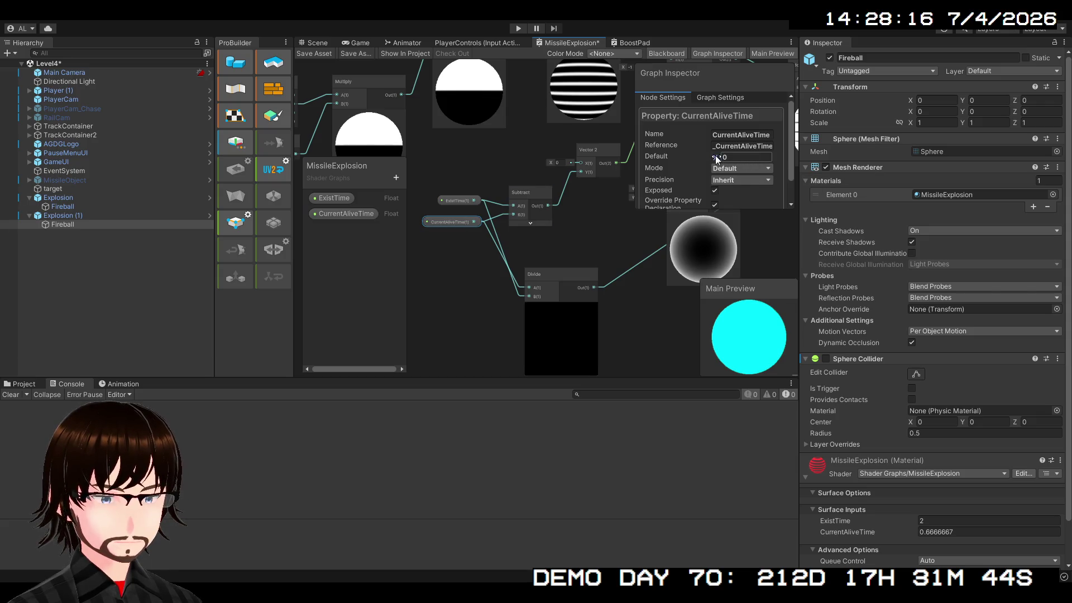
pyautogui.moveTo(715, 155); pyautogui.dragTo(858, 159)
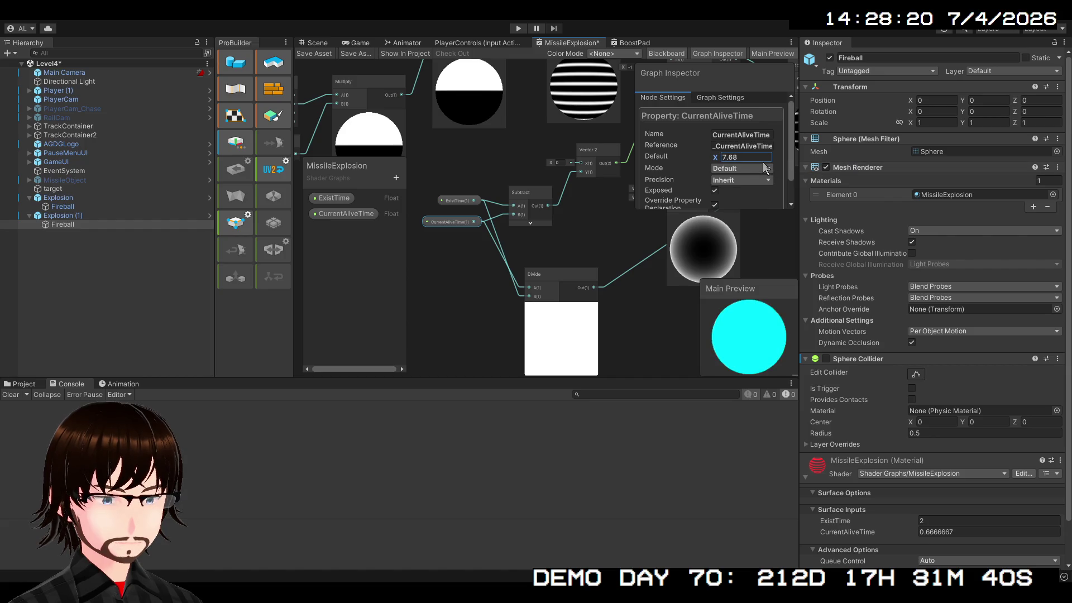
pyautogui.write('5')
pyautogui.press('Return')
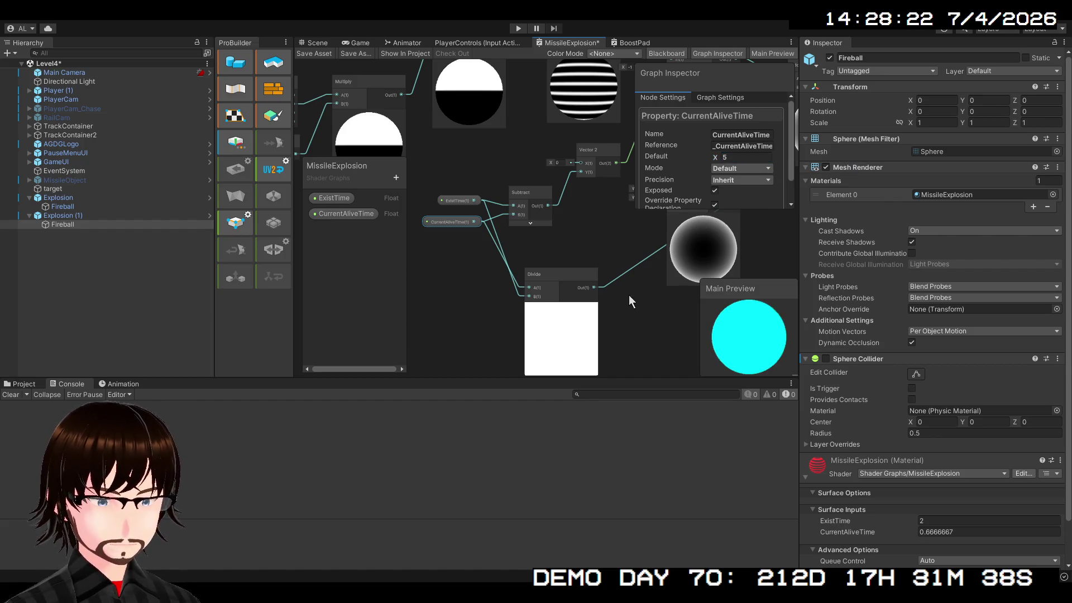
pyautogui.moveTo(629, 295)
pyautogui.mouseDown()
pyautogui.moveTo(561, 256)
pyautogui.moveTo(475, 285)
pyautogui.moveTo(374, 159)
pyautogui.moveTo(298, 202)
pyautogui.moveTo(357, 179)
pyautogui.moveTo(390, 145)
pyautogui.moveTo(357, 184)
pyautogui.mouseUp()
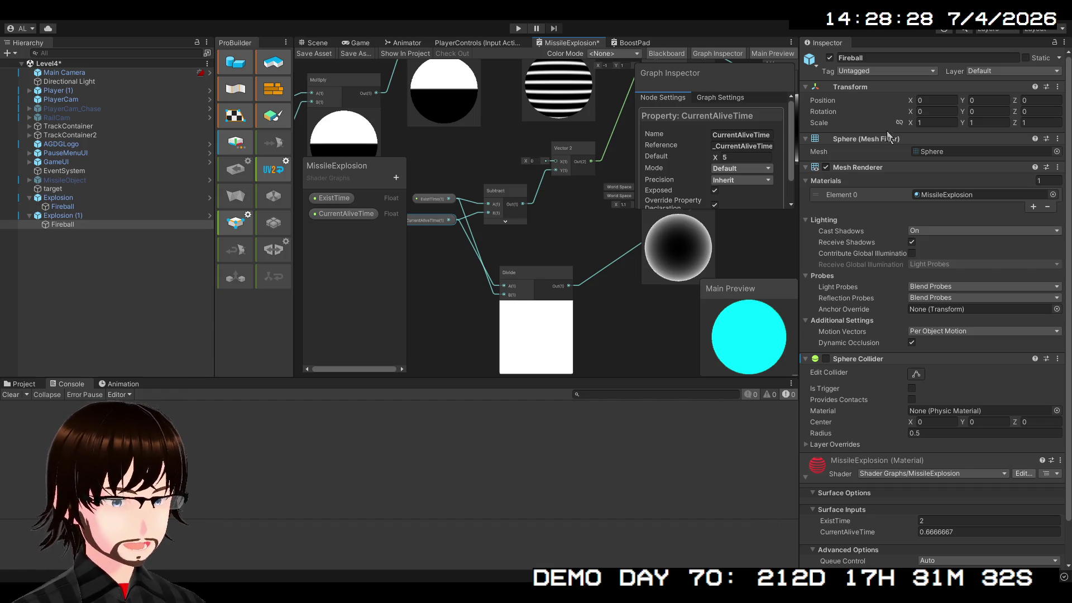
# Step: Test lower CurrentAliveTime defaults up to 4.37 in the previews, then restore 5
pyautogui.click(735, 157)
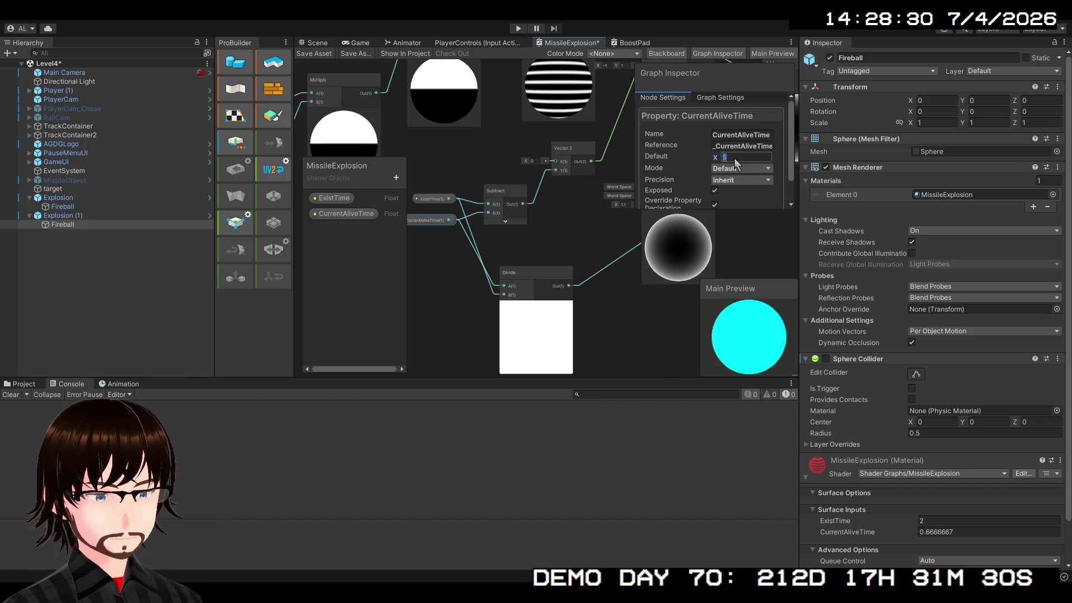
pyautogui.moveTo(717, 155); pyautogui.dragTo(680, 157)
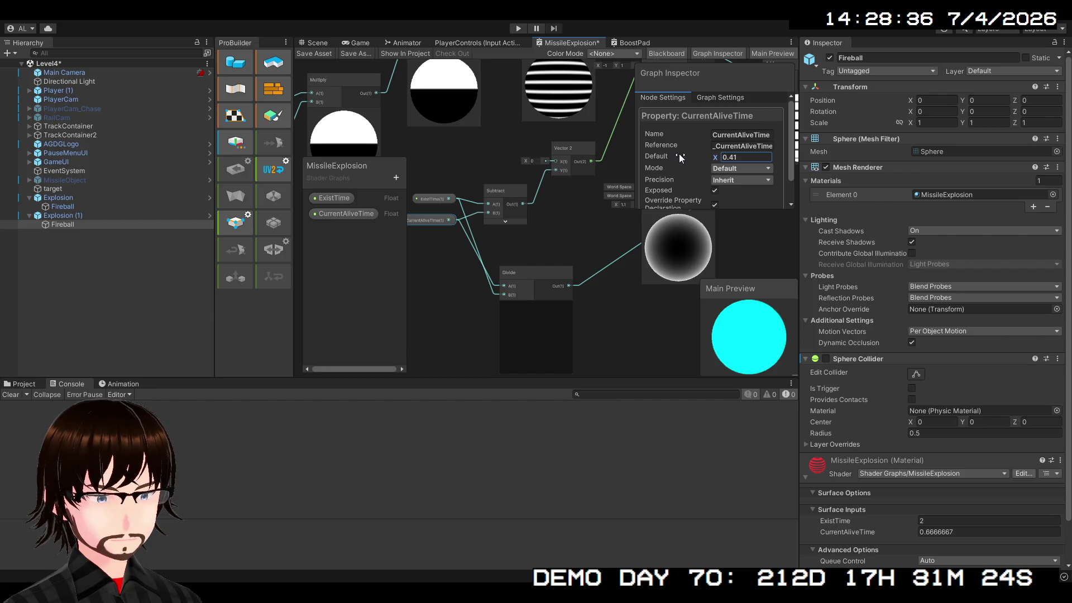
pyautogui.moveTo(679, 155); pyautogui.dragTo(713, 154)
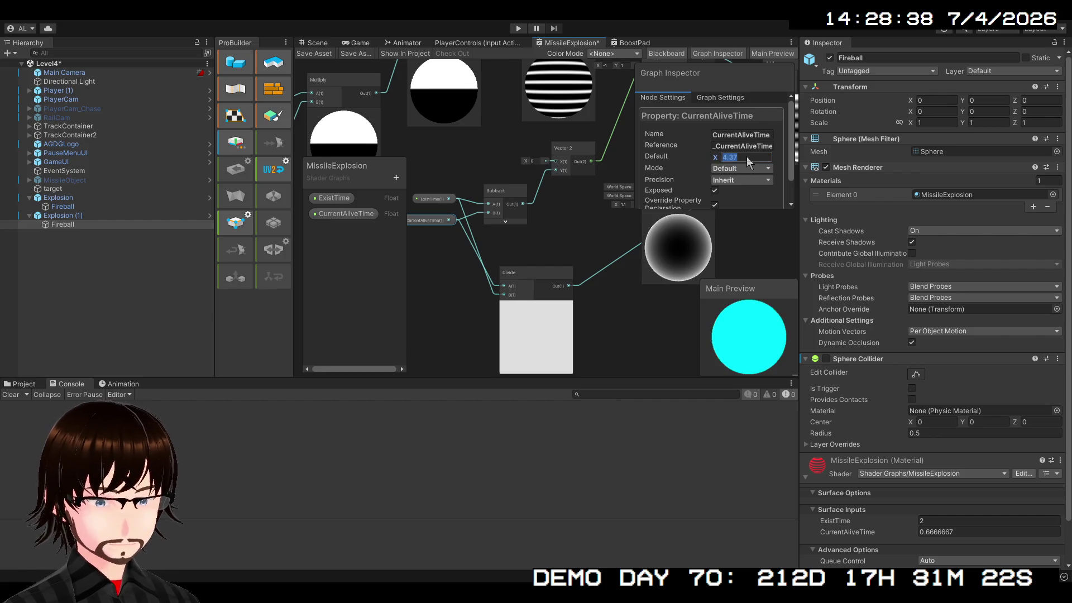
pyautogui.write('5')
pyautogui.press('Return')
pyautogui.moveTo(581, 239)
pyautogui.mouseDown()
pyautogui.moveTo(564, 288)
pyautogui.moveTo(356, 293)
pyautogui.mouseUp()
pyautogui.scroll(-3, 564, 288)
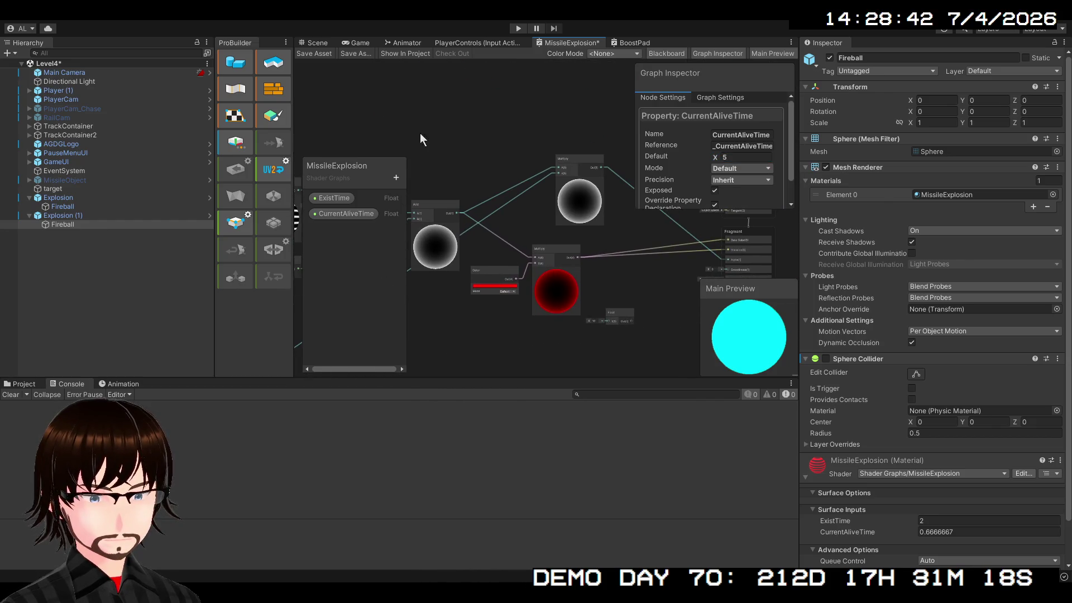
# Step: Save the MissileExplosion graph and play-test the Fireball explosion in the Scene view
pyautogui.click(320, 55)
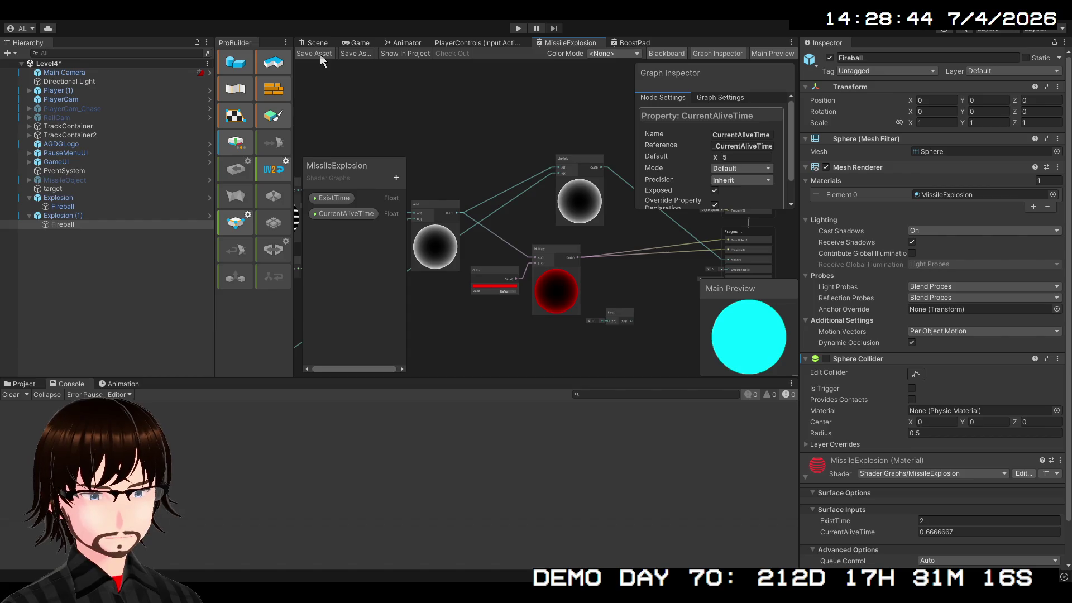
pyautogui.click(316, 42)
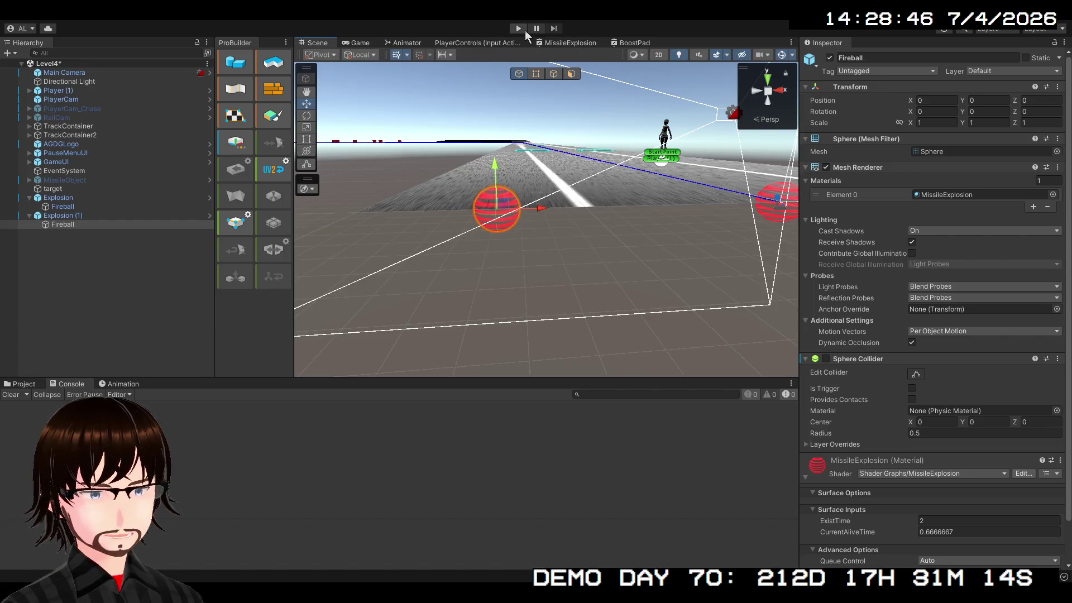
pyautogui.click(521, 29)
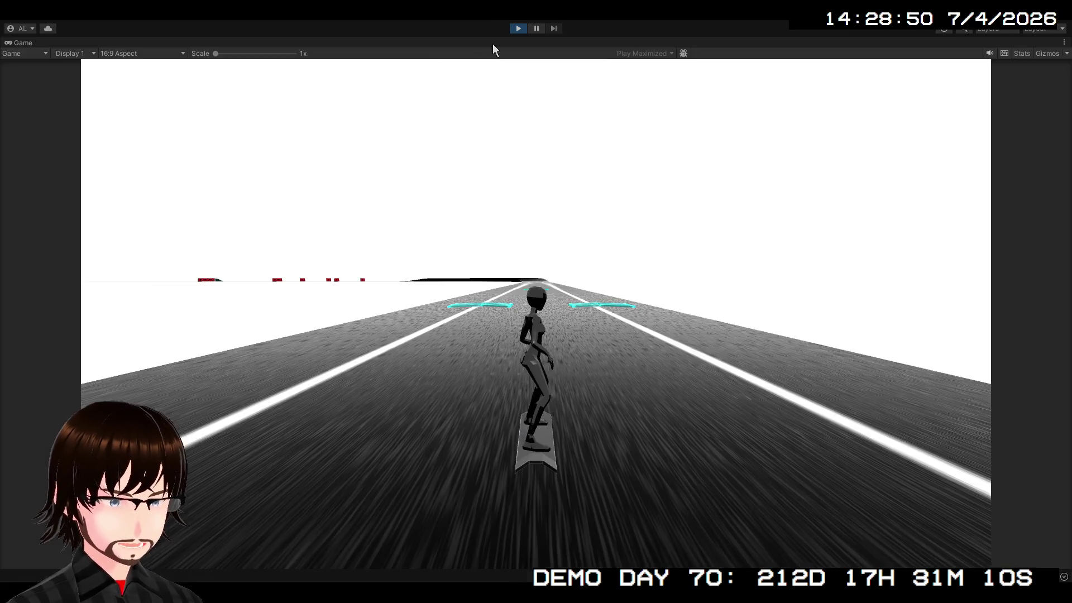
pyautogui.hotkey('shift', 'space')
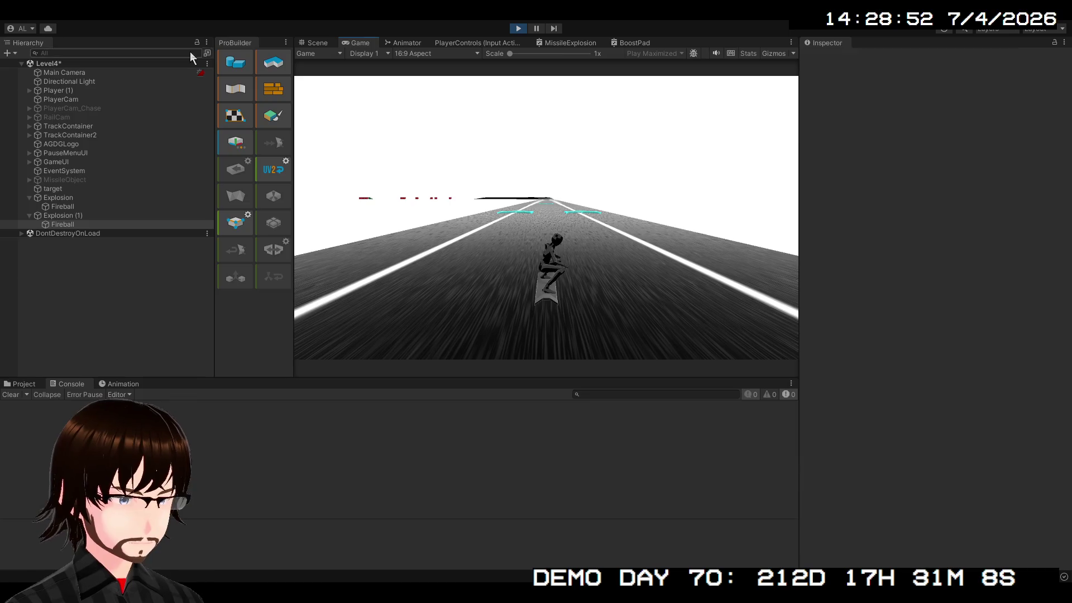
pyautogui.click(306, 47)
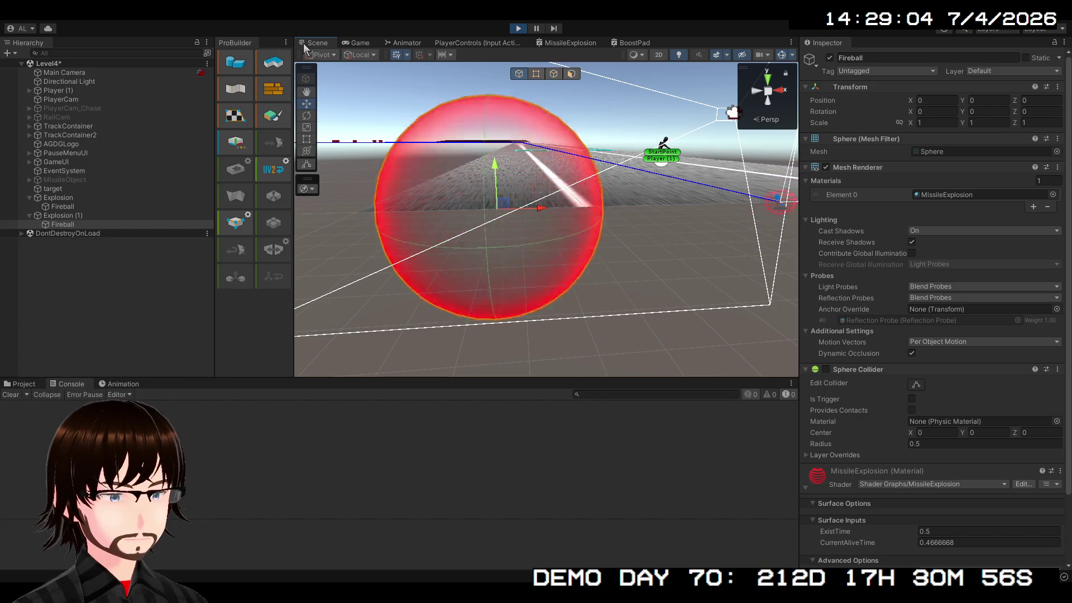
pyautogui.click(518, 28)
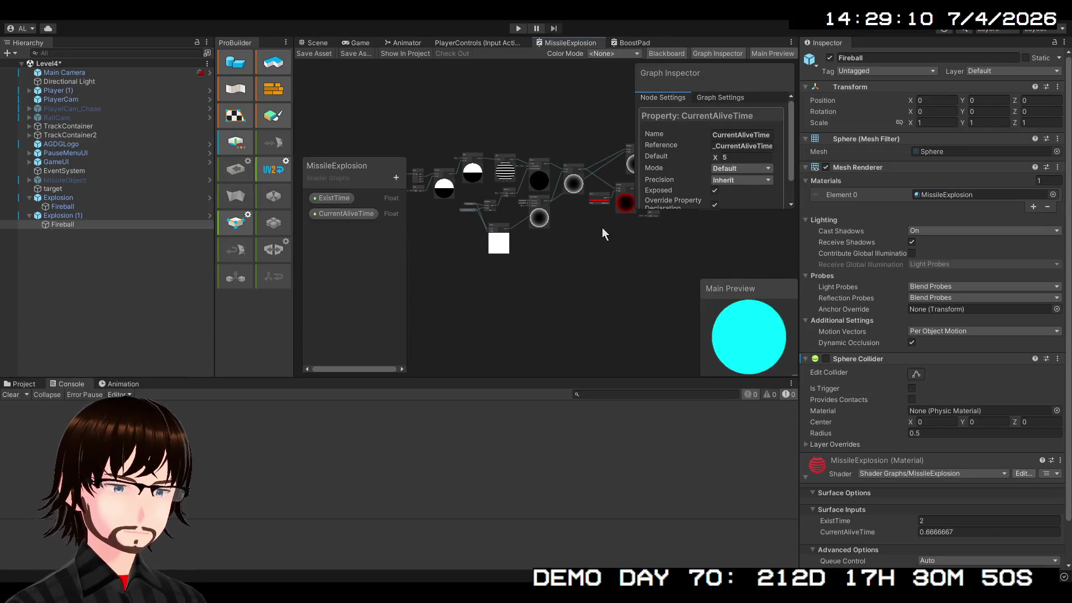
pyautogui.scroll(2, 541, 320)
pyautogui.scroll(2, 571, 330)
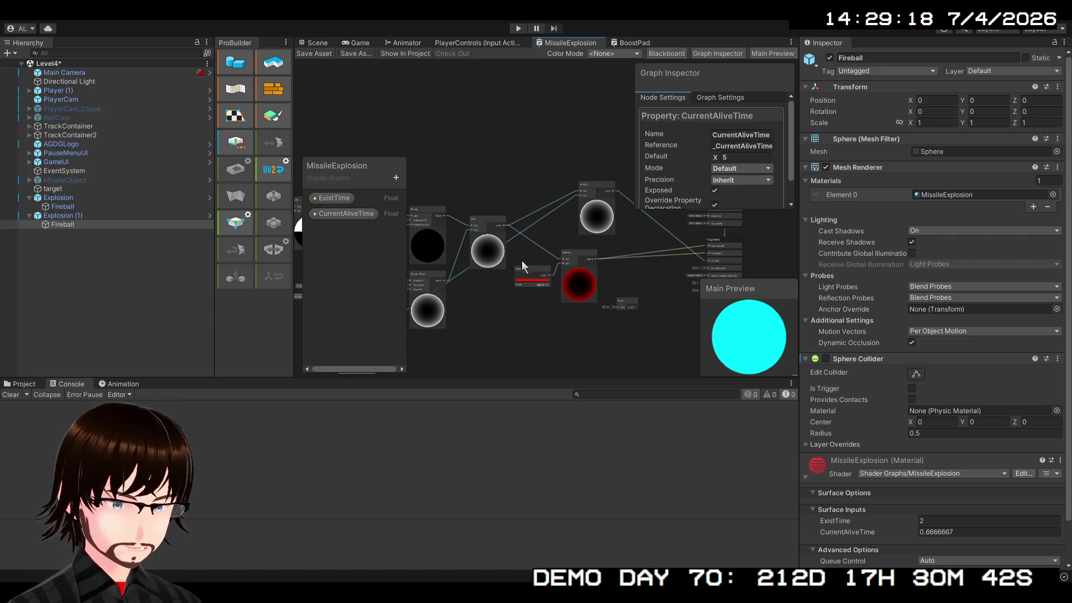
pyautogui.moveTo(508, 313)
pyautogui.mouseDown()
pyautogui.moveTo(683, 246)
pyautogui.moveTo(619, 260)
pyautogui.moveTo(587, 320)
pyautogui.moveTo(504, 374)
pyautogui.moveTo(397, 330)
pyautogui.moveTo(435, 305)
pyautogui.mouseUp()
pyautogui.scroll(1, 617, 259)
pyautogui.scroll(3, 617, 260)
pyautogui.moveTo(858, 251)
pyautogui.mouseDown()
pyautogui.moveTo(891, 248)
pyautogui.moveTo(729, 270)
pyautogui.moveTo(883, 243)
pyautogui.mouseUp()
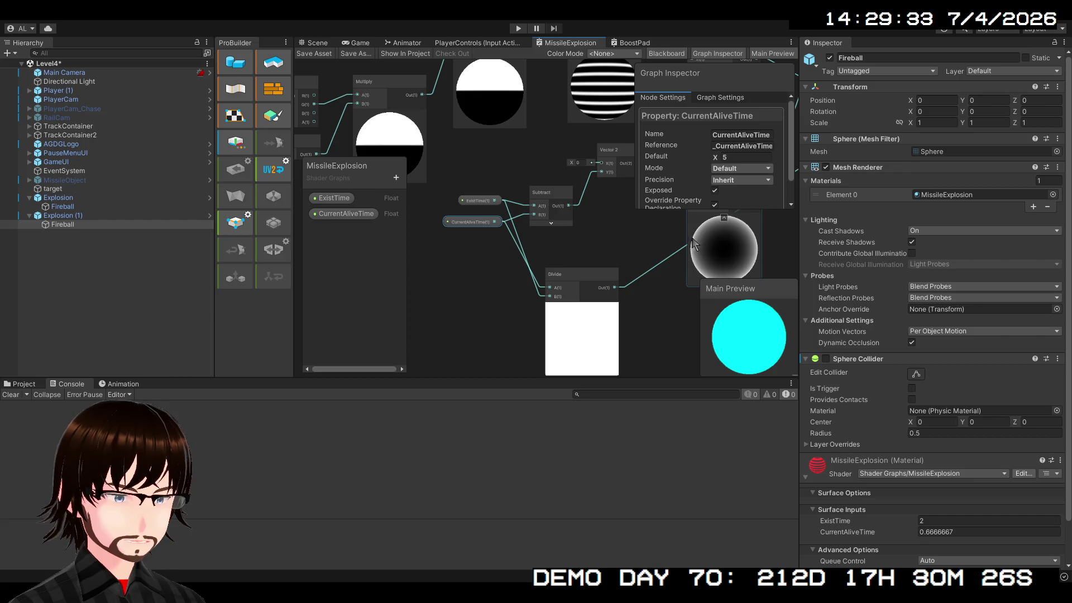
# Step: Disconnect the CurrentAliveTime and ExistTime wires from Divide's A and B inputs
pyautogui.click(543, 289)
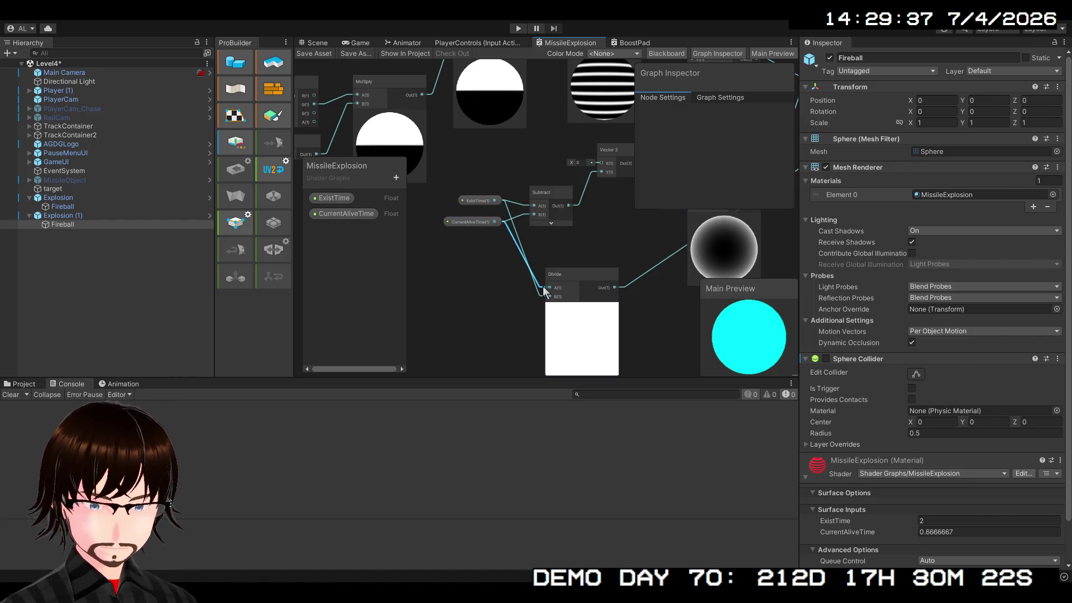
pyautogui.press('Delete')
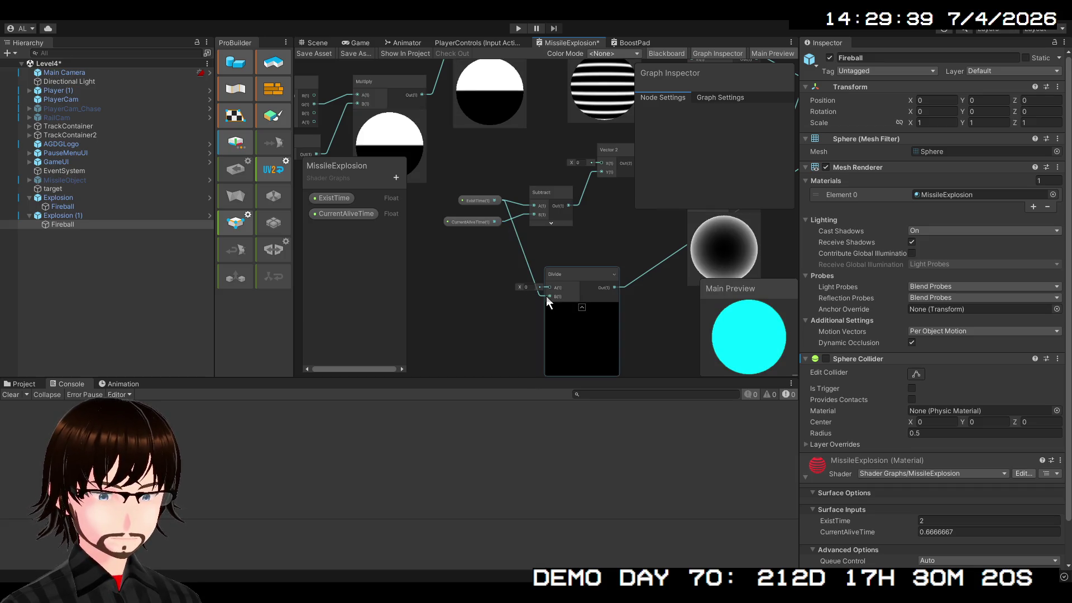
pyautogui.click(539, 296)
pyautogui.press('Delete')
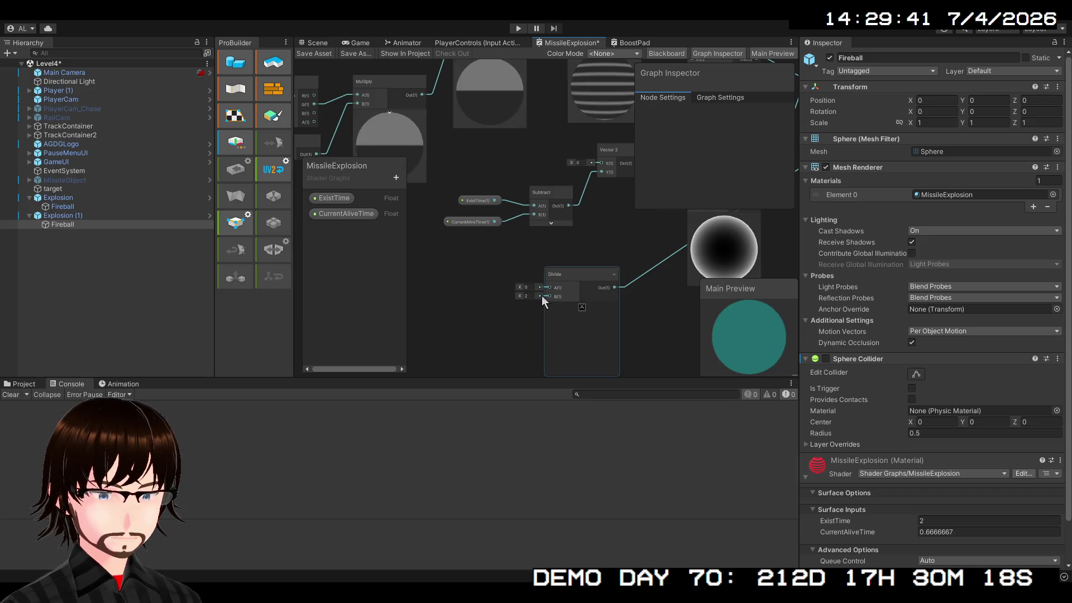
pyautogui.scroll(3, 540, 296)
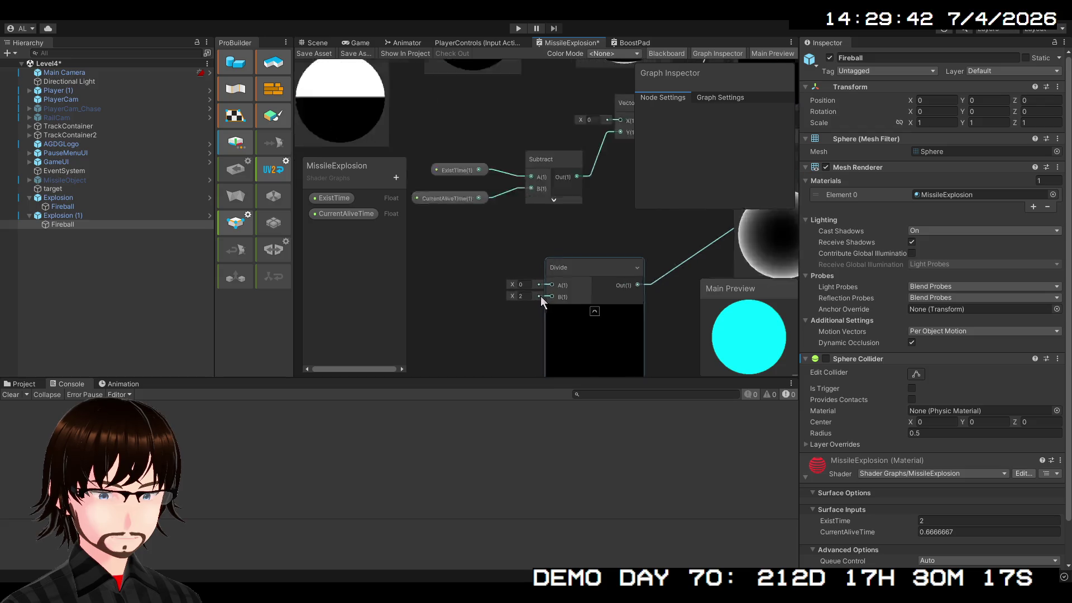
# Step: Set Divide's A and B to 5, then lower A to watch the preview
pyautogui.click(512, 279)
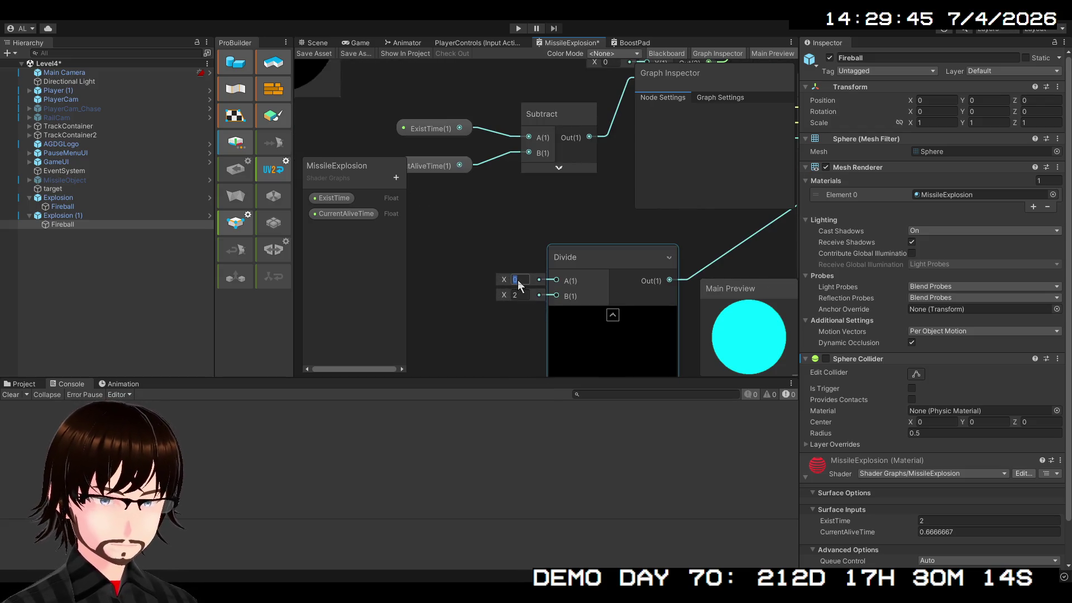
pyautogui.write('5')
pyautogui.click(517, 296)
pyautogui.write('5')
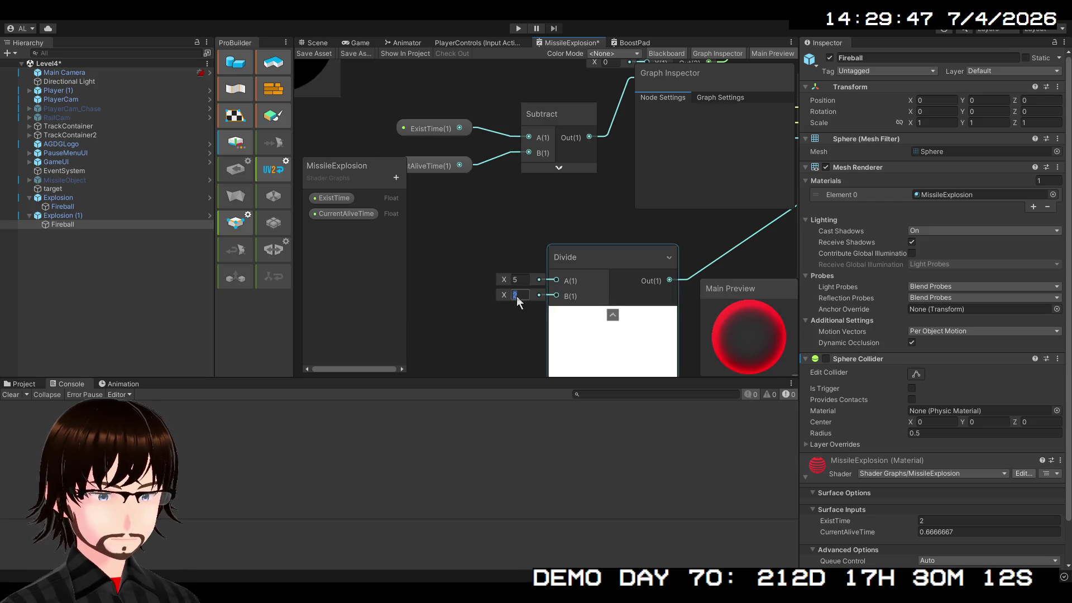
pyautogui.click(513, 323)
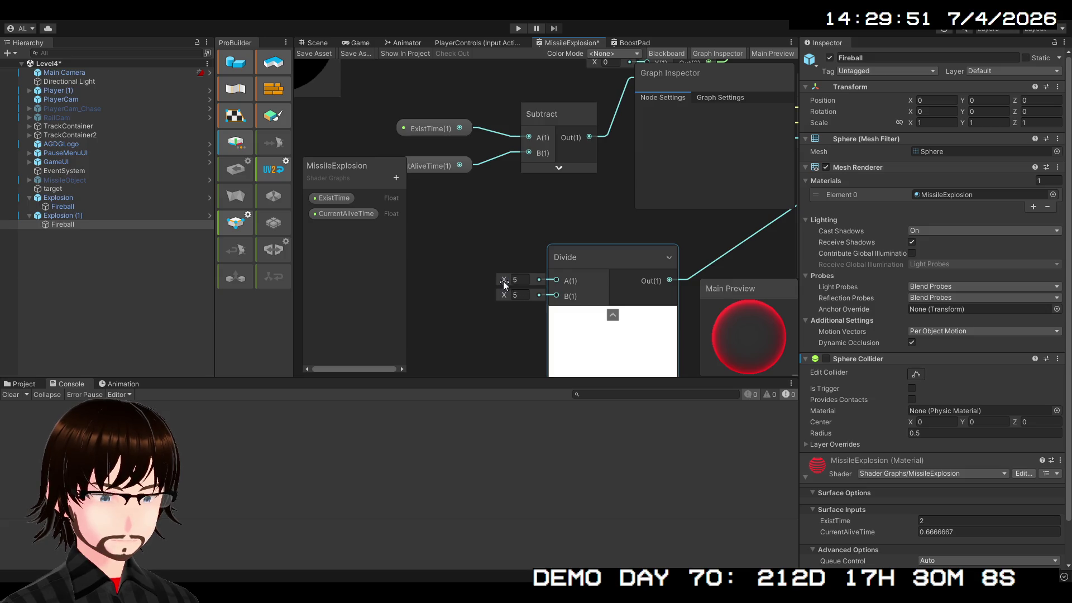
pyautogui.moveTo(503, 280)
pyautogui.mouseDown()
pyautogui.moveTo(464, 283)
pyautogui.moveTo(508, 289)
pyautogui.mouseUp()
# Step: Try connecting CurrentAliveTime to Divide's A, then test values and reset A and B to 5
pyautogui.click(469, 167)
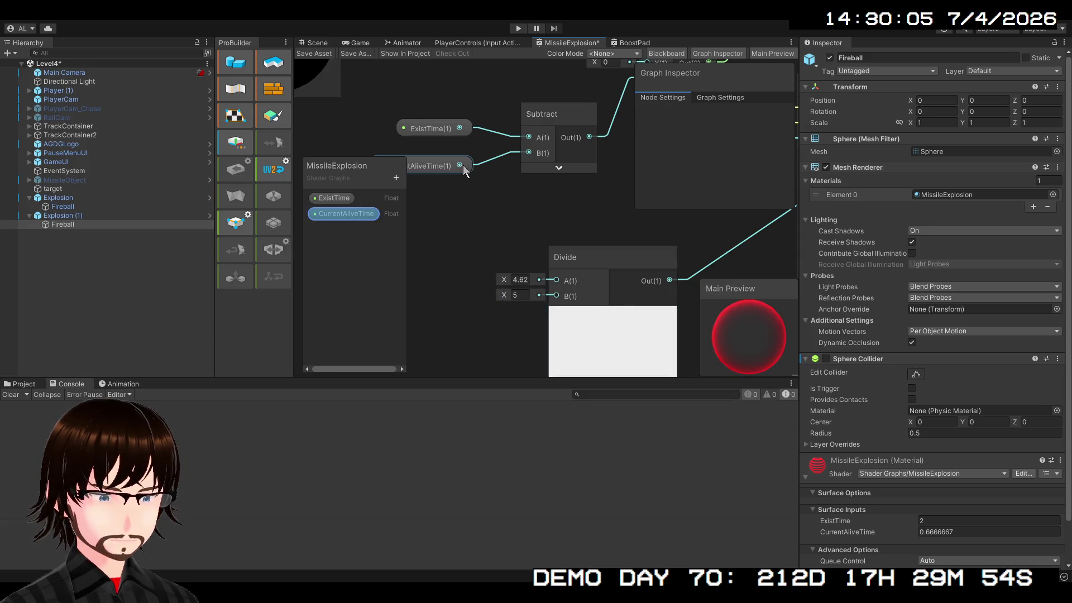
pyautogui.moveTo(464, 166)
pyautogui.mouseDown()
pyautogui.moveTo(545, 276)
pyautogui.moveTo(531, 263)
pyautogui.mouseUp()
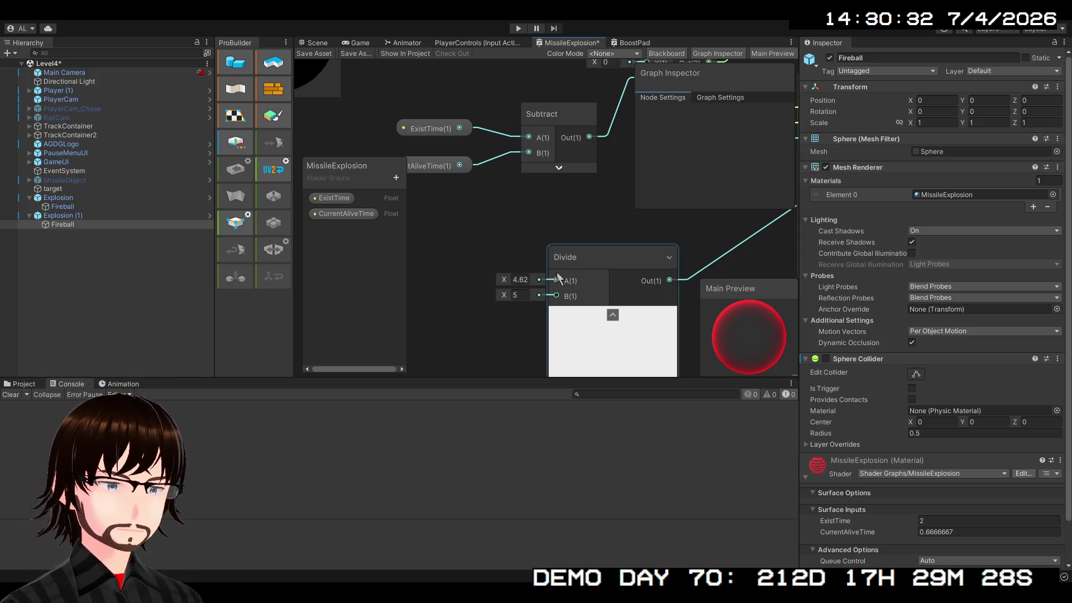
pyautogui.click(520, 280)
pyautogui.write('5')
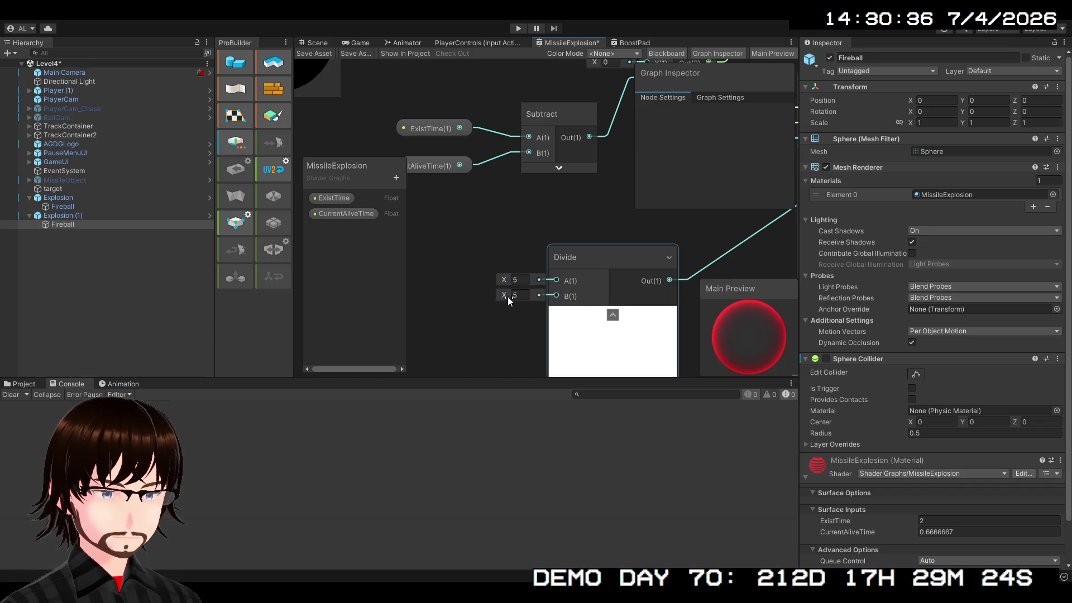
pyautogui.moveTo(508, 296)
pyautogui.mouseDown()
pyautogui.moveTo(474, 297)
pyautogui.moveTo(652, 303)
pyautogui.moveTo(519, 300)
pyautogui.mouseUp()
pyautogui.write('5')
pyautogui.press('Return')
pyautogui.click(515, 320)
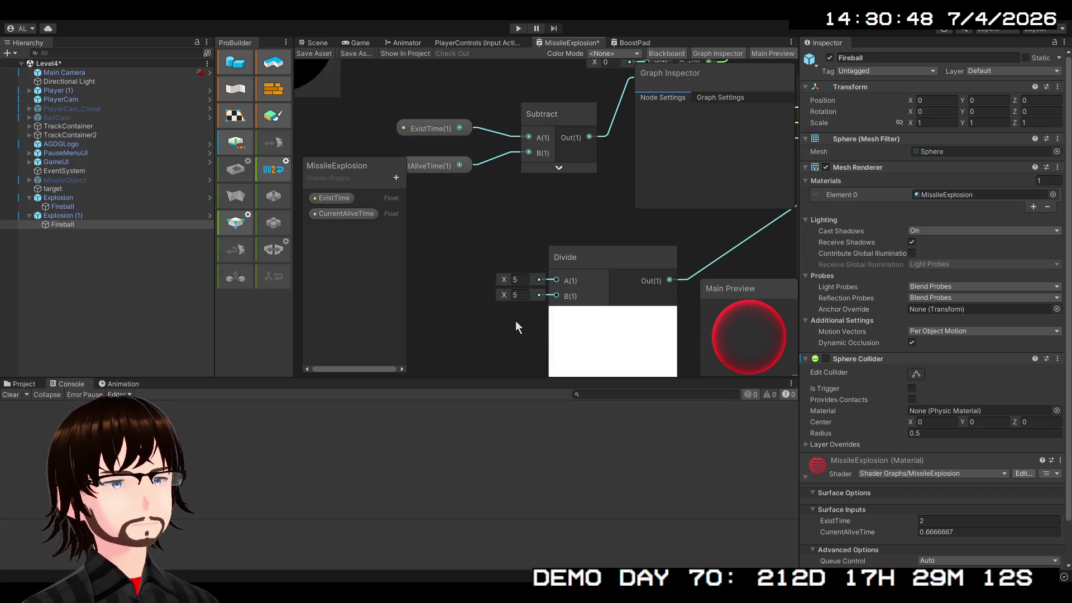
# Step: Pan over to the Fresnel node and delete the Divide node
pyautogui.scroll(-5, 490, 259)
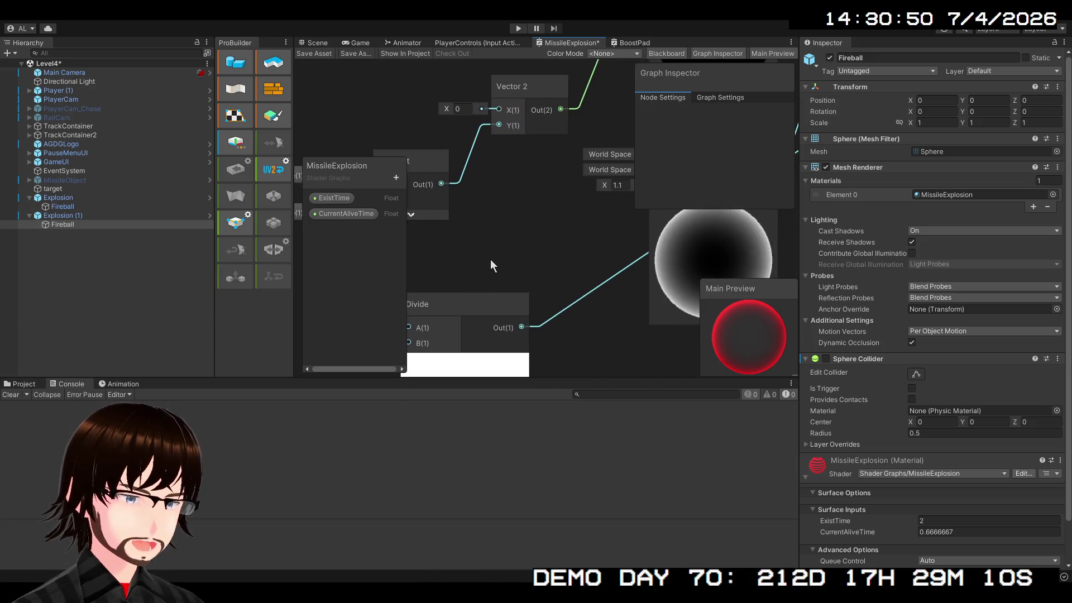
pyautogui.scroll(1, 520, 233)
pyautogui.moveTo(478, 268)
pyautogui.mouseDown()
pyautogui.moveTo(280, 337)
pyautogui.moveTo(570, 263)
pyautogui.mouseUp()
pyautogui.scroll(3, 571, 263)
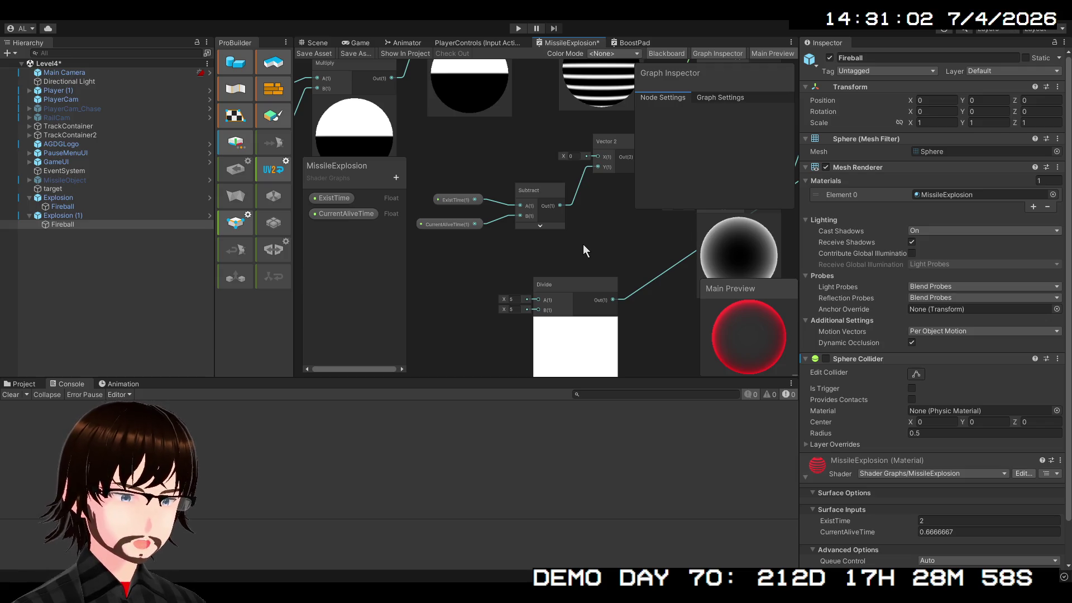
pyautogui.moveTo(583, 244); pyautogui.dragTo(497, 253)
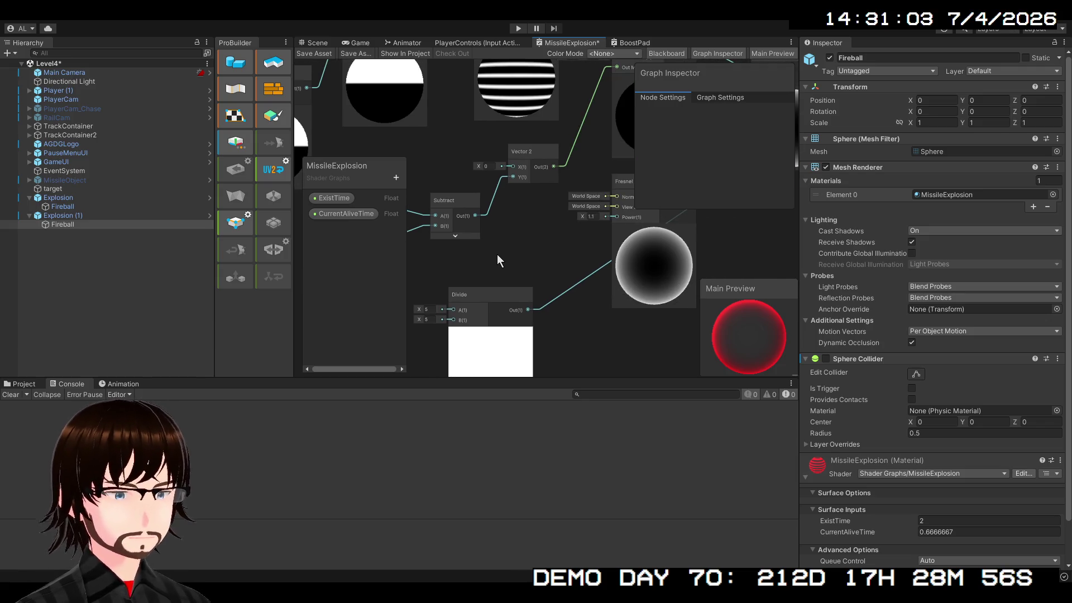
pyautogui.click(504, 293)
pyautogui.press('Delete')
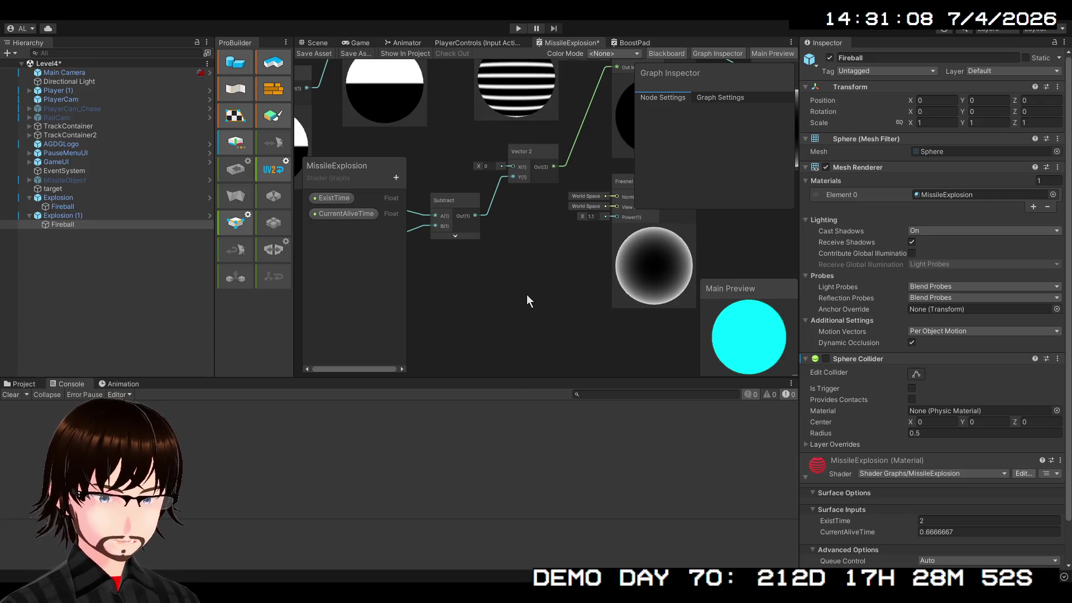
# Step: Paste a Remap node and frame it beside the Subtract node
pyautogui.hotkey('ctrl', 'v')
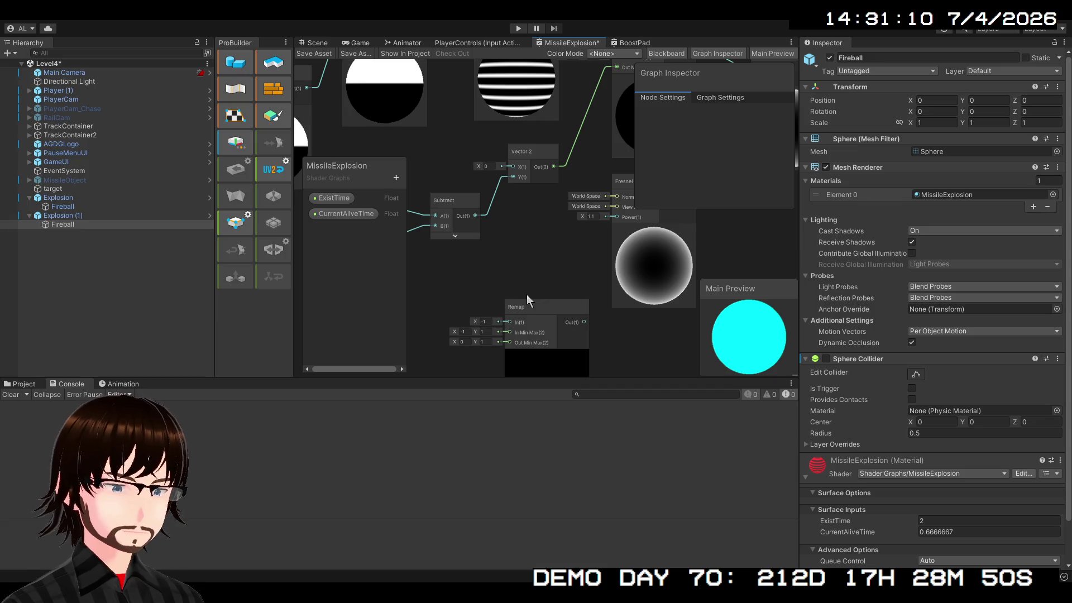
pyautogui.moveTo(543, 303)
pyautogui.mouseDown()
pyautogui.moveTo(434, 266)
pyautogui.moveTo(635, 231)
pyautogui.mouseUp()
pyautogui.scroll(2, 610, 278)
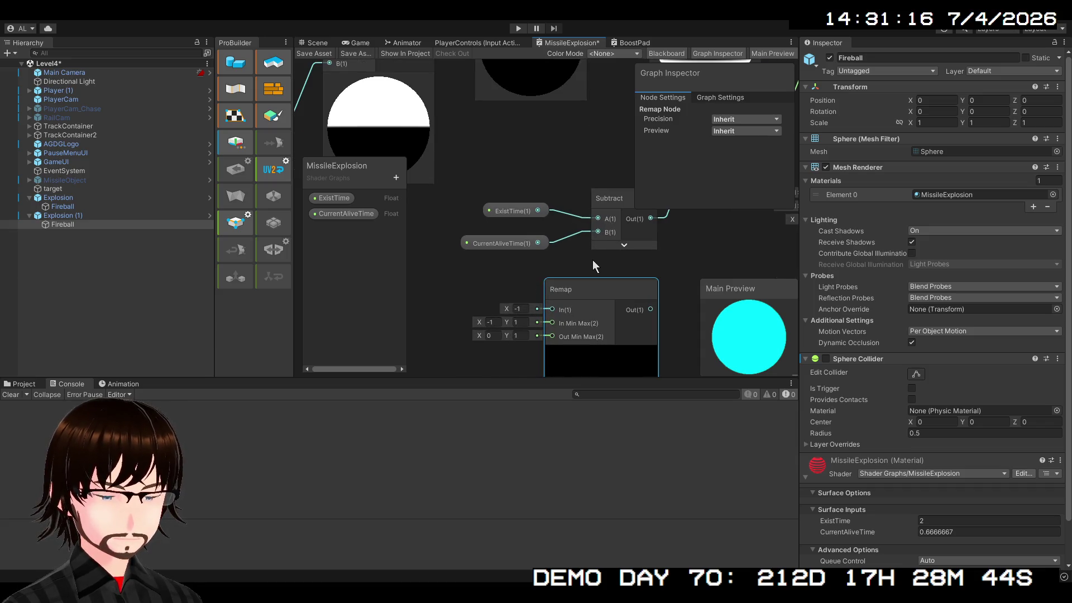
pyautogui.moveTo(593, 260)
pyautogui.mouseDown()
pyautogui.moveTo(560, 259)
pyautogui.moveTo(507, 221)
pyautogui.moveTo(557, 220)
pyautogui.mouseUp()
# Step: Delete the pasted Remap node and pull a wire from CurrentAliveTime to create a new node
pyautogui.click(508, 200)
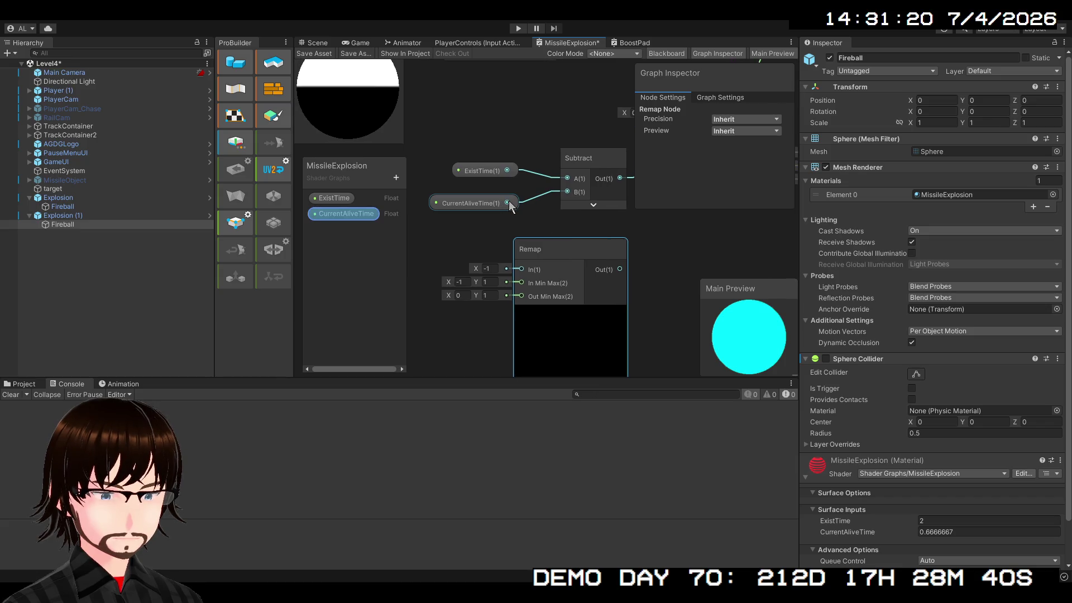
pyautogui.click(489, 269)
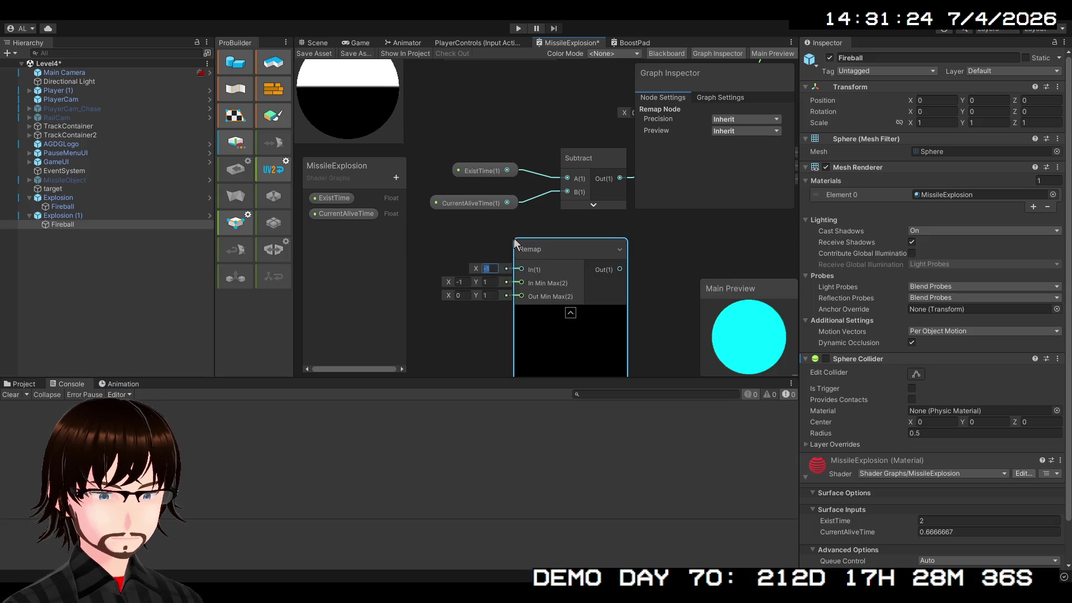
pyautogui.click(539, 249)
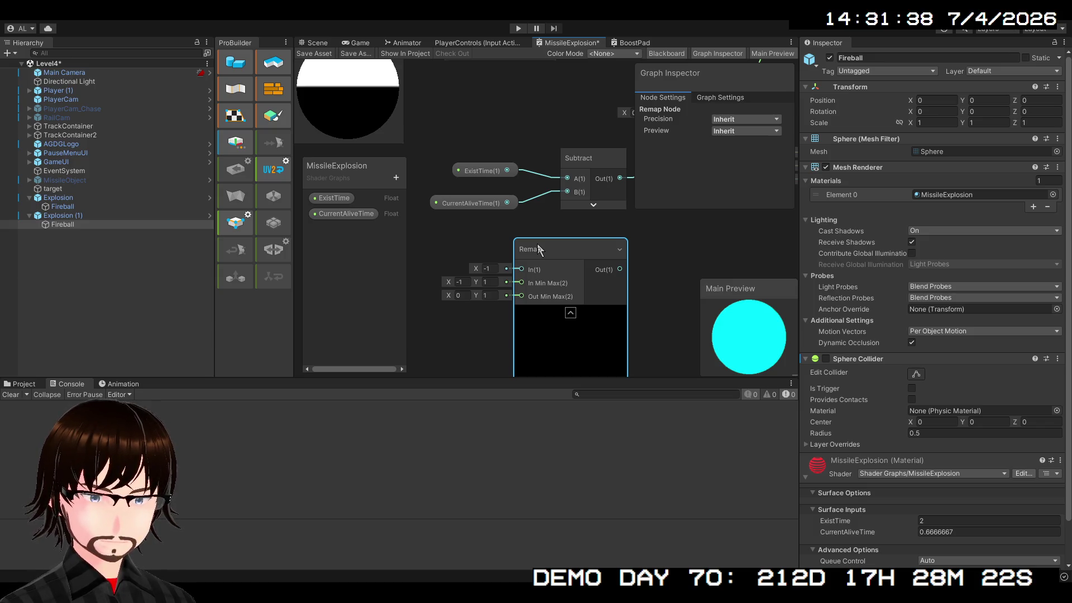
pyautogui.press('Delete')
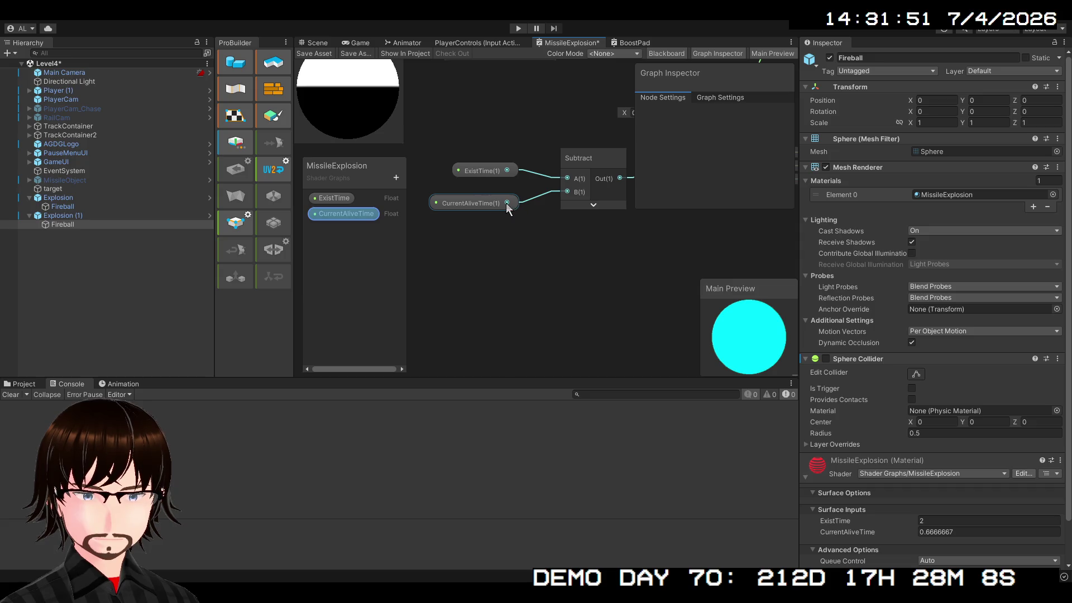
pyautogui.moveTo(506, 202)
pyautogui.mouseDown()
pyautogui.moveTo(535, 283)
pyautogui.moveTo(553, 287)
pyautogui.mouseUp()
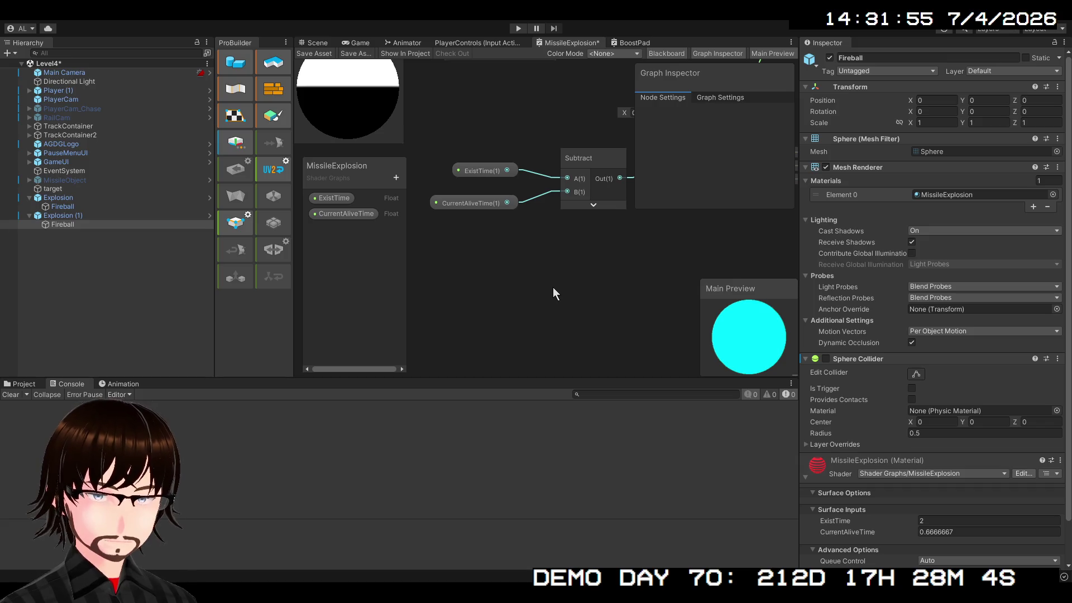
# Step: Bring back the CurrentAliveTime-fed Remap node and enter 0 as its minimum range value
pyautogui.hotkey('ctrl', 'z')
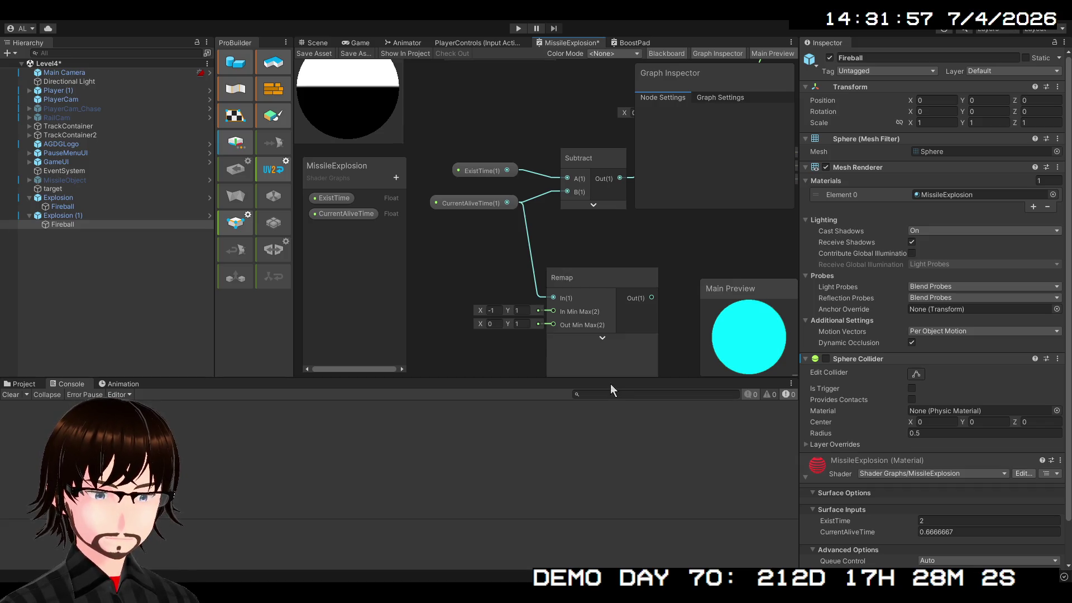
pyautogui.scroll(1, 584, 307)
pyautogui.moveTo(584, 307)
pyautogui.mouseDown()
pyautogui.moveTo(614, 277)
pyautogui.moveTo(598, 253)
pyautogui.mouseUp()
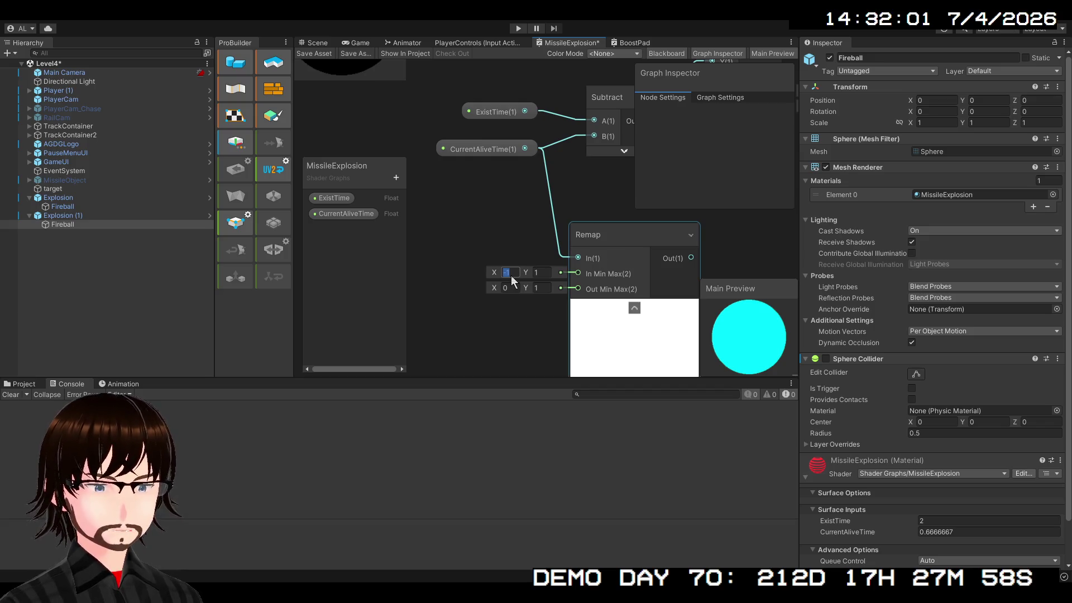
pyautogui.write('0')
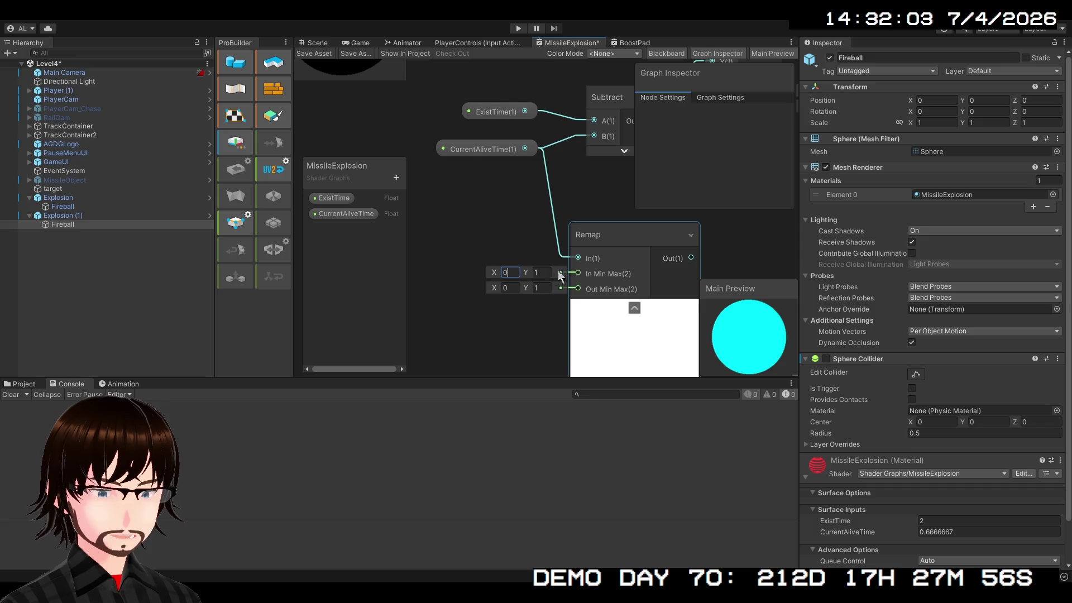
pyautogui.click(576, 277)
# Step: Feed Remap's In Min Max from a Vector 2 node, with ExistTime wired into its Y
pyautogui.moveTo(476, 237); pyautogui.dragTo(476, 237)
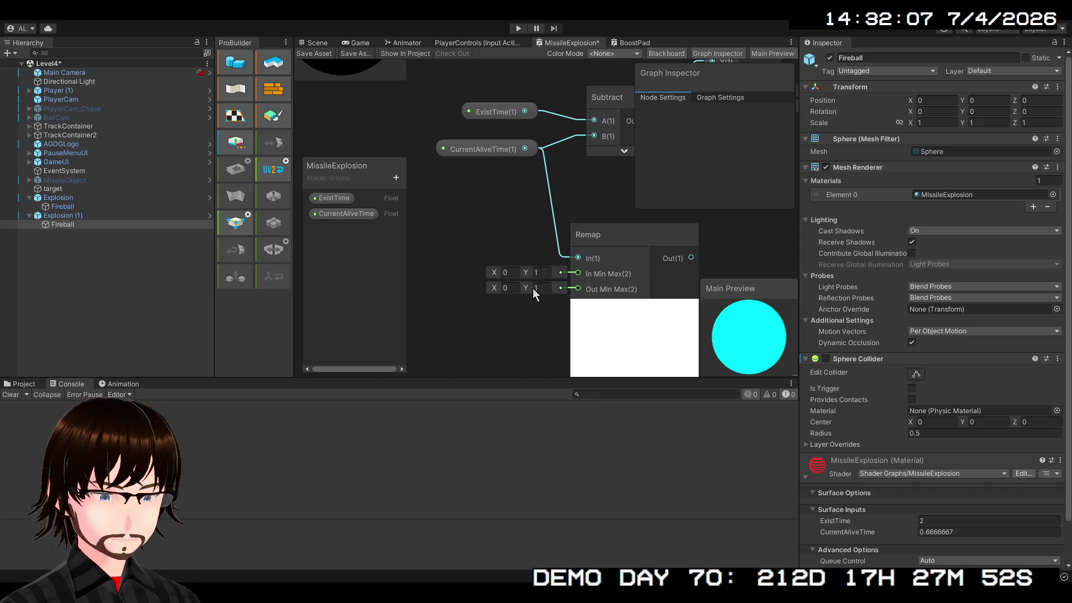
pyautogui.hotkey('ctrl', 'z')
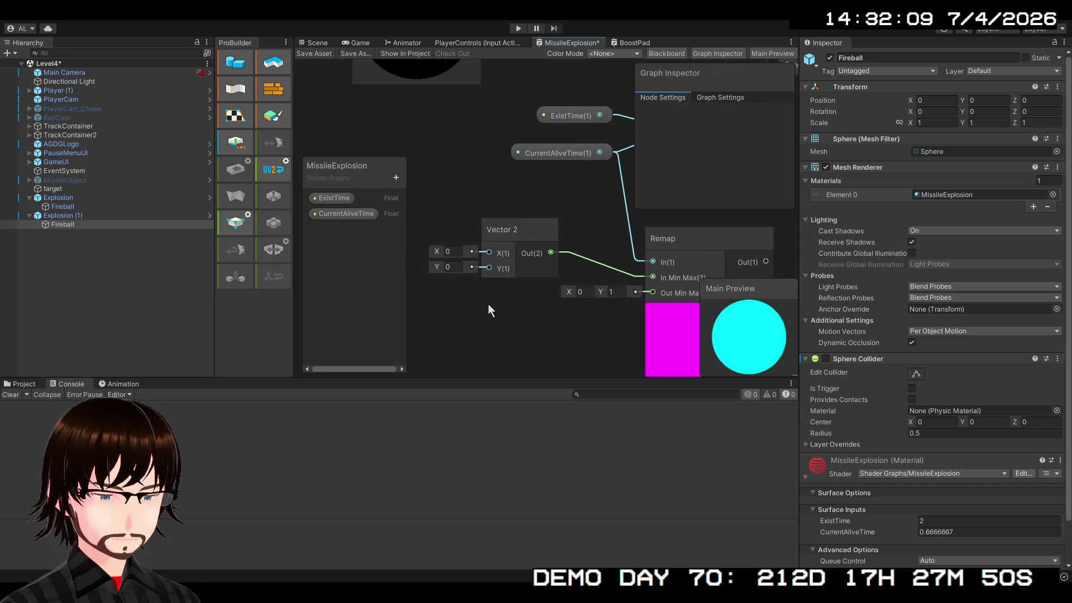
pyautogui.moveTo(488, 310); pyautogui.dragTo(517, 336)
pyautogui.click(491, 297)
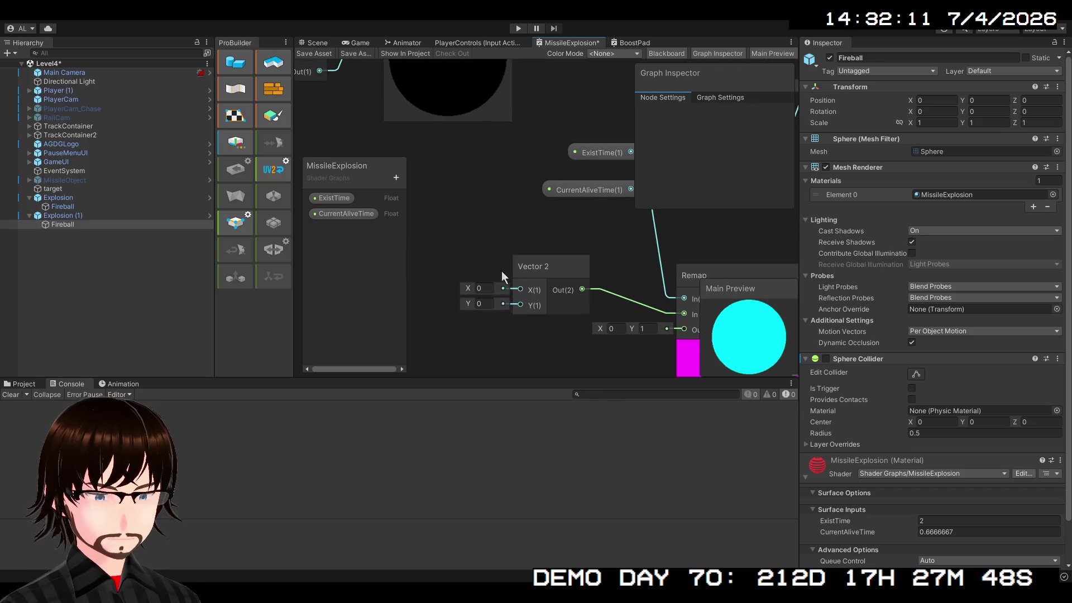
pyautogui.click(531, 173)
pyautogui.moveTo(569, 172)
pyautogui.mouseDown()
pyautogui.moveTo(423, 250)
pyautogui.moveTo(424, 320)
pyautogui.moveTo(448, 315)
pyautogui.moveTo(454, 295)
pyautogui.mouseUp()
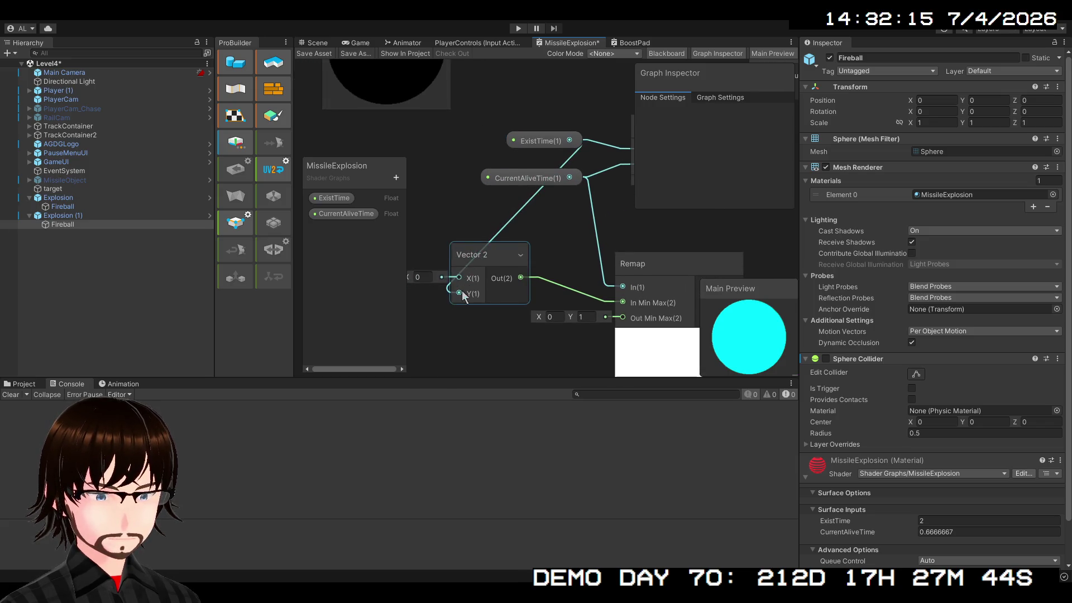
pyautogui.moveTo(535, 263)
pyautogui.mouseDown()
pyautogui.moveTo(527, 209)
pyautogui.moveTo(561, 195)
pyautogui.mouseUp()
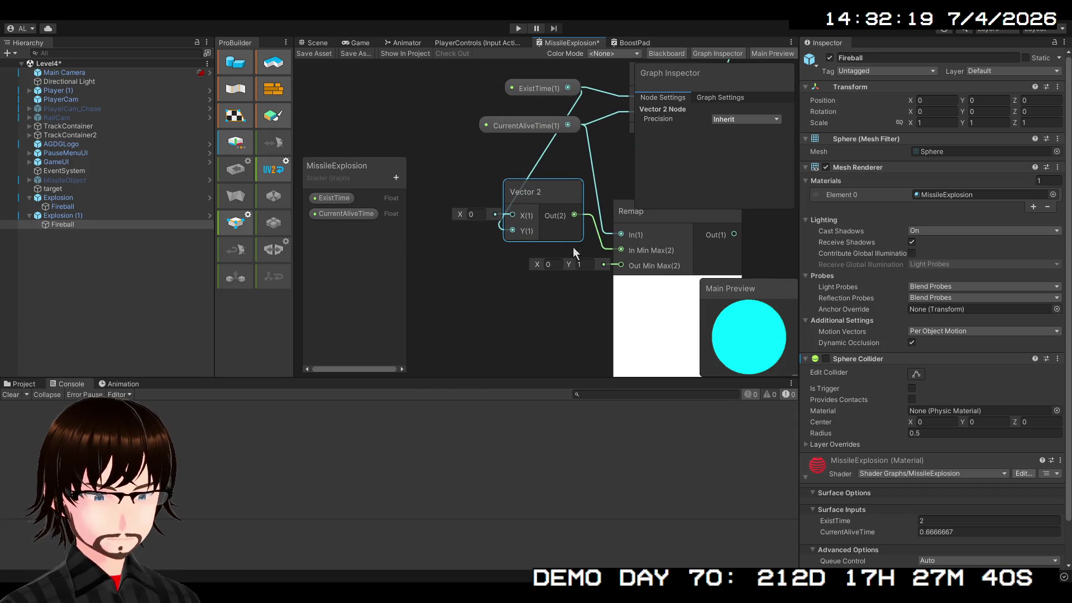
pyautogui.moveTo(581, 276)
pyautogui.mouseDown()
pyautogui.moveTo(524, 310)
pyautogui.moveTo(518, 302)
pyautogui.mouseUp()
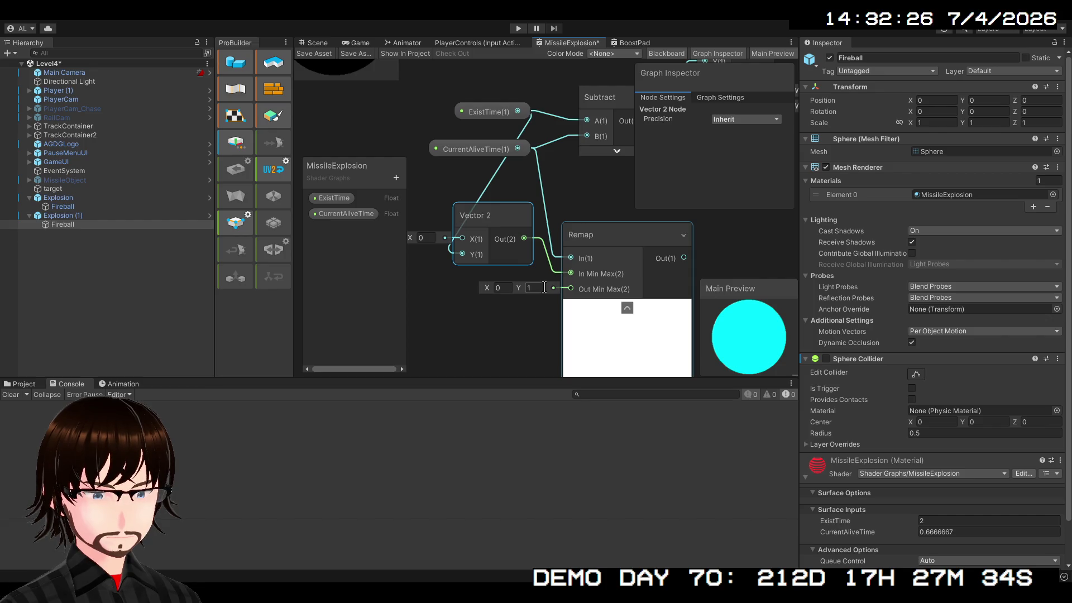
pyautogui.scroll(-2, 648, 267)
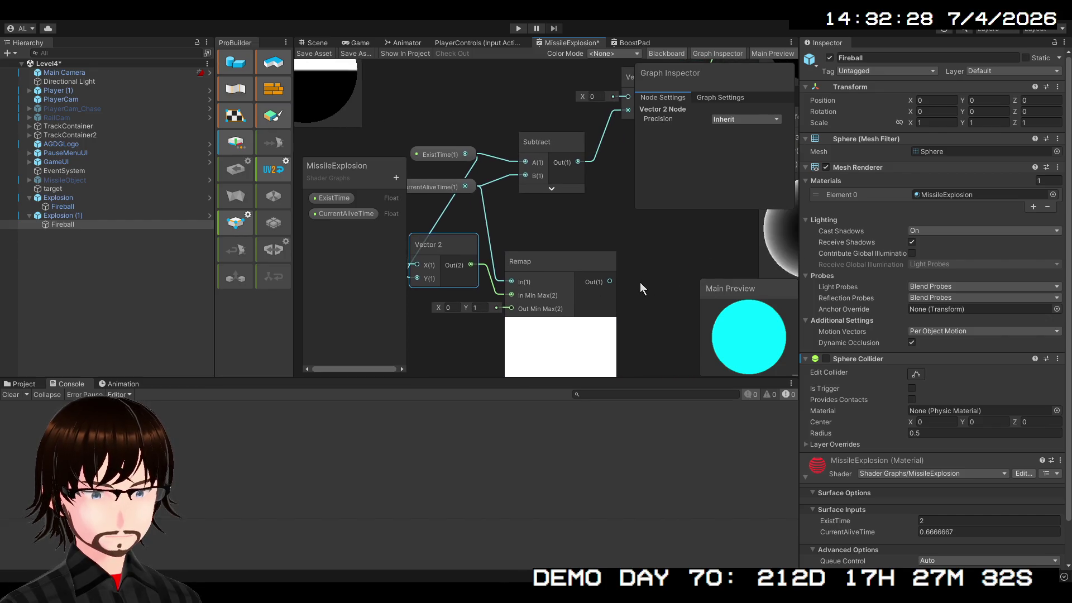
pyautogui.scroll(-1, 641, 285)
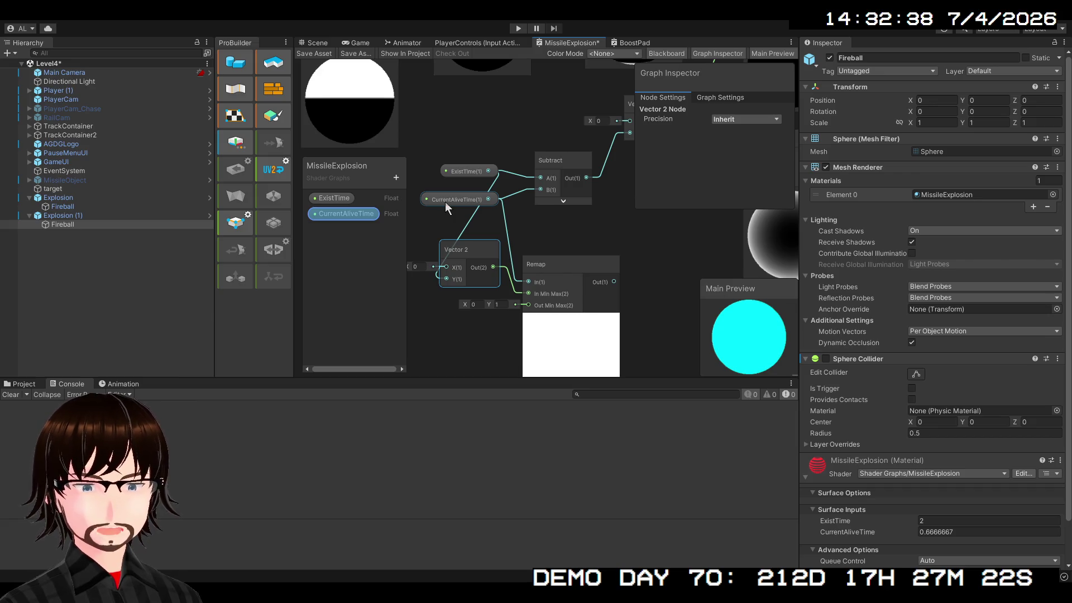
pyautogui.scroll(-5, 645, 247)
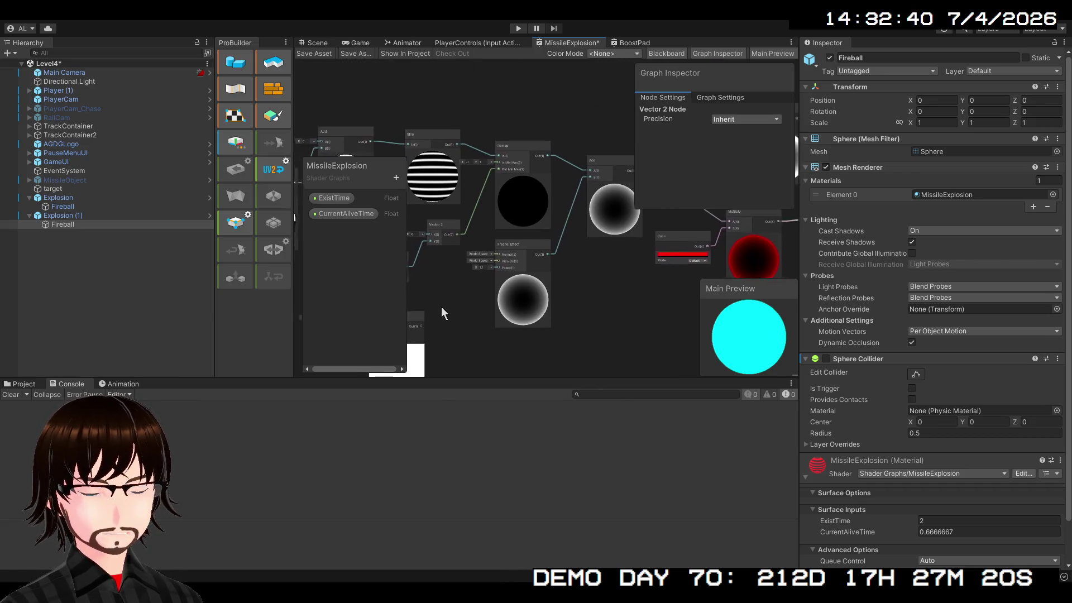
pyautogui.moveTo(441, 308)
pyautogui.mouseDown()
pyautogui.moveTo(360, 316)
pyautogui.moveTo(241, 370)
pyautogui.moveTo(394, 273)
pyautogui.moveTo(481, 265)
pyautogui.mouseUp()
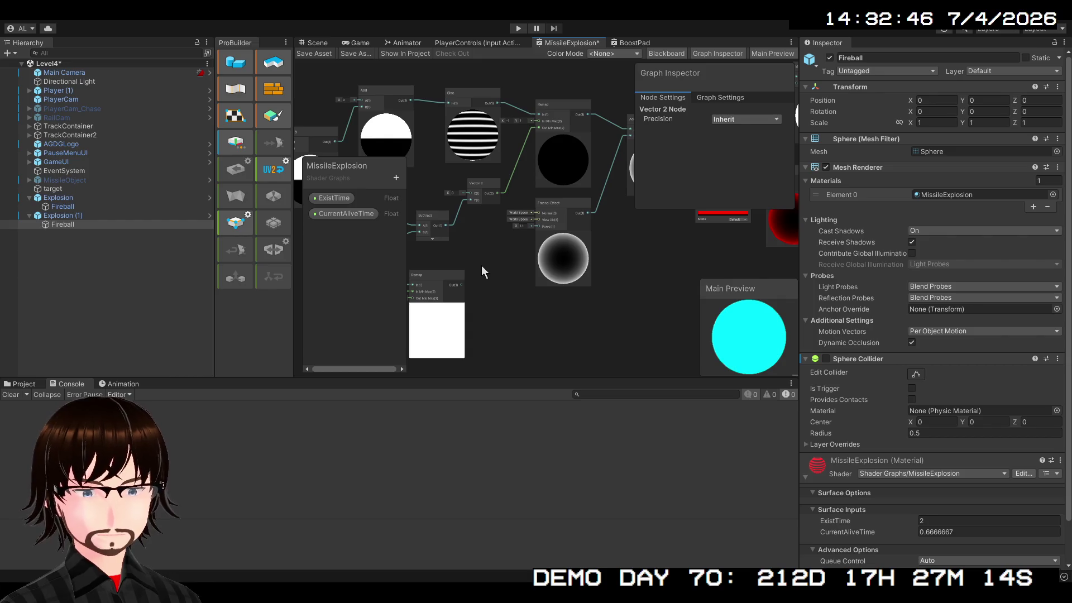
pyautogui.moveTo(482, 265)
pyautogui.mouseDown()
pyautogui.moveTo(470, 293)
pyautogui.moveTo(283, 373)
pyautogui.moveTo(323, 316)
pyautogui.moveTo(454, 265)
pyautogui.moveTo(513, 257)
pyautogui.mouseUp()
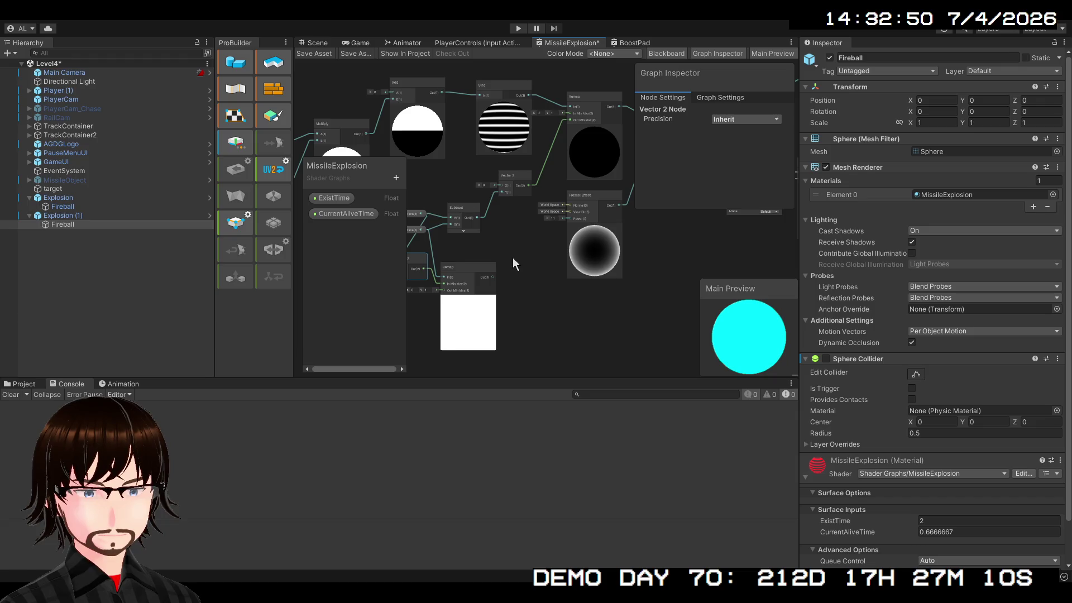
pyautogui.scroll(5, 512, 257)
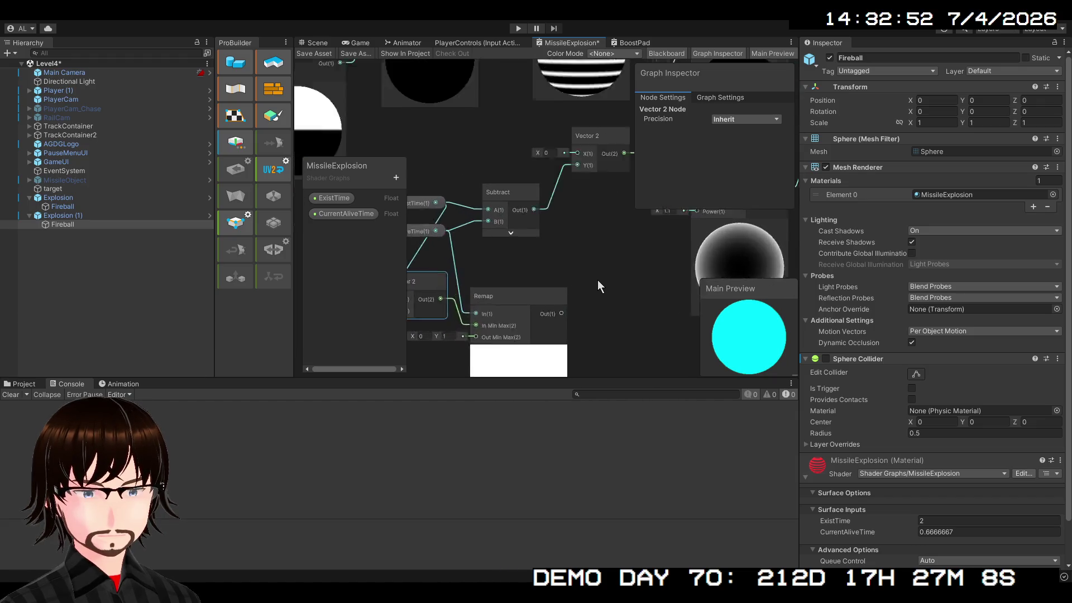
pyautogui.scroll(1, 597, 280)
pyautogui.scroll(-3, 597, 280)
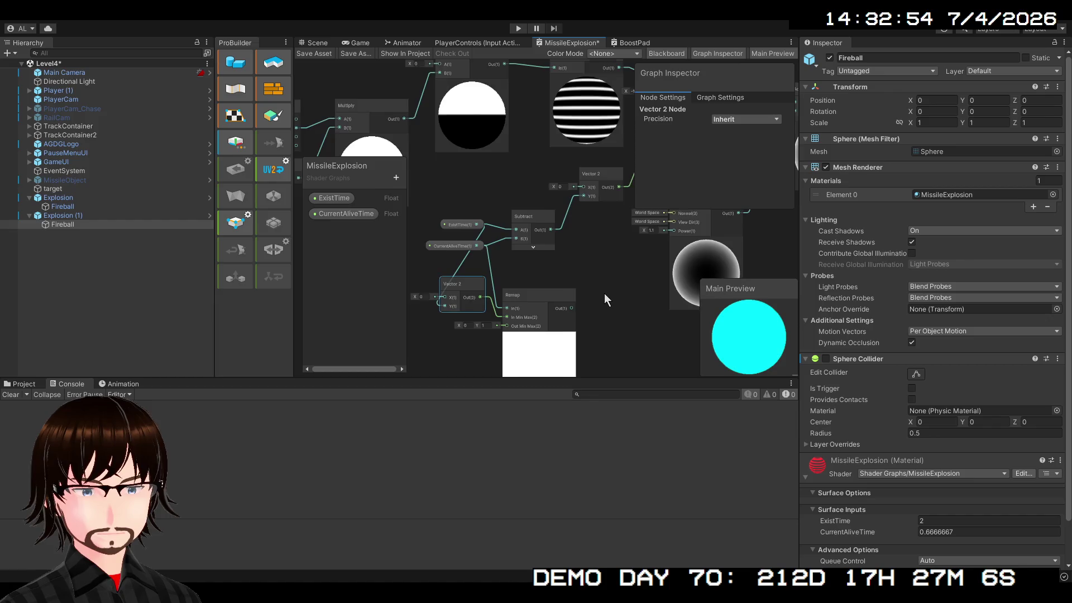
pyautogui.moveTo(604, 294)
pyautogui.mouseDown()
pyautogui.moveTo(555, 340)
pyautogui.moveTo(460, 309)
pyautogui.moveTo(426, 322)
pyautogui.moveTo(906, 259)
pyautogui.moveTo(529, 97)
pyautogui.moveTo(530, 143)
pyautogui.mouseUp()
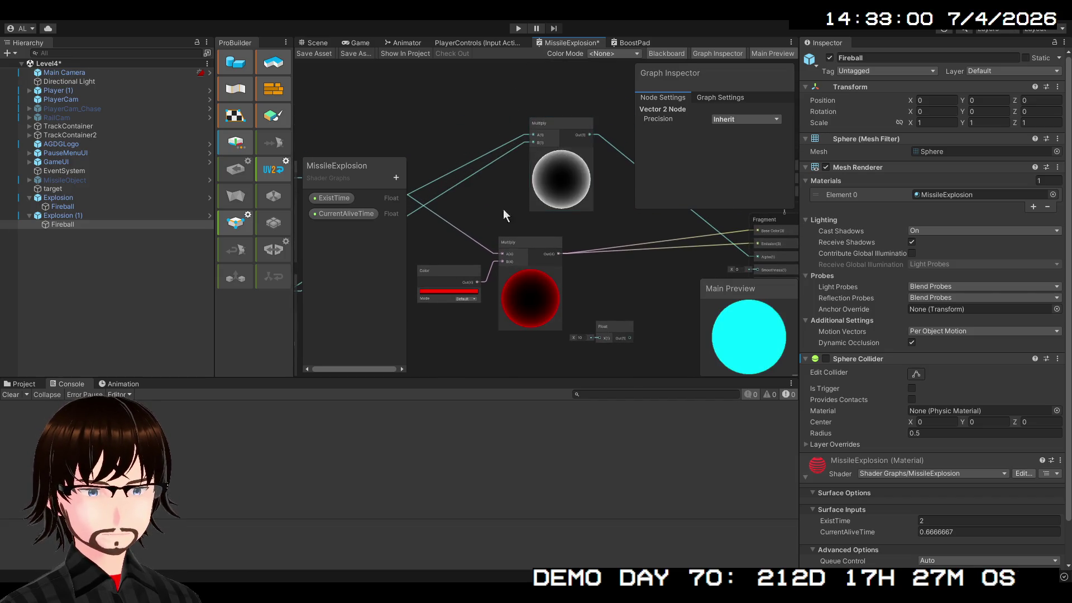
pyautogui.moveTo(503, 209)
pyautogui.mouseDown()
pyautogui.moveTo(942, 78)
pyautogui.moveTo(900, 122)
pyautogui.moveTo(767, 183)
pyautogui.mouseUp()
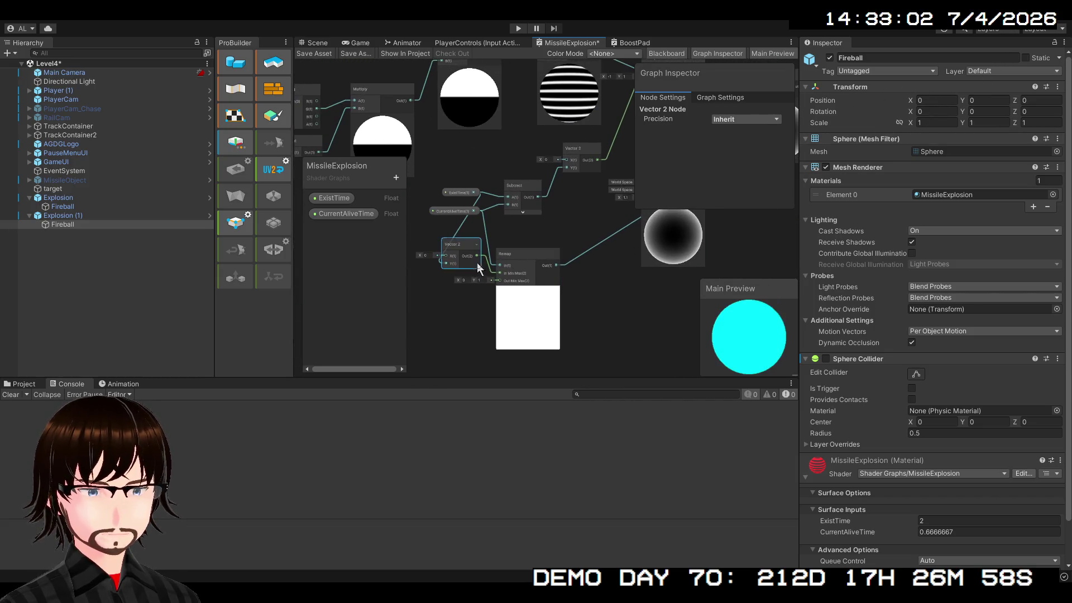
pyautogui.scroll(3, 447, 282)
pyautogui.moveTo(478, 296)
pyautogui.mouseDown()
pyautogui.moveTo(454, 327)
pyautogui.moveTo(395, 351)
pyautogui.moveTo(430, 329)
pyautogui.mouseUp()
# Step: Select CurrentAliveTime and scrub its Default from 0 up to 5 to test the previews
pyautogui.click(416, 227)
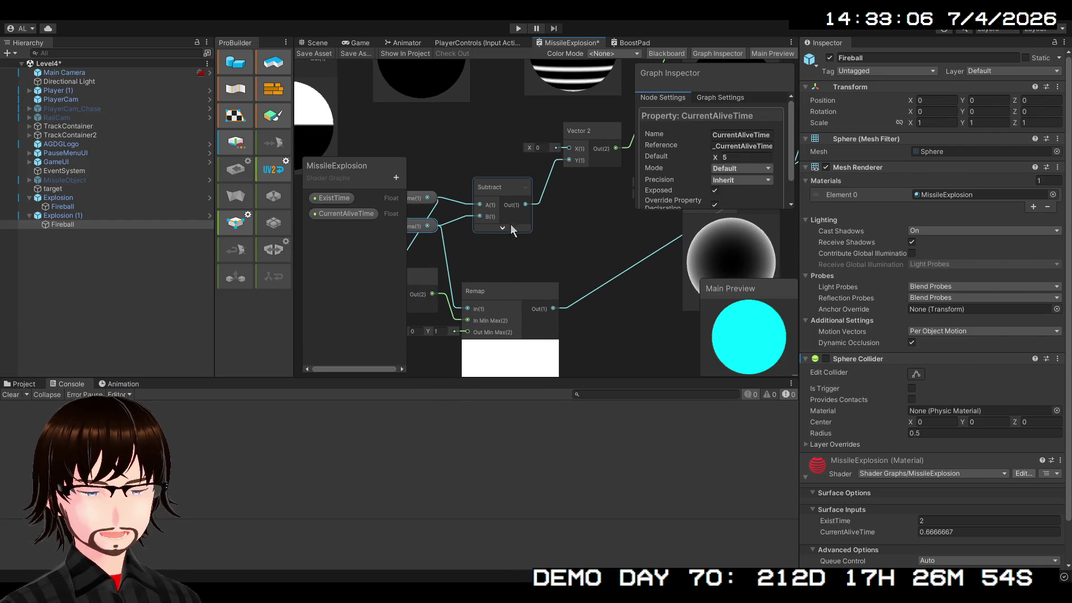
pyautogui.moveTo(511, 223); pyautogui.dragTo(409, 304)
pyautogui.moveTo(500, 322)
pyautogui.mouseDown()
pyautogui.moveTo(368, 342)
pyautogui.moveTo(507, 317)
pyautogui.moveTo(320, 347)
pyautogui.mouseUp()
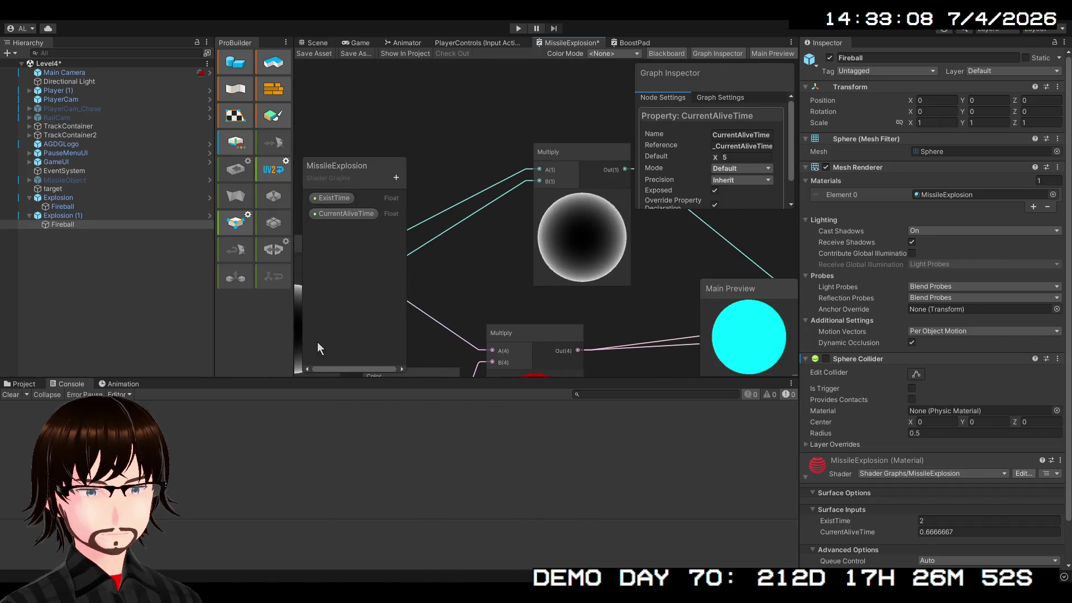
pyautogui.moveTo(719, 156)
pyautogui.mouseDown()
pyautogui.moveTo(670, 156)
pyautogui.moveTo(708, 153)
pyautogui.mouseUp()
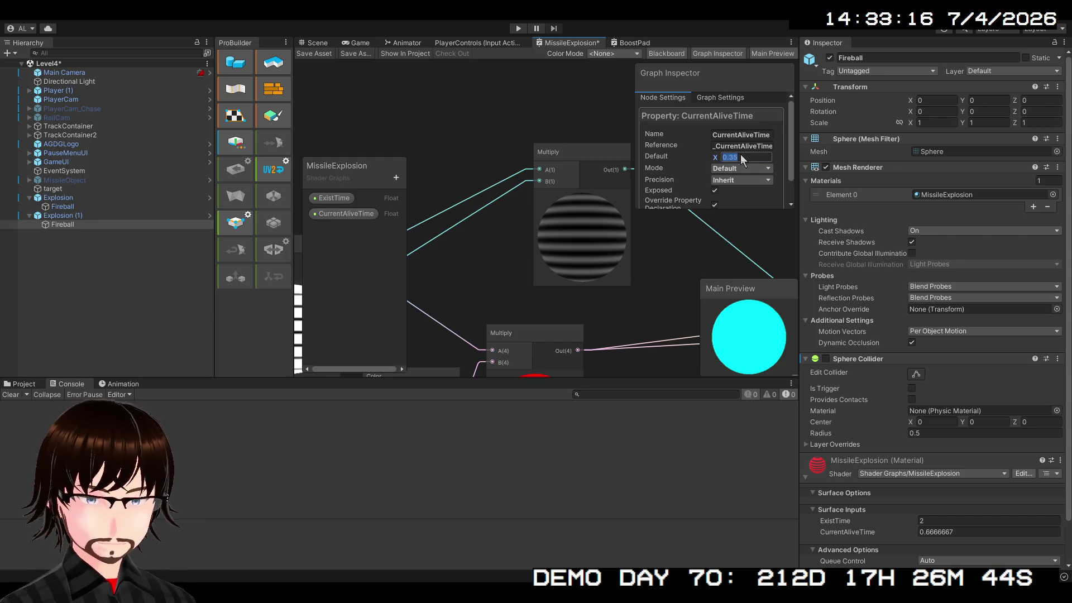
pyautogui.write('0')
pyautogui.moveTo(713, 156)
pyautogui.mouseDown()
pyautogui.moveTo(805, 159)
pyautogui.moveTo(792, 162)
pyautogui.mouseUp()
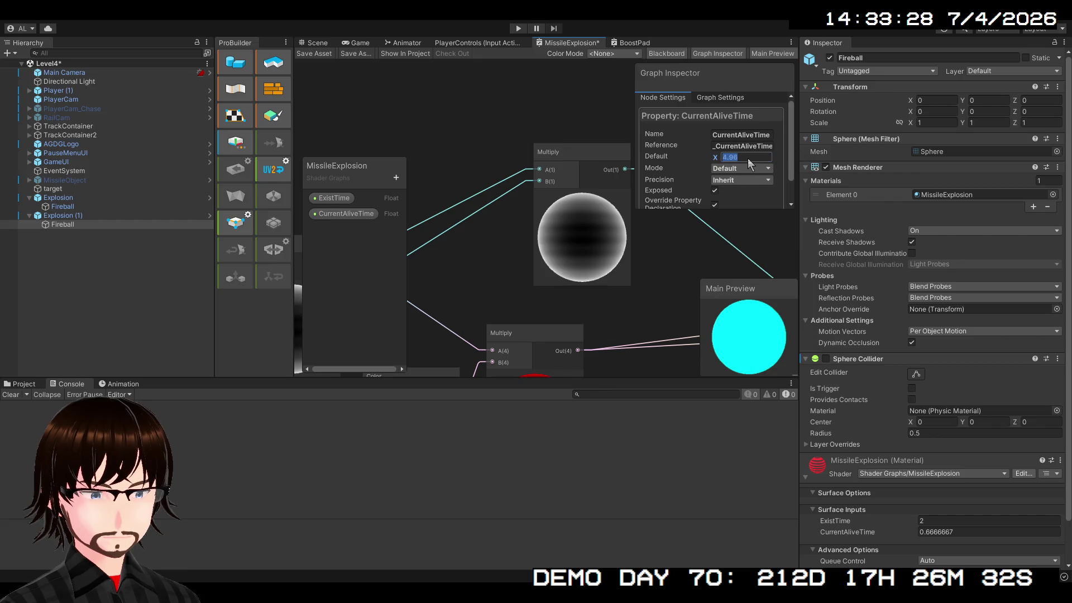
pyautogui.write('5')
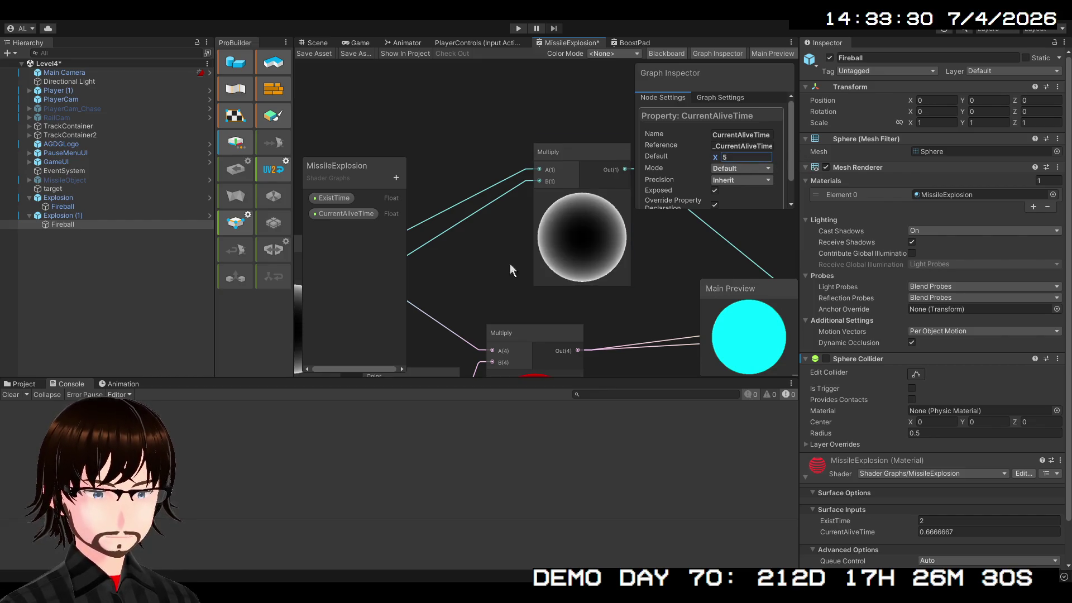
# Step: Compare the Remap, Fresnel and Multiply previews with the Default at 0 and at 5
pyautogui.scroll(-2, 508, 264)
pyautogui.moveTo(508, 263)
pyautogui.mouseDown()
pyautogui.moveTo(605, 216)
pyautogui.moveTo(598, 224)
pyautogui.moveTo(742, 235)
pyautogui.moveTo(591, 166)
pyautogui.moveTo(689, 105)
pyautogui.moveTo(664, 185)
pyautogui.moveTo(732, 172)
pyautogui.mouseUp()
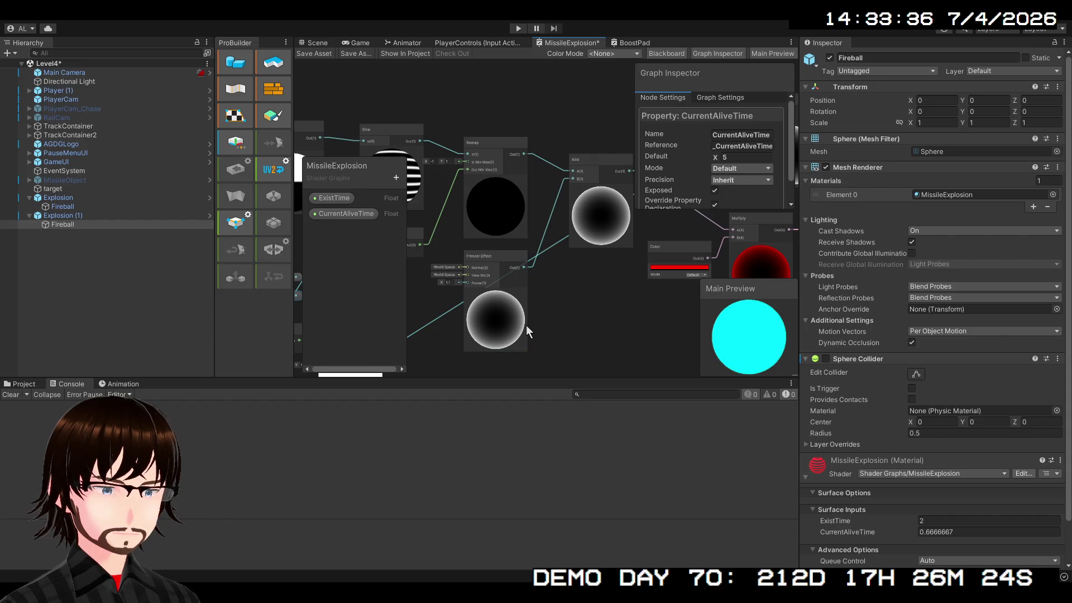
pyautogui.moveTo(526, 325)
pyautogui.mouseDown()
pyautogui.moveTo(669, 290)
pyautogui.moveTo(682, 268)
pyautogui.moveTo(651, 259)
pyautogui.moveTo(656, 297)
pyautogui.moveTo(697, 294)
pyautogui.moveTo(638, 311)
pyautogui.mouseUp()
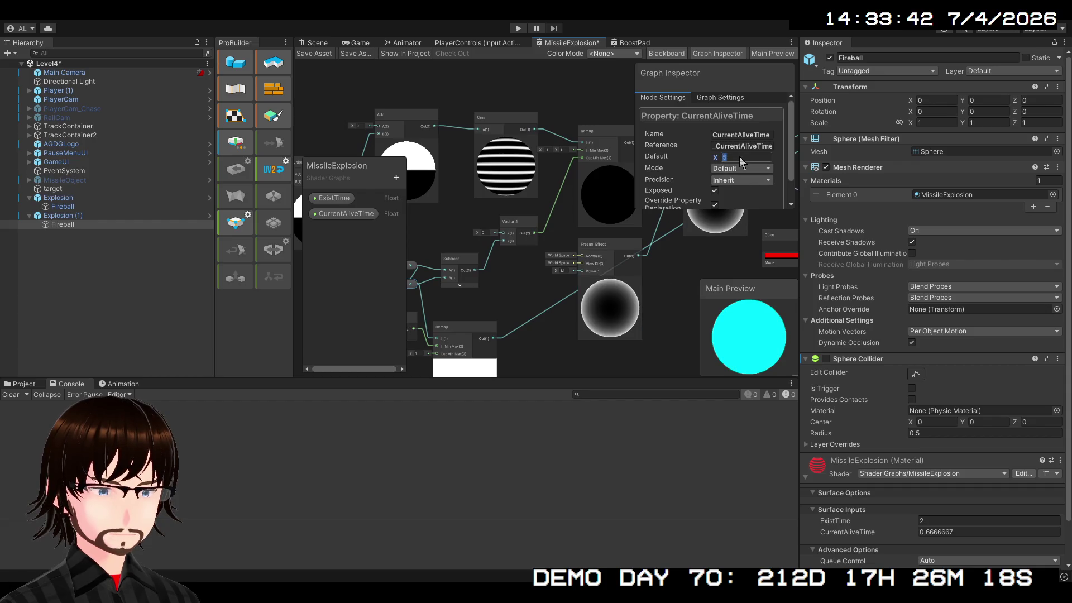
pyautogui.write('0')
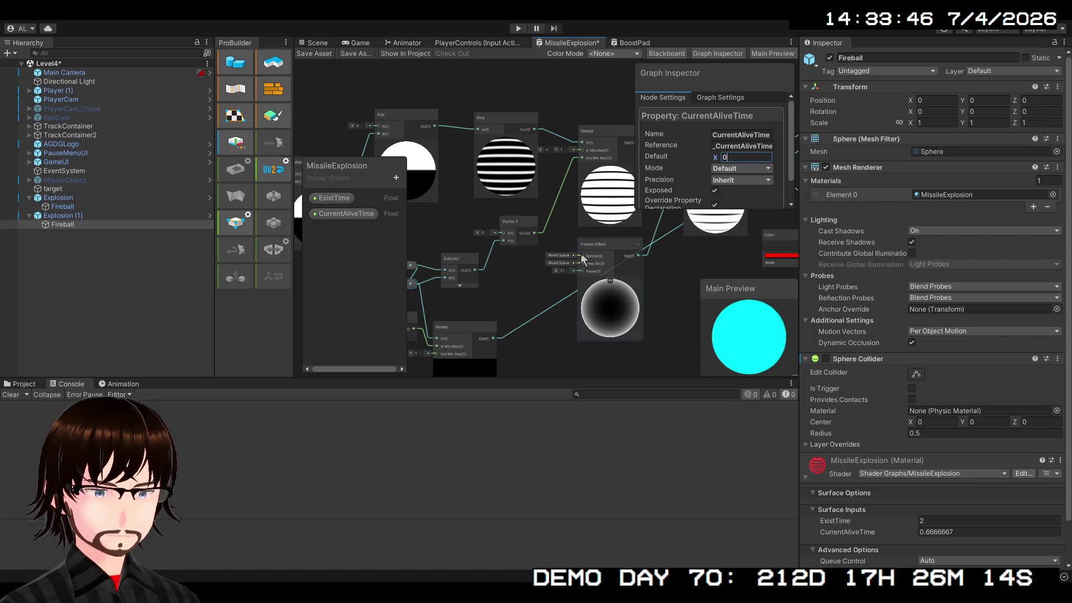
pyautogui.moveTo(560, 289); pyautogui.dragTo(212, 374)
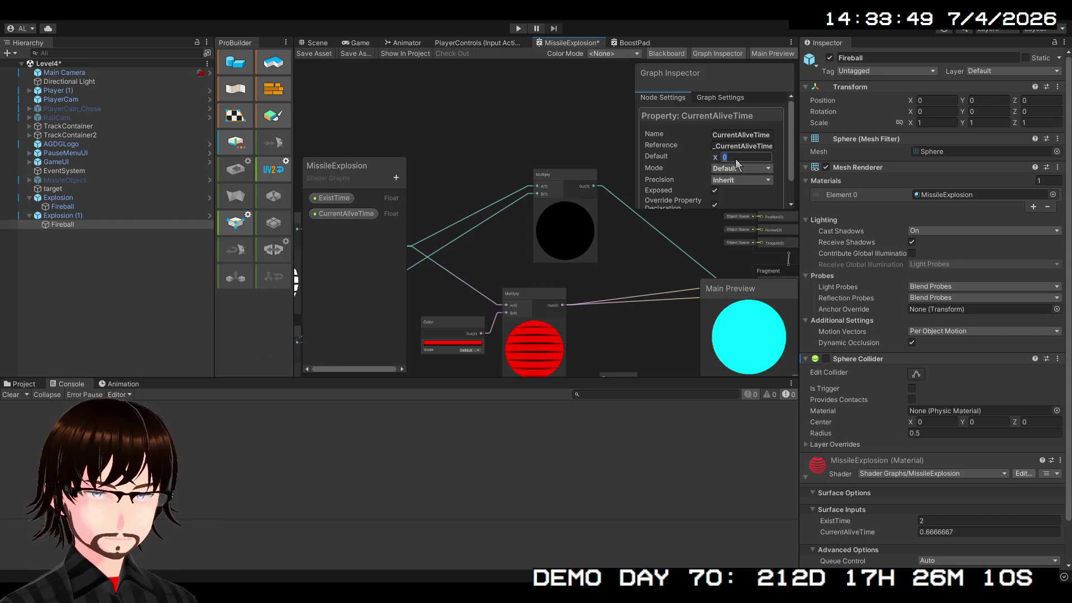
pyautogui.write('5')
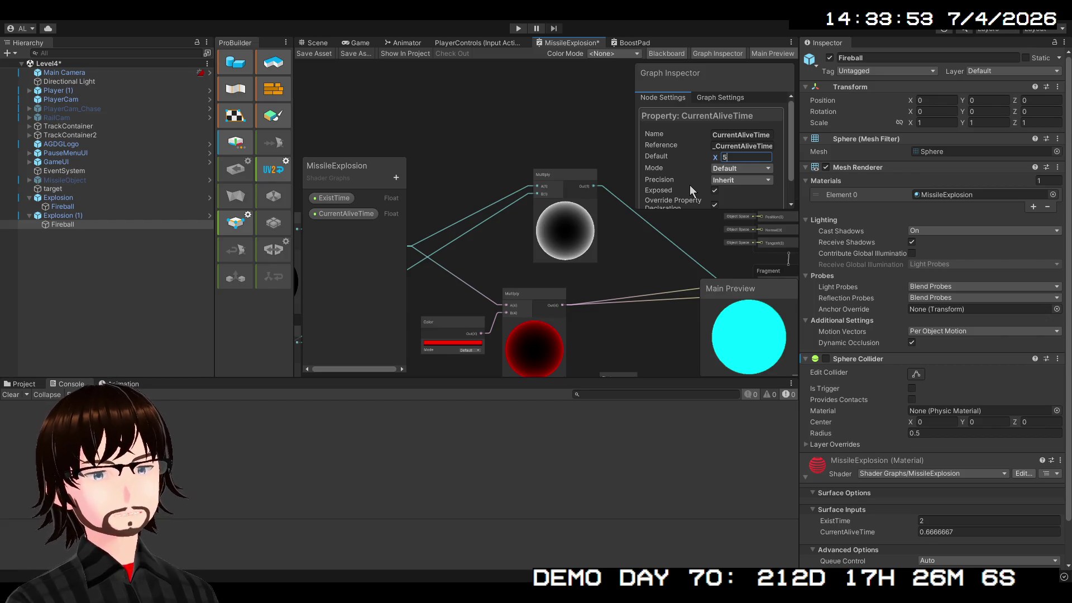
# Step: Set the Fresnel Effect's Power value to 1
pyautogui.scroll(-2, 484, 258)
pyautogui.moveTo(485, 263); pyautogui.dragTo(573, 219)
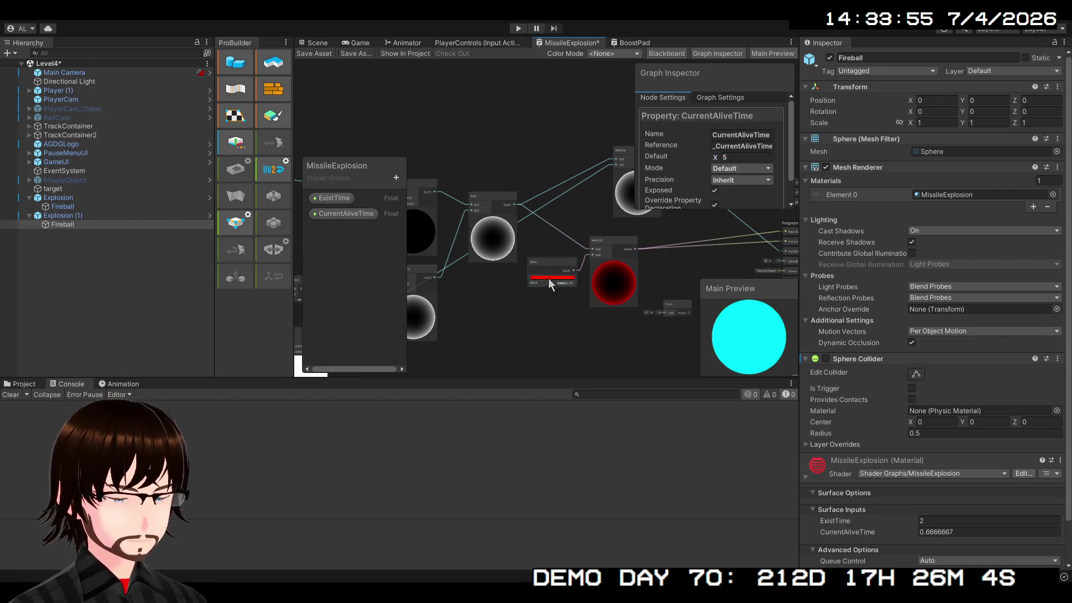
pyautogui.moveTo(538, 326)
pyautogui.mouseDown()
pyautogui.moveTo(518, 346)
pyautogui.moveTo(528, 296)
pyautogui.moveTo(581, 256)
pyautogui.moveTo(616, 257)
pyautogui.moveTo(641, 279)
pyautogui.moveTo(726, 273)
pyautogui.mouseUp()
pyautogui.scroll(3, 610, 296)
pyautogui.scroll(-2, 612, 303)
pyautogui.moveTo(559, 309); pyautogui.dragTo(611, 306)
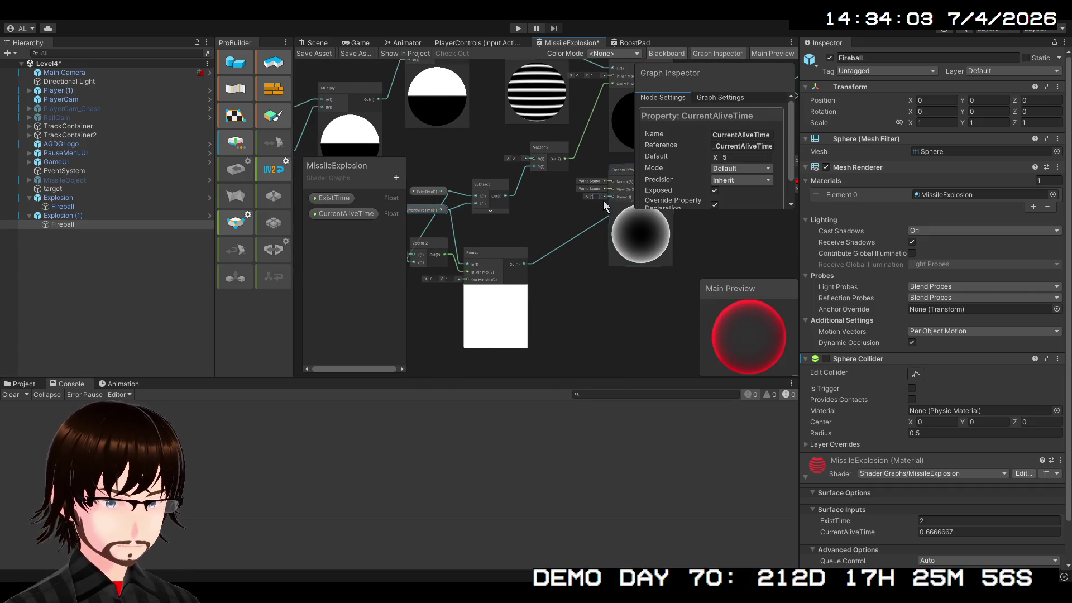
pyautogui.scroll(1, 586, 289)
pyautogui.moveTo(586, 290)
pyautogui.mouseDown()
pyautogui.moveTo(665, 313)
pyautogui.moveTo(578, 332)
pyautogui.moveTo(600, 337)
pyautogui.mouseUp()
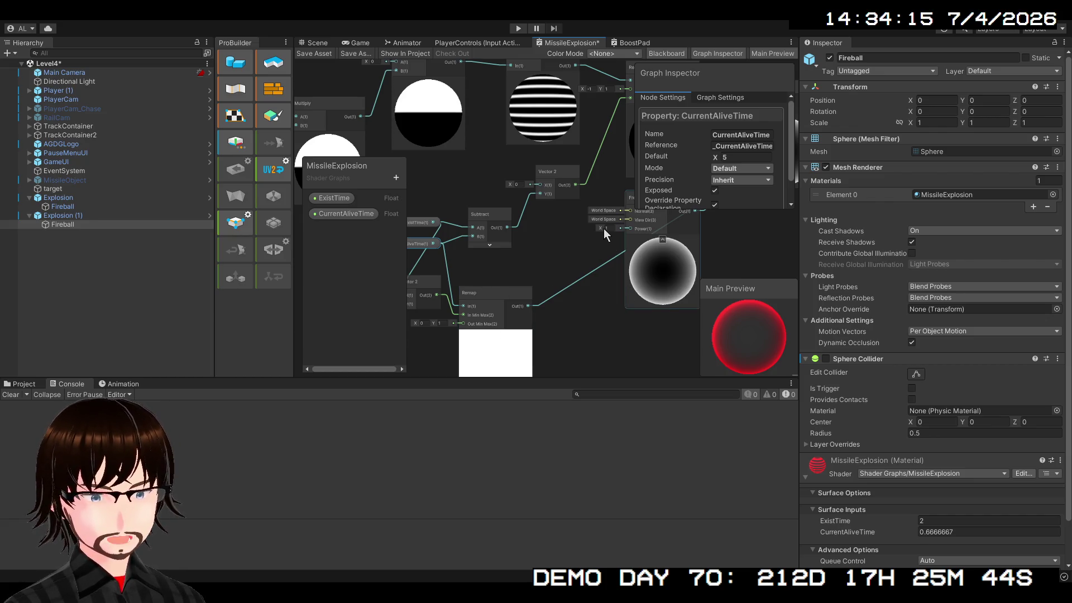
pyautogui.moveTo(599, 226)
pyautogui.mouseDown()
pyautogui.moveTo(746, 217)
pyautogui.moveTo(579, 233)
pyautogui.moveTo(621, 232)
pyautogui.moveTo(604, 229)
pyautogui.mouseUp()
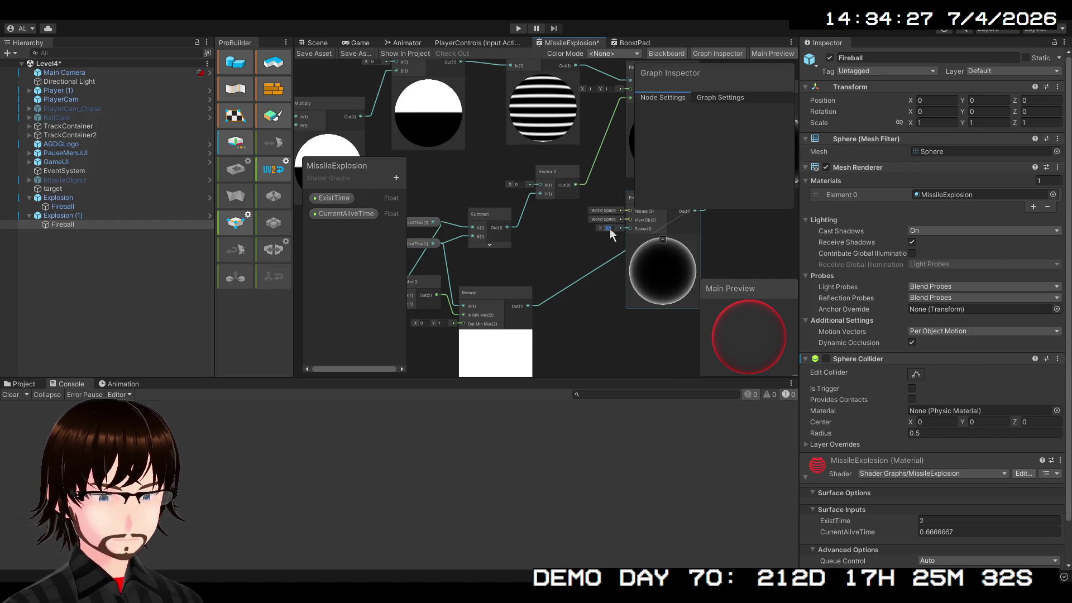
pyautogui.write('1')
# Step: Wire the alive-time output into the Fresnel Effect's Power input
pyautogui.moveTo(545, 266); pyautogui.dragTo(548, 288)
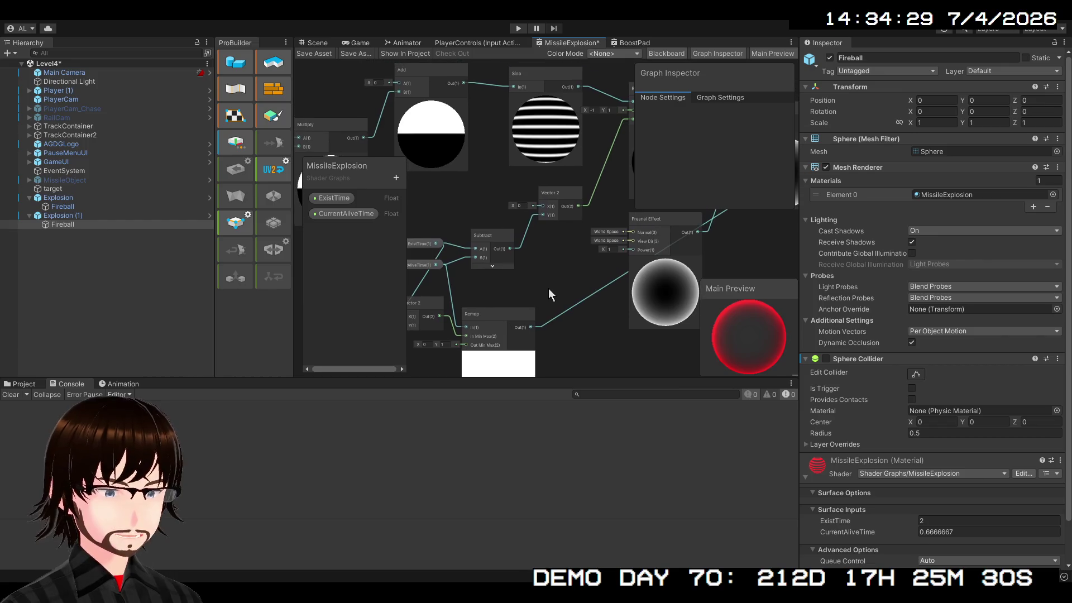
pyautogui.moveTo(436, 265)
pyautogui.mouseDown()
pyautogui.moveTo(599, 267)
pyautogui.moveTo(635, 252)
pyautogui.moveTo(407, 308)
pyautogui.mouseUp()
pyautogui.moveTo(538, 310)
pyautogui.mouseDown()
pyautogui.moveTo(423, 401)
pyautogui.moveTo(495, 306)
pyautogui.mouseUp()
pyautogui.moveTo(539, 250)
pyautogui.mouseDown()
pyautogui.moveTo(527, 276)
pyautogui.moveTo(543, 290)
pyautogui.moveTo(481, 284)
pyautogui.mouseUp()
pyautogui.click(438, 271)
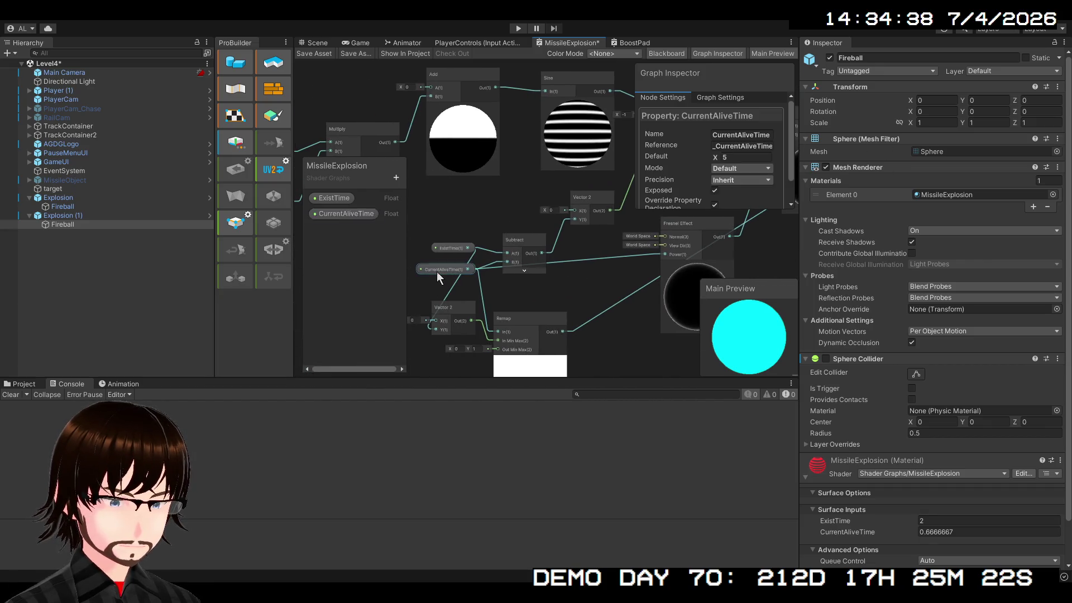
pyautogui.moveTo(762, 229)
pyautogui.mouseDown()
pyautogui.moveTo(584, 313)
pyautogui.moveTo(478, 313)
pyautogui.mouseUp()
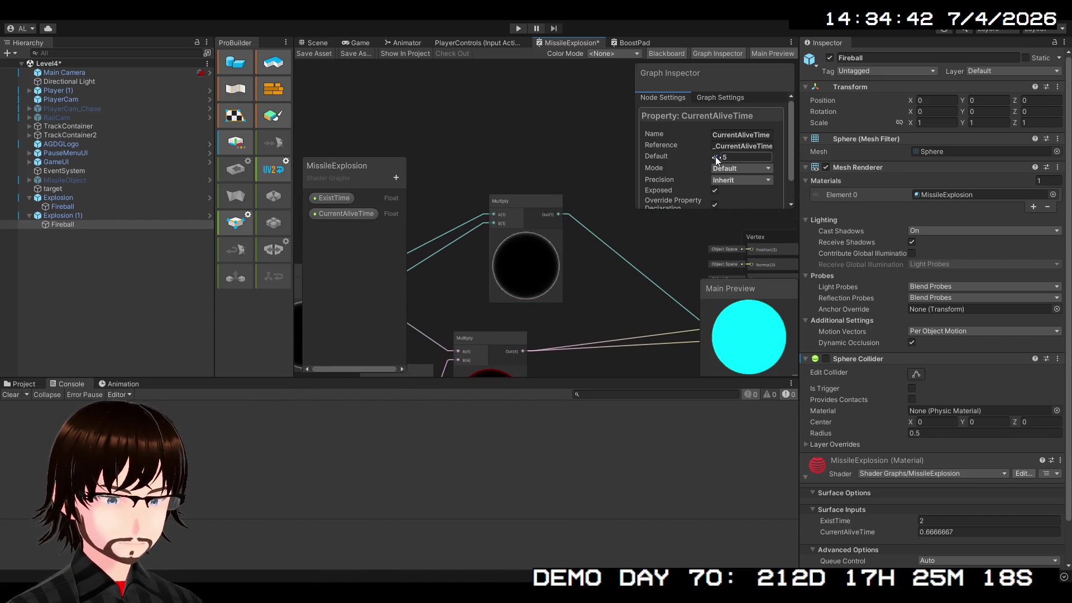
# Step: Try CurrentAliveTime Default values of 0.27 and 5, then save the shader graph
pyautogui.moveTo(715, 156)
pyautogui.mouseDown()
pyautogui.moveTo(675, 156)
pyautogui.moveTo(719, 155)
pyautogui.mouseUp()
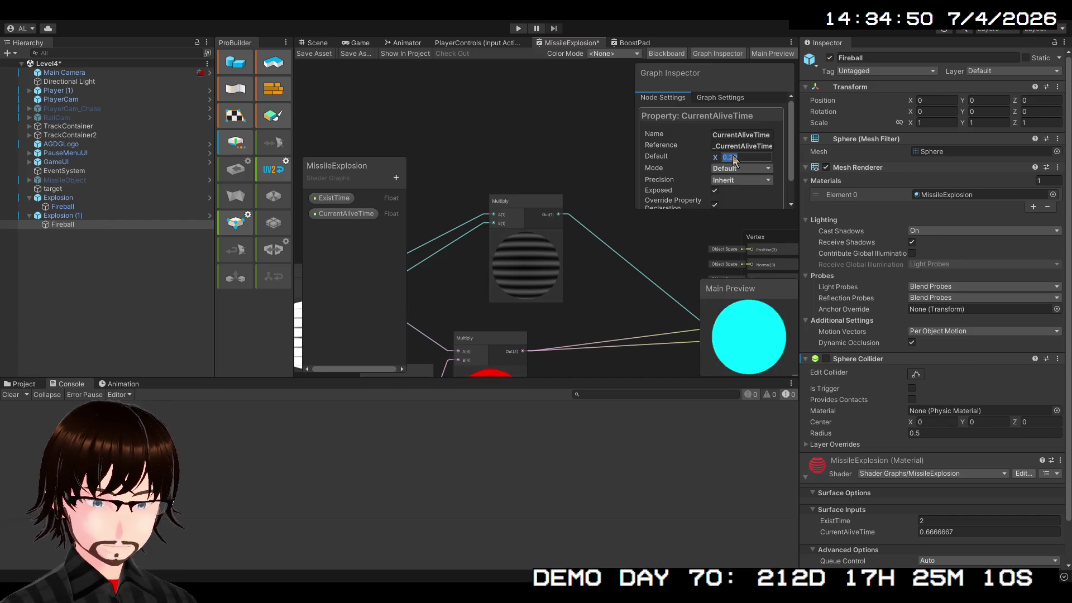
pyautogui.write('0')
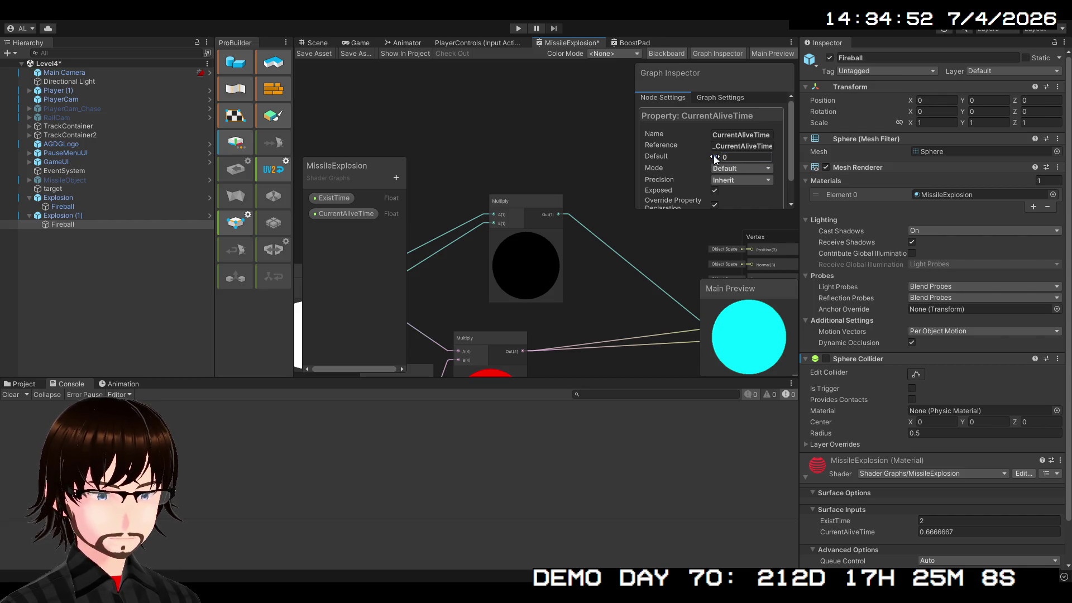
pyautogui.write('.27')
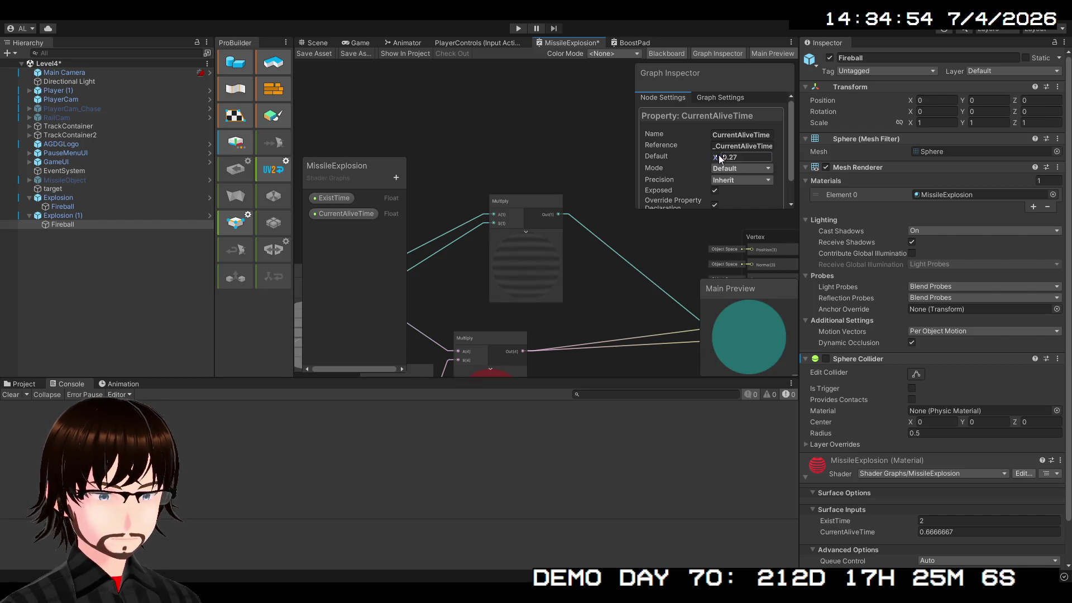
pyautogui.moveTo(719, 155)
pyautogui.mouseDown()
pyautogui.moveTo(810, 152)
pyautogui.moveTo(760, 158)
pyautogui.mouseUp()
pyautogui.write('5')
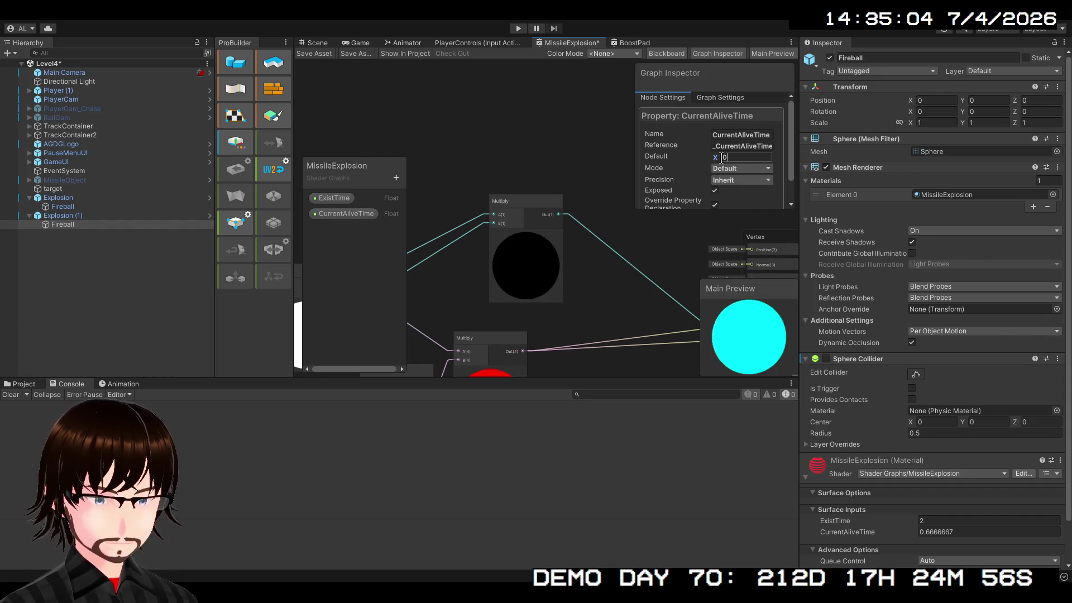
pyautogui.click(597, 167)
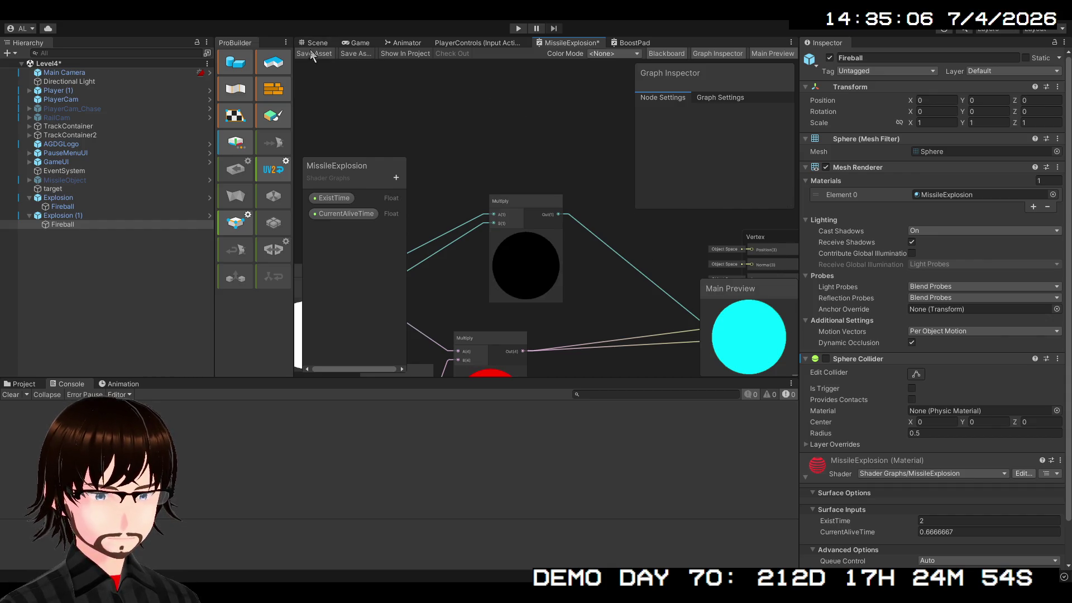
# Step: Play-test the explosion in the Scene view, stop, and return to the MissileExplosion graph
pyautogui.click(322, 44)
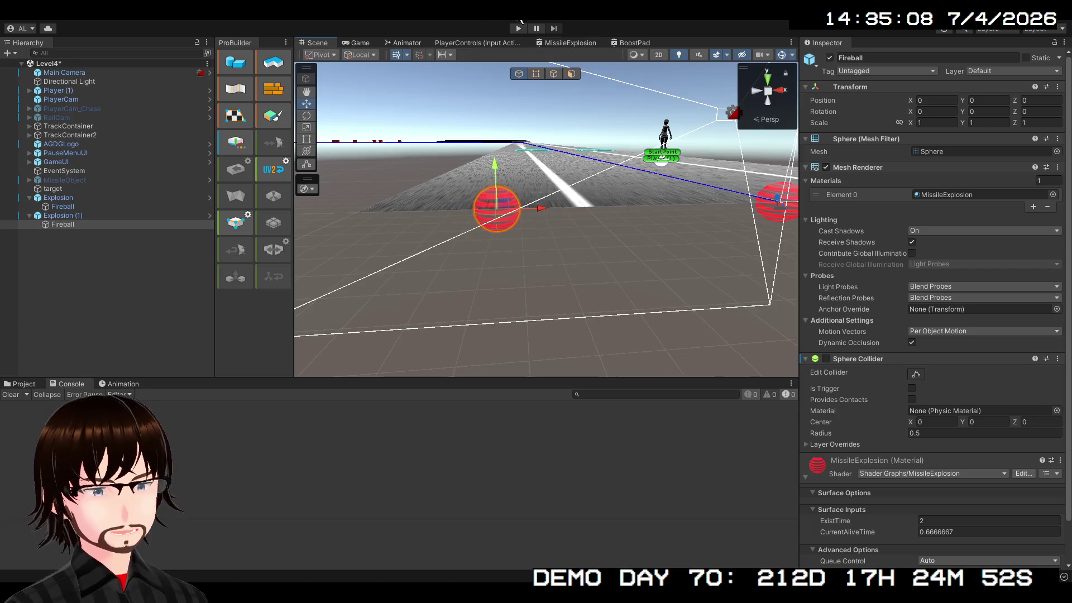
pyautogui.click(517, 28)
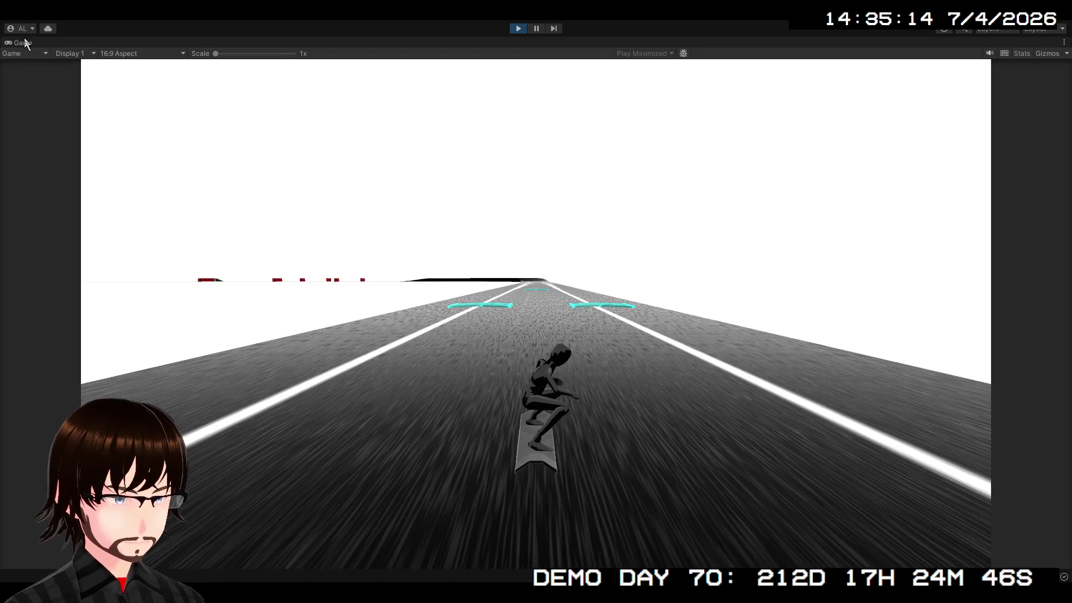
pyautogui.doubleClick(25, 40)
pyautogui.click(317, 42)
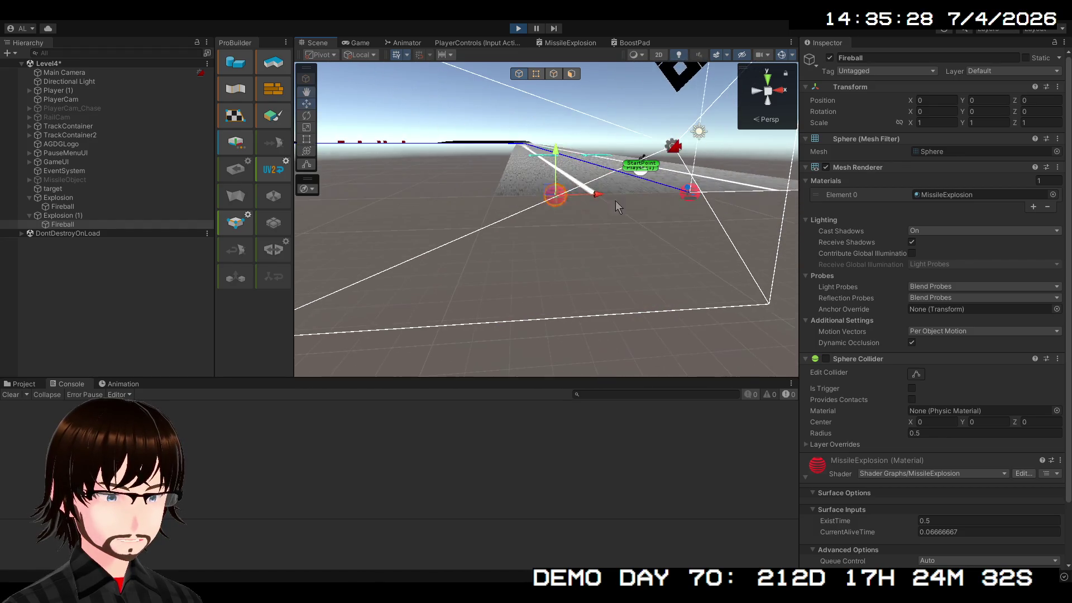
pyautogui.moveTo(616, 206)
pyautogui.mouseDown()
pyautogui.moveTo(563, 237)
pyautogui.moveTo(594, 235)
pyautogui.mouseUp()
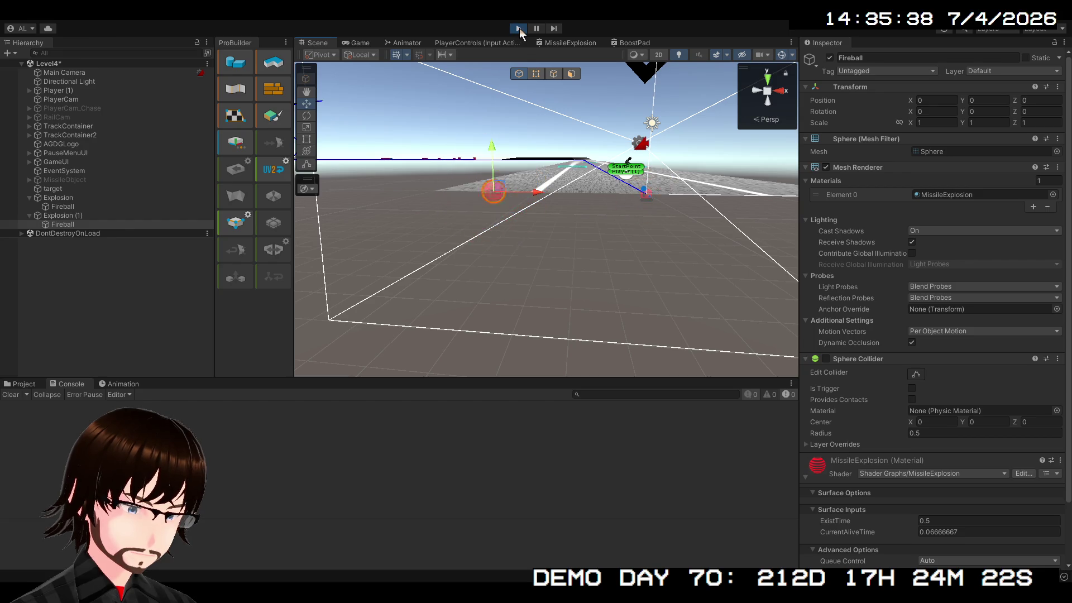
pyautogui.click(518, 28)
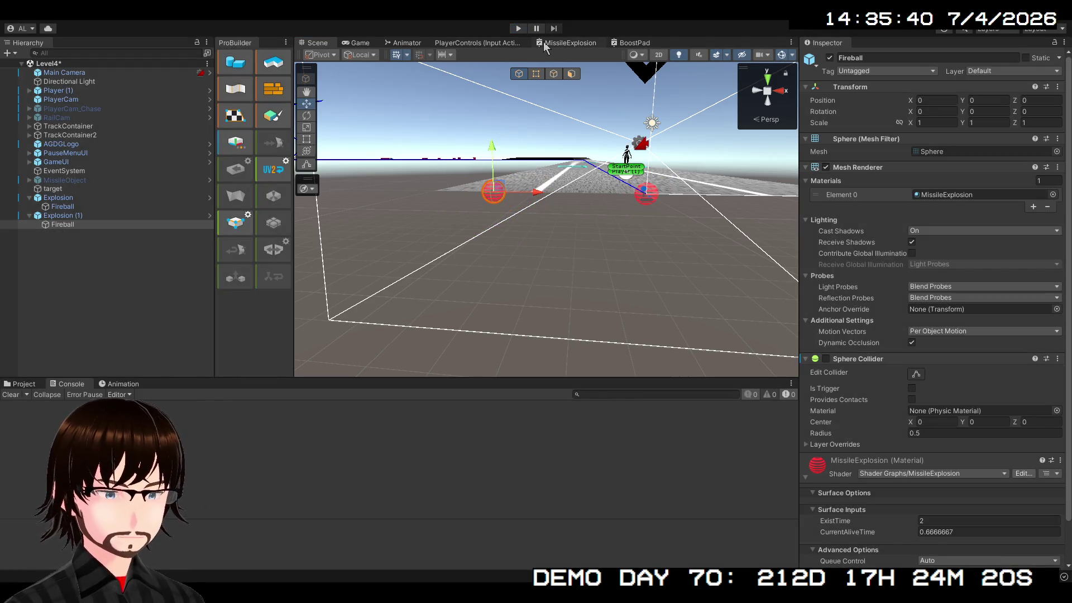
pyautogui.click(544, 44)
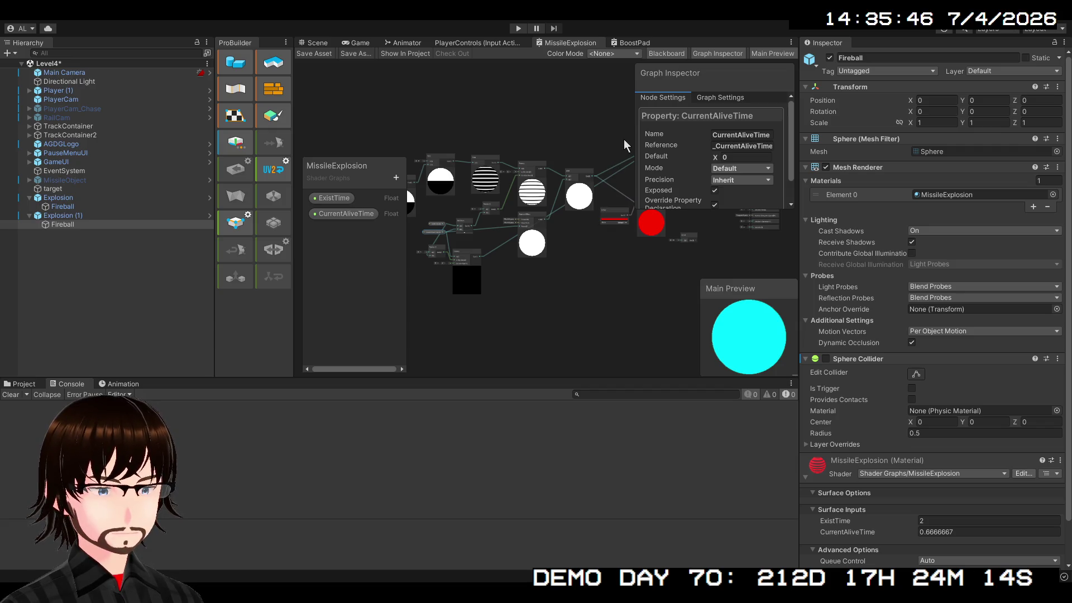
# Step: Add a Branch node and frame the view on the Fresnel Effect's Power input
pyautogui.hotkey('ctrl', 'd')
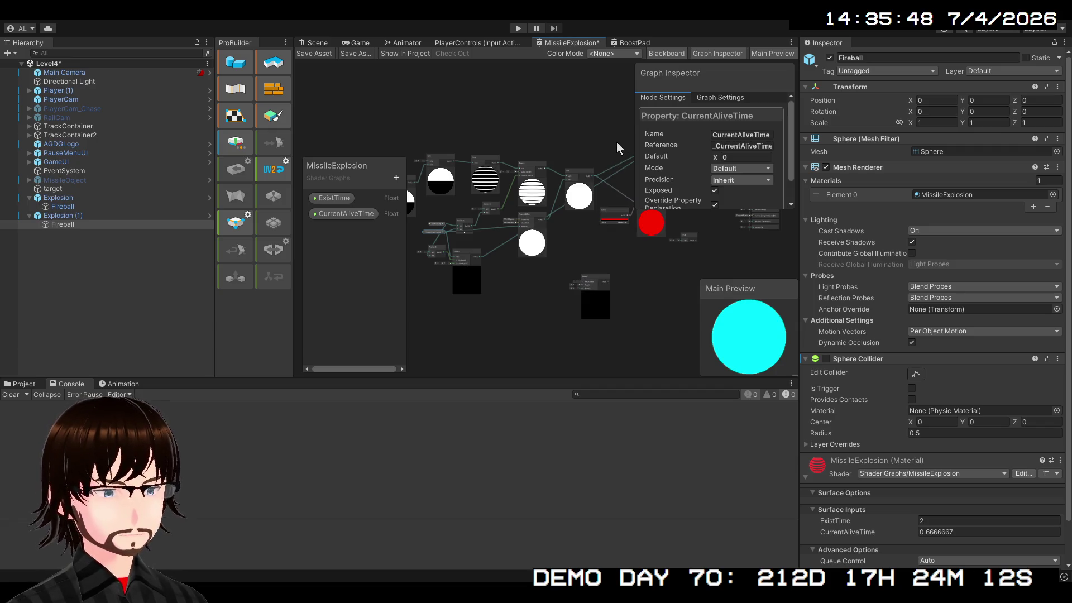
pyautogui.scroll(5, 617, 287)
pyautogui.moveTo(612, 289); pyautogui.dragTo(678, 314)
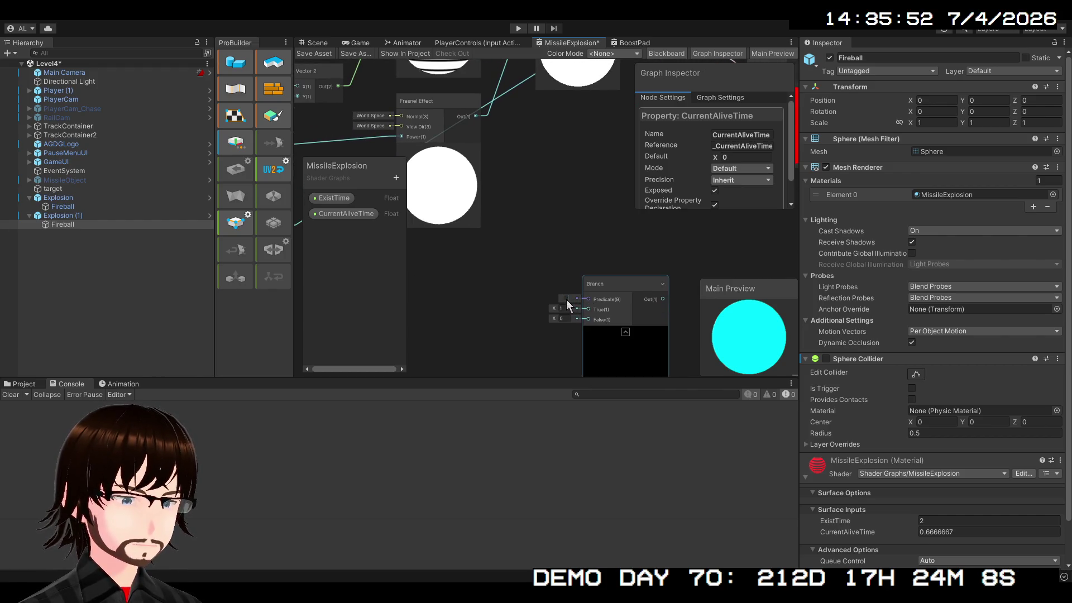
pyautogui.scroll(-5, 579, 307)
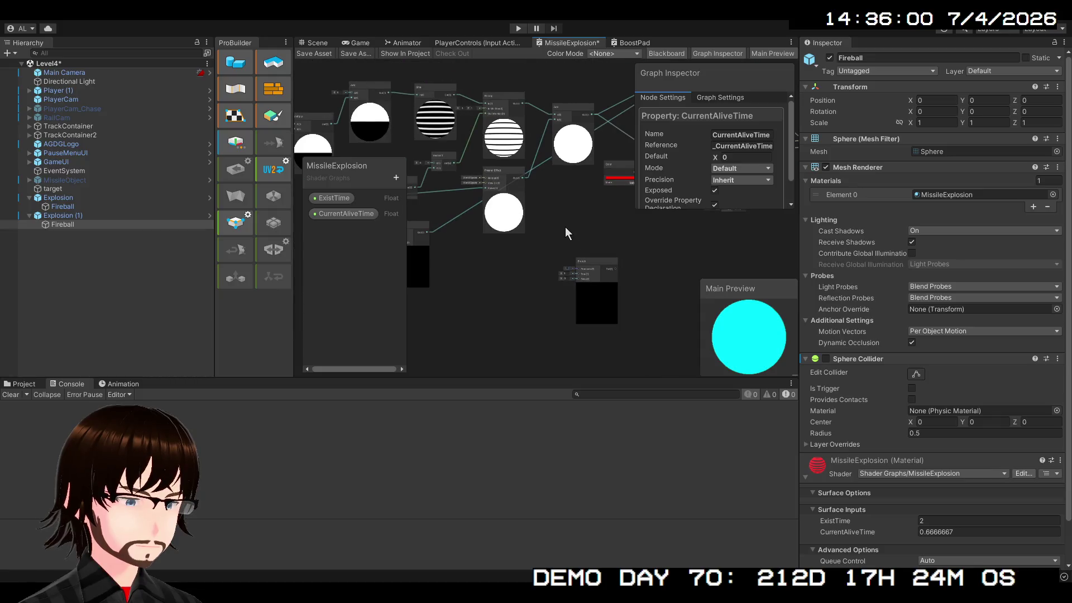
pyautogui.moveTo(565, 226)
pyautogui.mouseDown()
pyautogui.moveTo(507, 327)
pyautogui.moveTo(368, 313)
pyautogui.moveTo(477, 283)
pyautogui.moveTo(658, 281)
pyautogui.mouseUp()
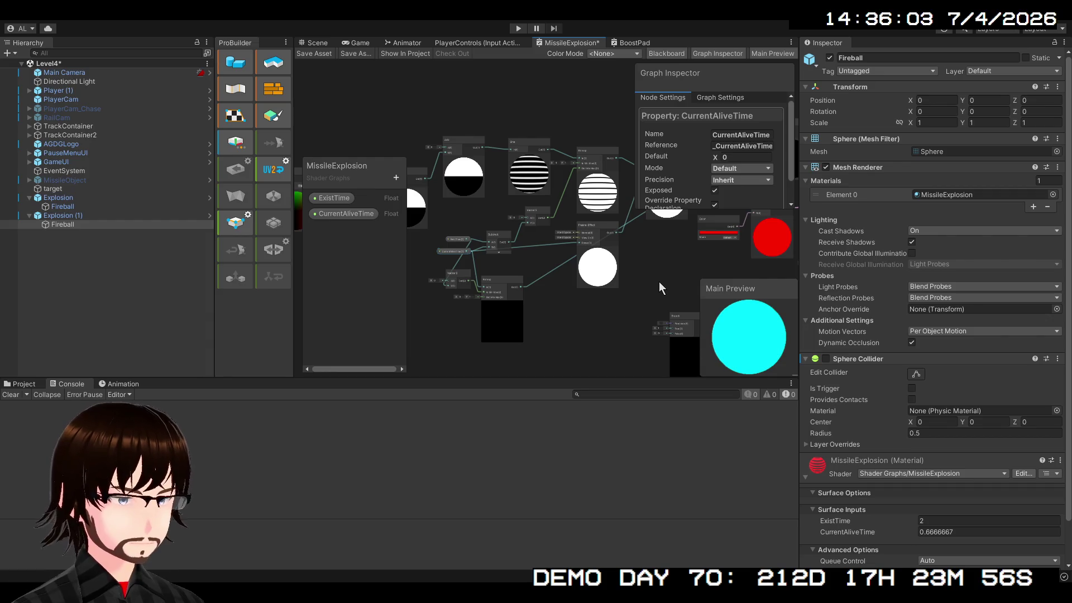
pyautogui.scroll(4, 660, 281)
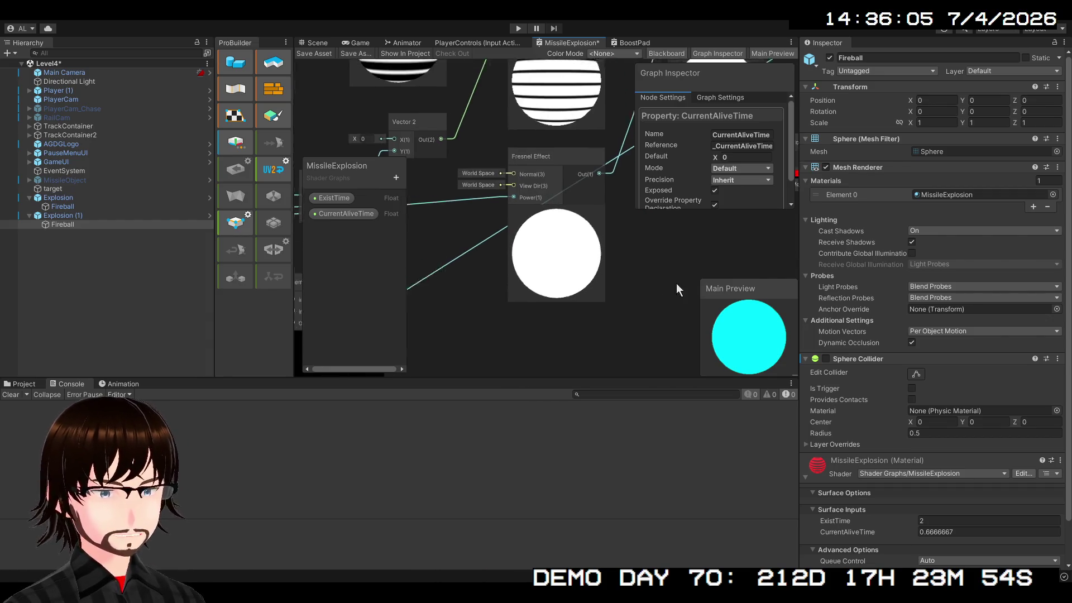
pyautogui.moveTo(601, 308); pyautogui.dragTo(647, 310)
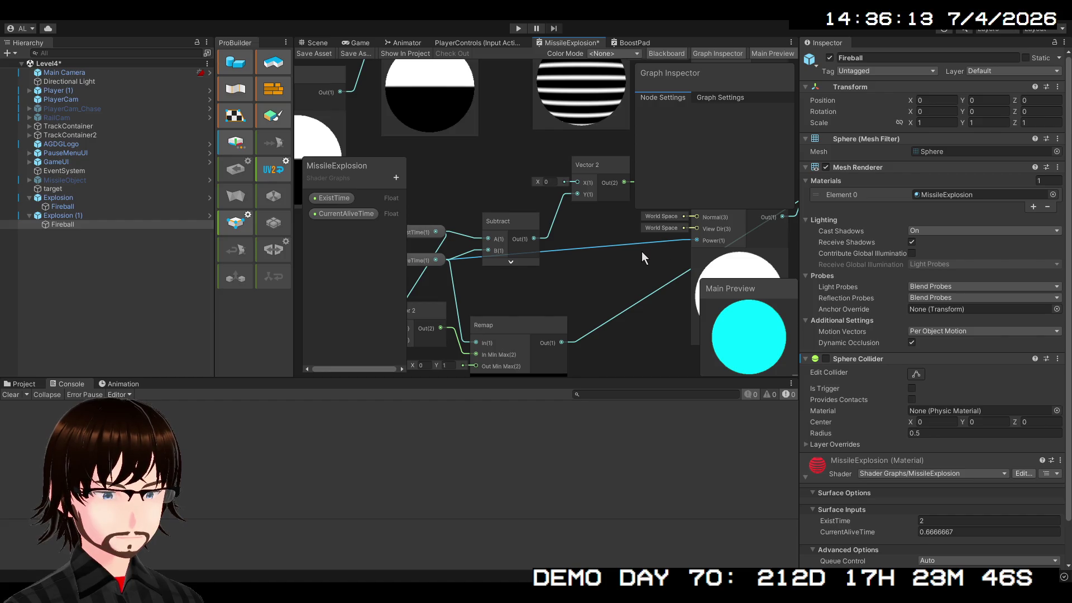
# Step: Duplicate the Remap node, set its output range to 1–5, and wire it into Fresnel Power
pyautogui.click(525, 331)
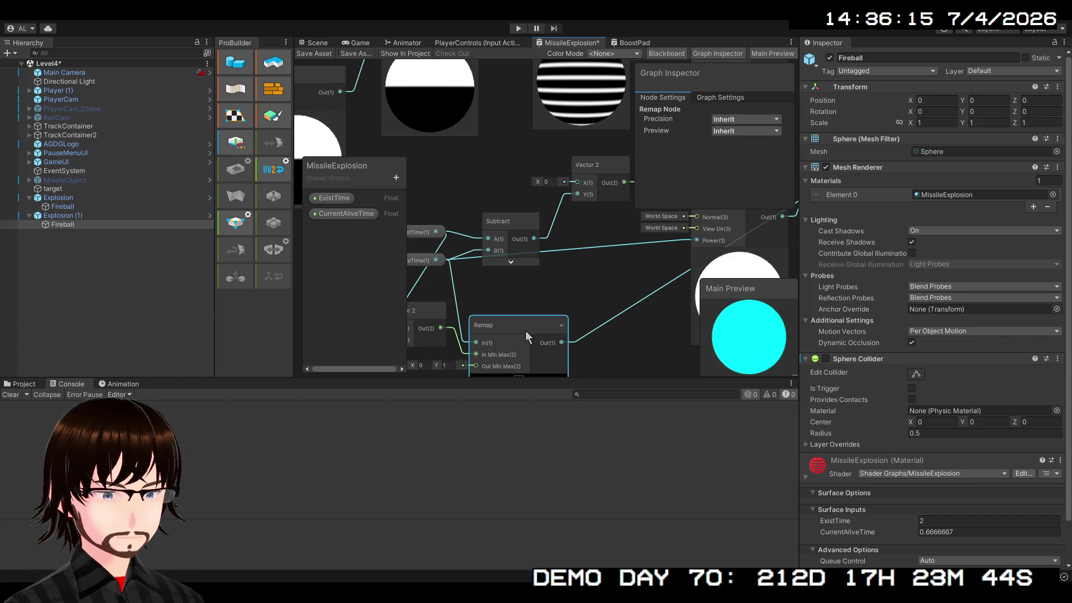
pyautogui.click(559, 296)
pyautogui.hotkey('ctrl', 'v')
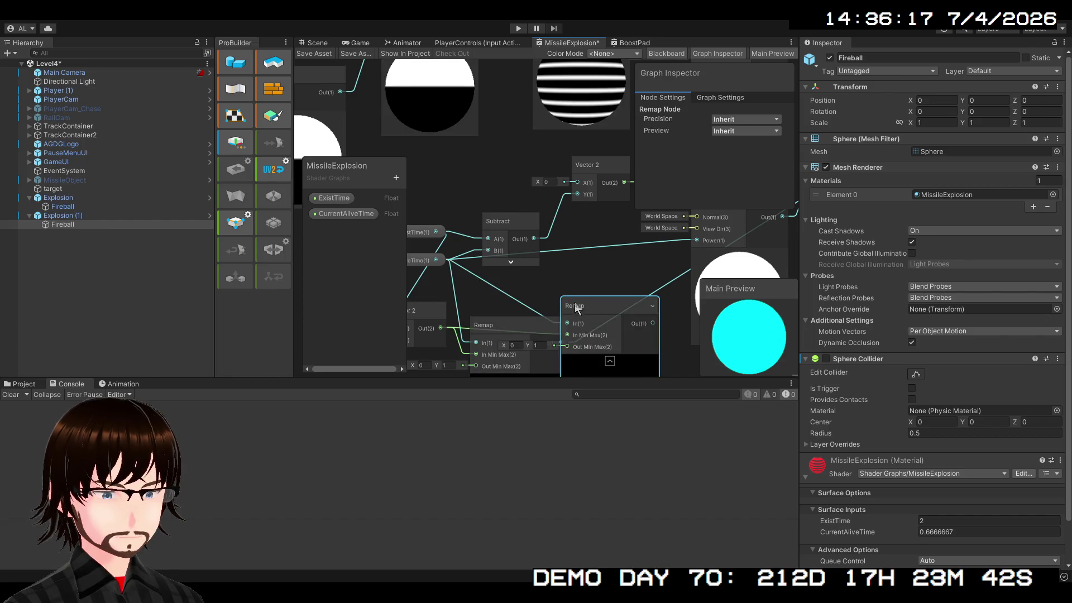
pyautogui.moveTo(574, 302)
pyautogui.mouseDown()
pyautogui.moveTo(614, 259)
pyautogui.moveTo(599, 258)
pyautogui.mouseUp()
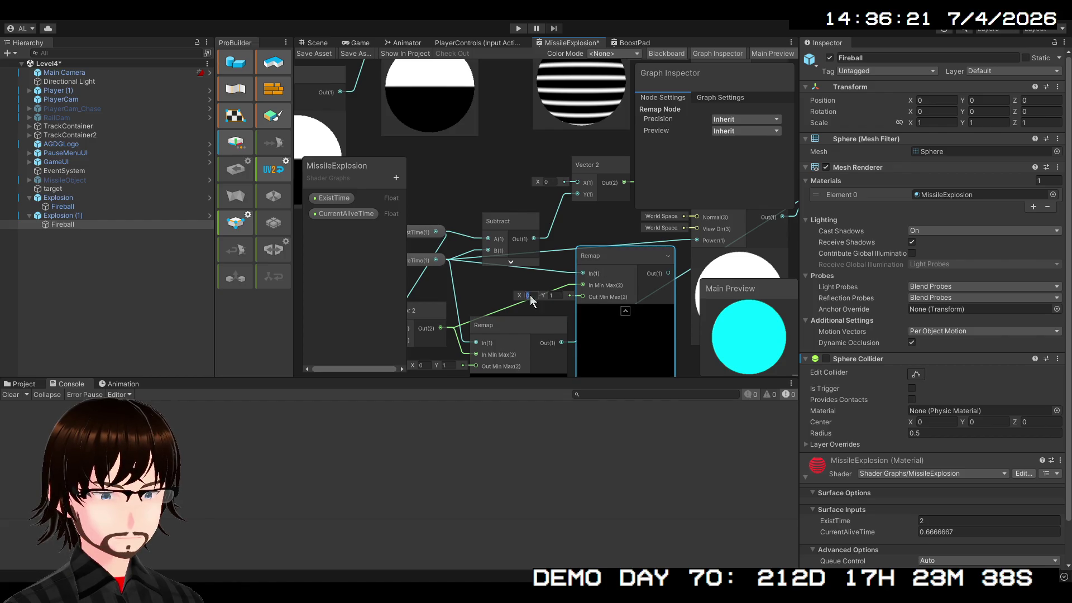
pyautogui.write('1')
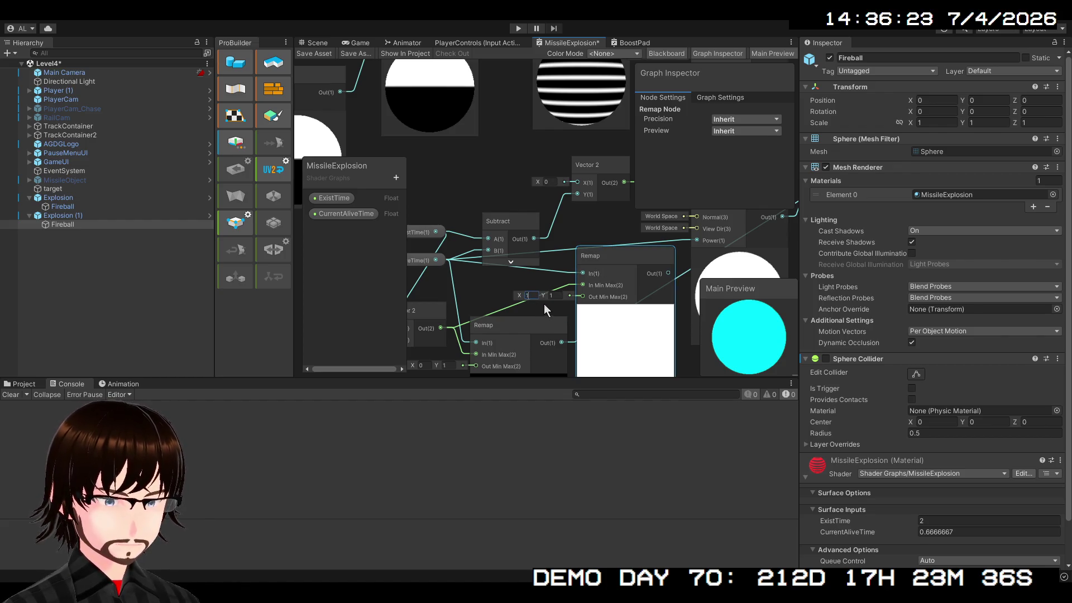
pyautogui.click(556, 298)
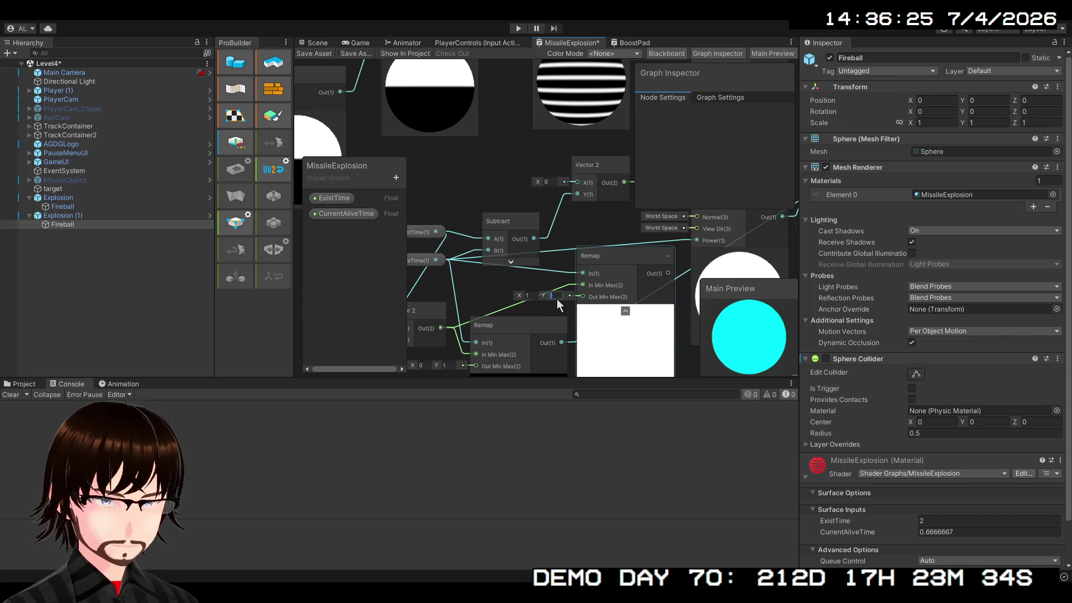
pyautogui.moveTo(646, 305)
pyautogui.mouseDown()
pyautogui.moveTo(749, 250)
pyautogui.moveTo(585, 293)
pyautogui.mouseUp()
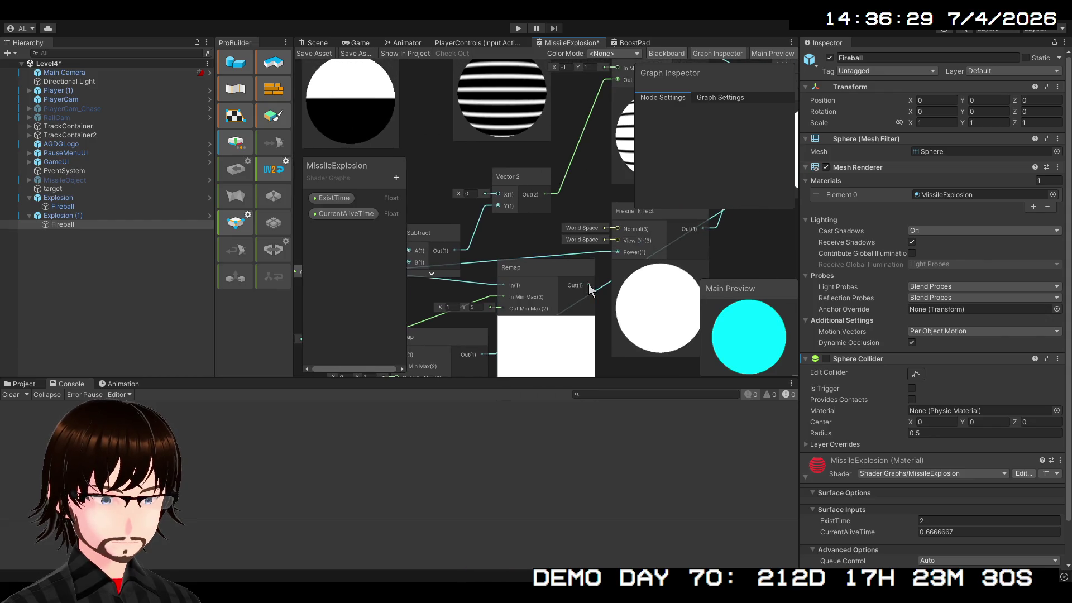
pyautogui.moveTo(612, 255); pyautogui.dragTo(615, 250)
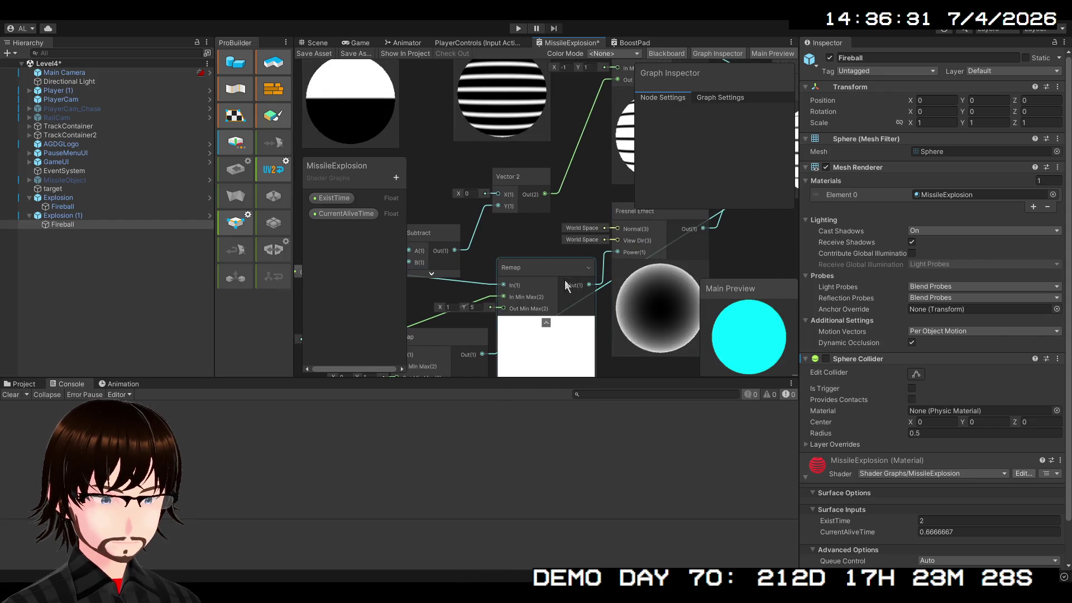
pyautogui.scroll(-2, 565, 279)
pyautogui.moveTo(581, 299)
pyautogui.mouseDown()
pyautogui.moveTo(644, 314)
pyautogui.moveTo(407, 393)
pyautogui.moveTo(542, 261)
pyautogui.moveTo(202, 350)
pyautogui.moveTo(457, 250)
pyautogui.moveTo(506, 246)
pyautogui.moveTo(454, 273)
pyautogui.moveTo(477, 249)
pyautogui.mouseUp()
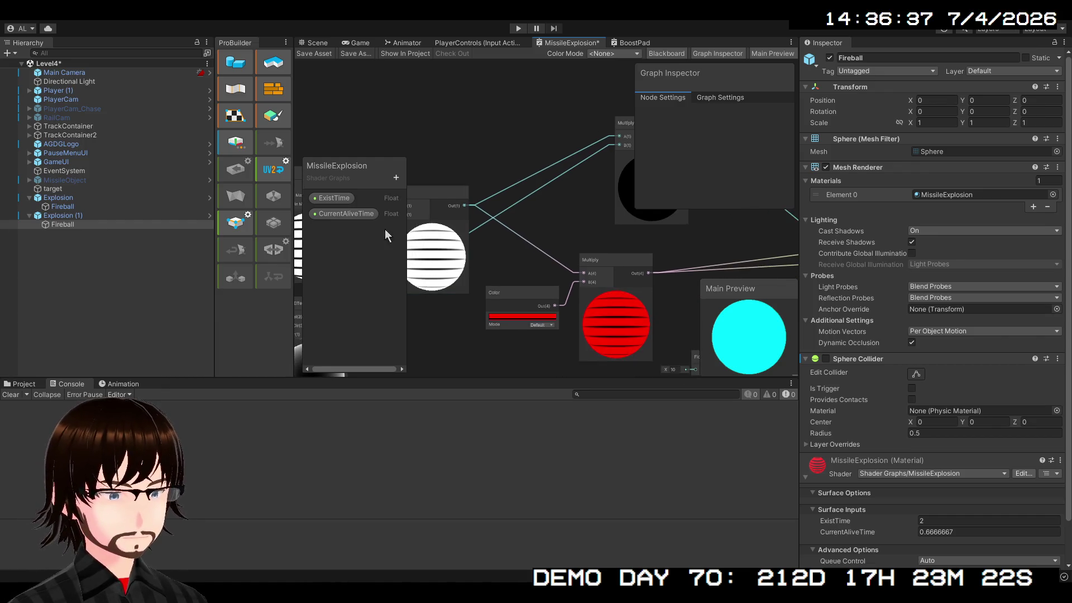
# Step: Scrub CurrentAliveTime's Default up to 8.82, reset it to 0, and save the graph
pyautogui.click(346, 214)
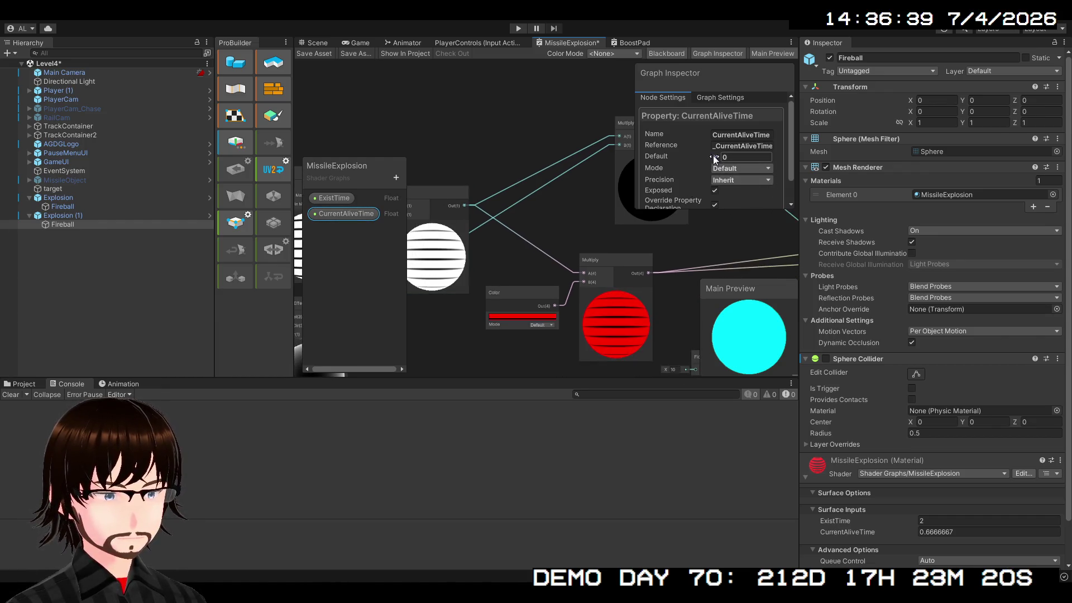
pyautogui.moveTo(712, 155); pyautogui.dragTo(876, 153)
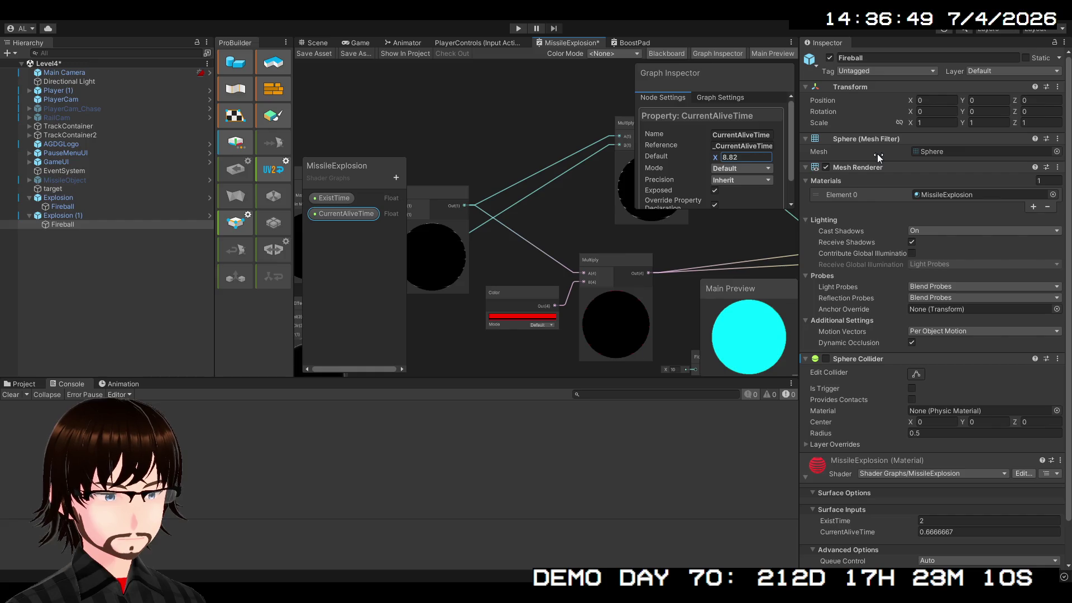
pyautogui.moveTo(561, 307)
pyautogui.mouseDown()
pyautogui.moveTo(865, 127)
pyautogui.moveTo(563, 281)
pyautogui.moveTo(470, 303)
pyautogui.mouseUp()
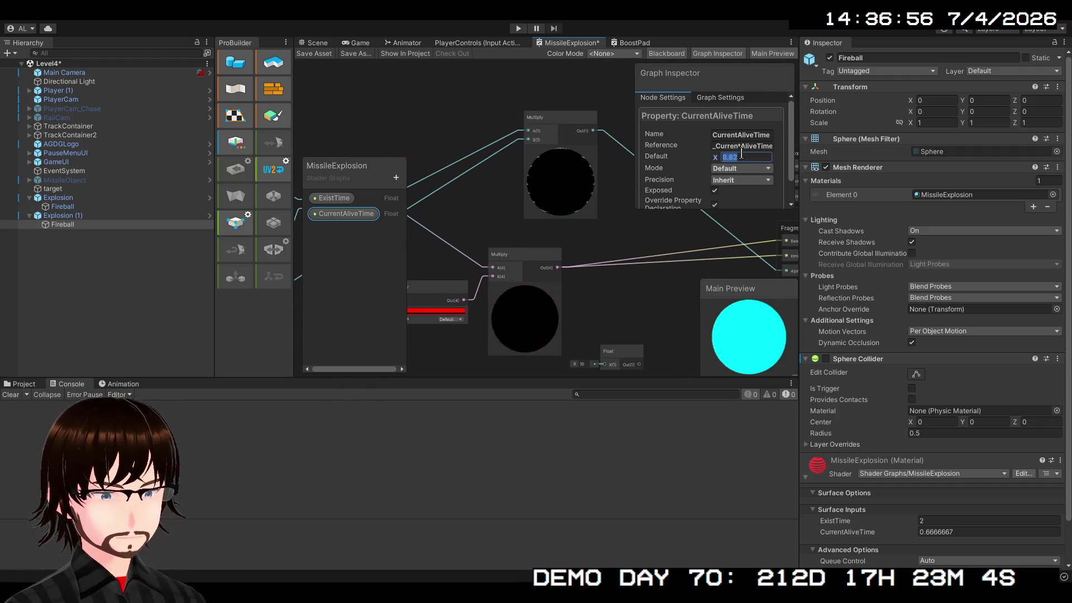
pyautogui.write('0')
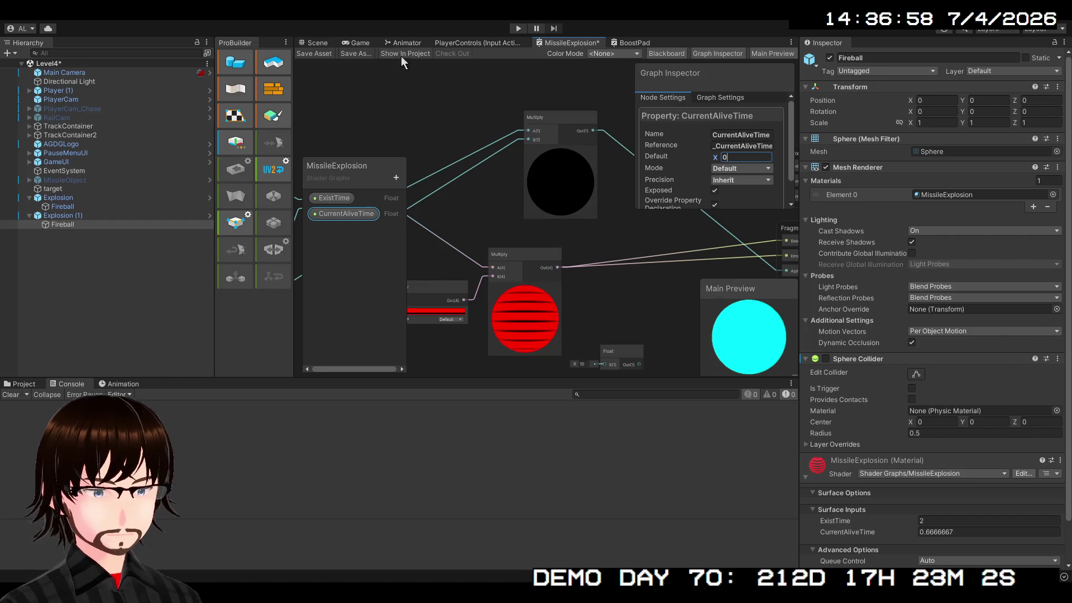
pyautogui.click(330, 54)
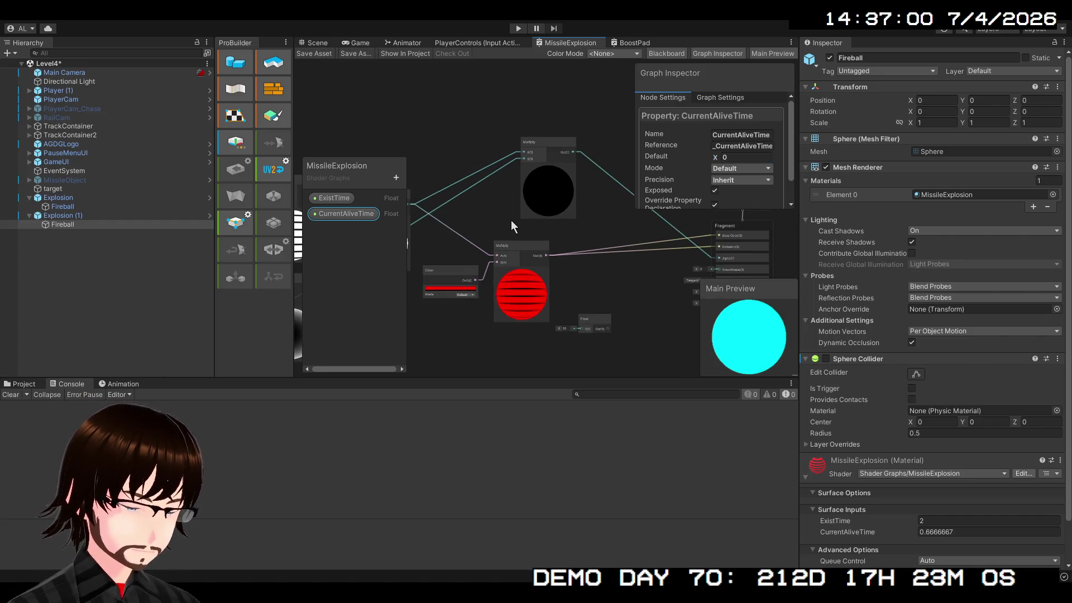
# Step: Move the lower Remap node and survey the Branch, Multiply and Color nodes
pyautogui.moveTo(510, 220)
pyautogui.mouseDown()
pyautogui.moveTo(722, 222)
pyautogui.moveTo(823, 163)
pyautogui.moveTo(806, 103)
pyautogui.moveTo(773, 118)
pyautogui.moveTo(798, 106)
pyautogui.moveTo(884, 123)
pyautogui.moveTo(785, 177)
pyautogui.moveTo(661, 164)
pyautogui.moveTo(611, 207)
pyautogui.moveTo(821, 194)
pyautogui.moveTo(678, 230)
pyautogui.moveTo(584, 272)
pyautogui.moveTo(715, 216)
pyautogui.moveTo(869, 103)
pyautogui.moveTo(615, 237)
pyautogui.mouseUp()
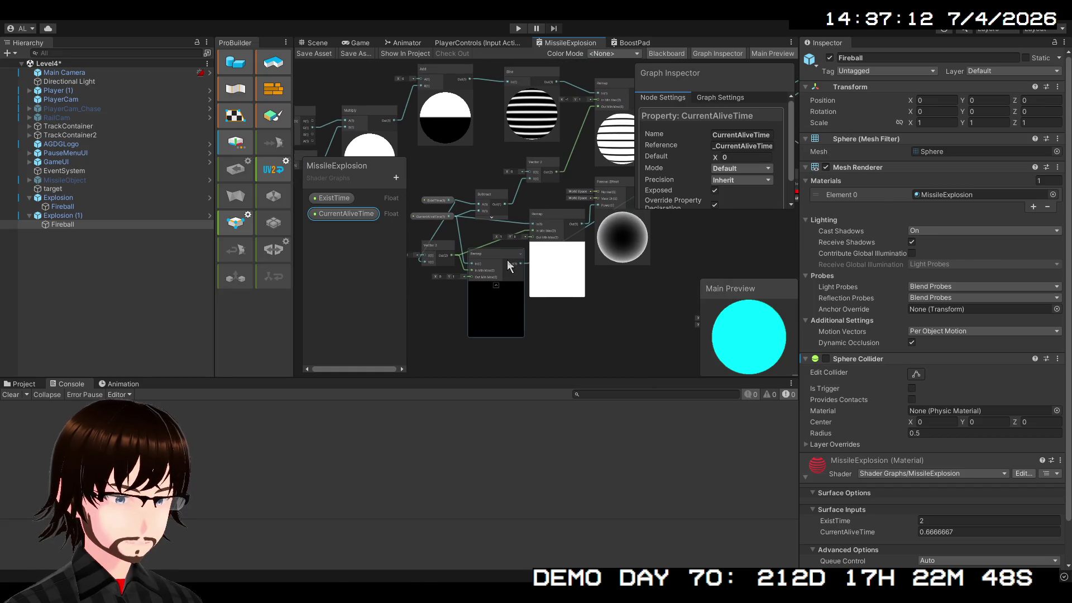
pyautogui.moveTo(509, 266)
pyautogui.mouseDown()
pyautogui.moveTo(511, 316)
pyautogui.moveTo(570, 276)
pyautogui.mouseUp()
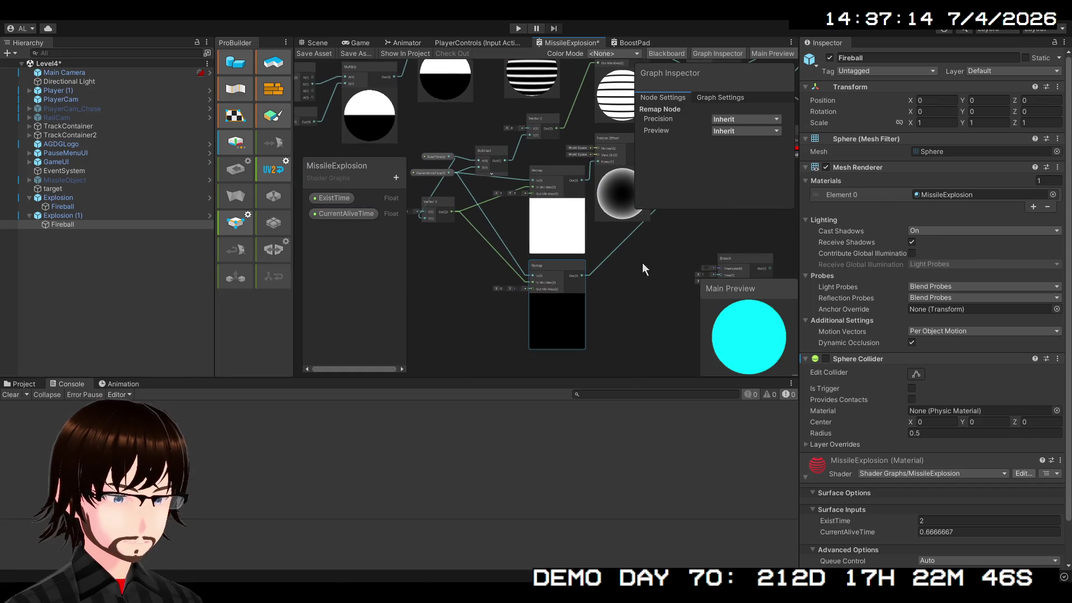
pyautogui.moveTo(642, 264)
pyautogui.mouseDown()
pyautogui.moveTo(512, 380)
pyautogui.moveTo(417, 419)
pyautogui.moveTo(502, 325)
pyautogui.moveTo(523, 280)
pyautogui.mouseUp()
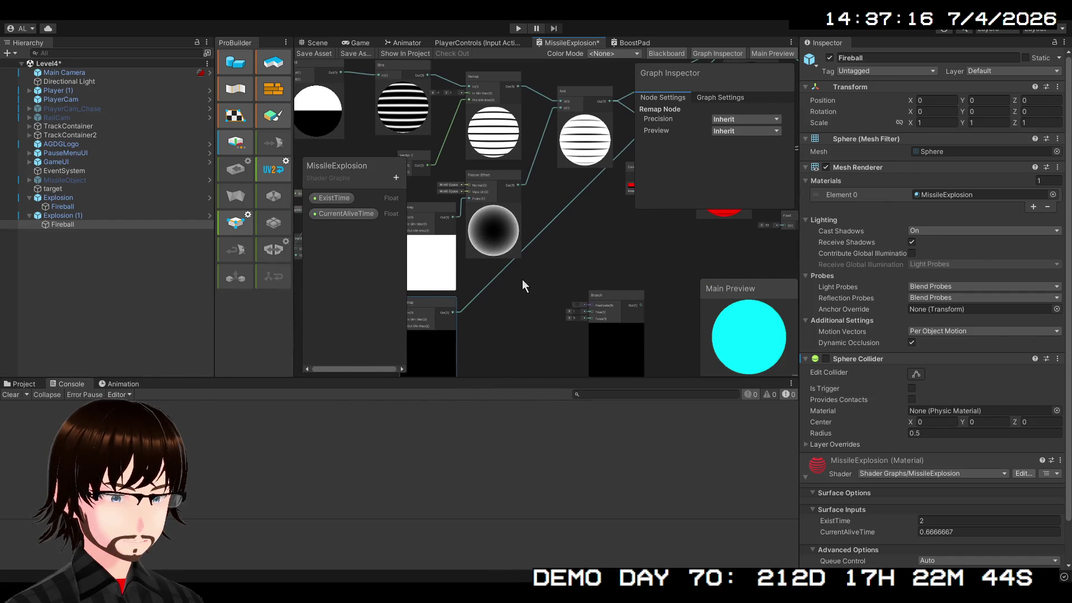
pyautogui.click(539, 234)
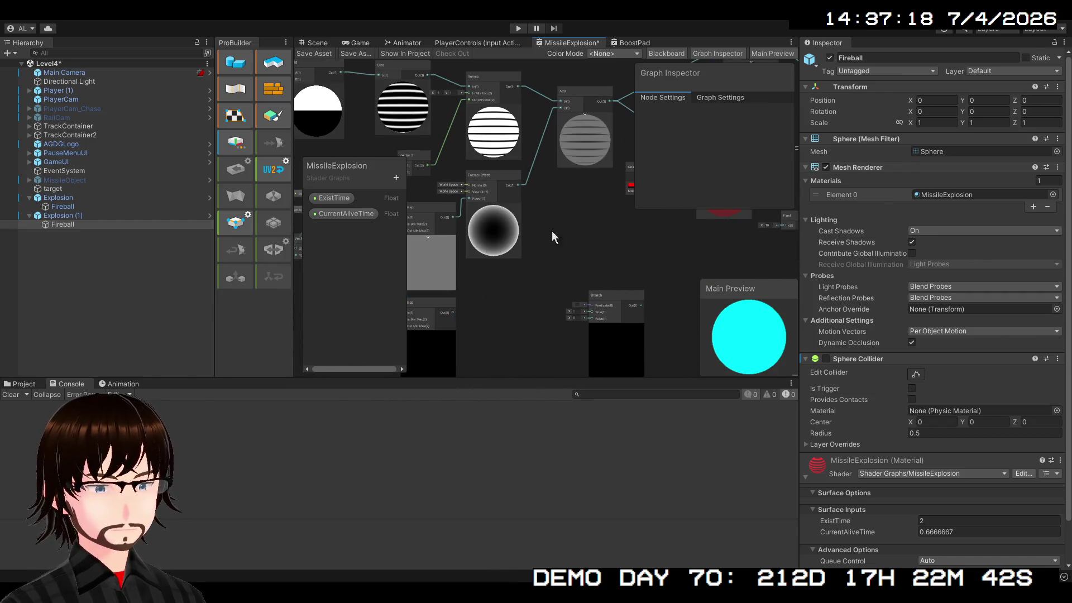
pyautogui.moveTo(552, 230)
pyautogui.mouseDown()
pyautogui.moveTo(506, 319)
pyautogui.moveTo(413, 361)
pyautogui.moveTo(431, 336)
pyautogui.mouseUp()
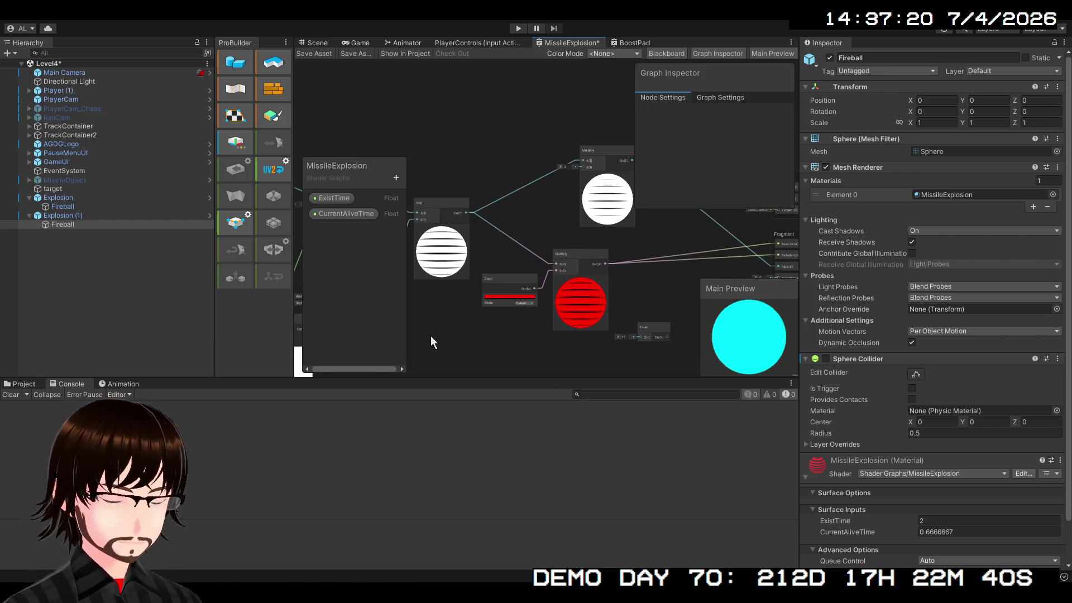
pyautogui.scroll(2, 455, 310)
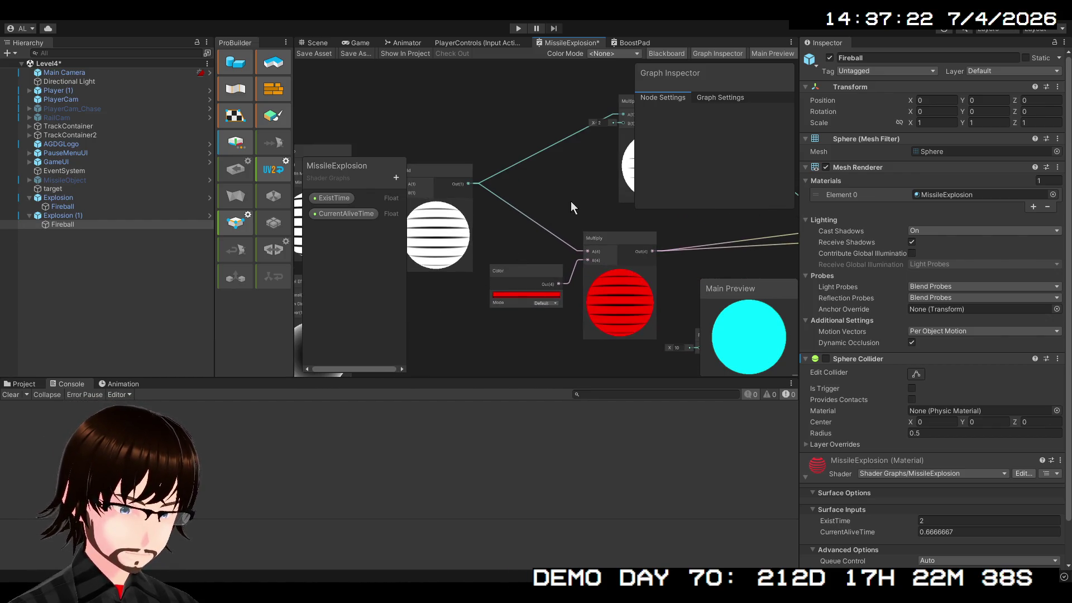
pyautogui.moveTo(441, 334)
pyautogui.mouseDown()
pyautogui.moveTo(668, 188)
pyautogui.moveTo(637, 224)
pyautogui.mouseUp()
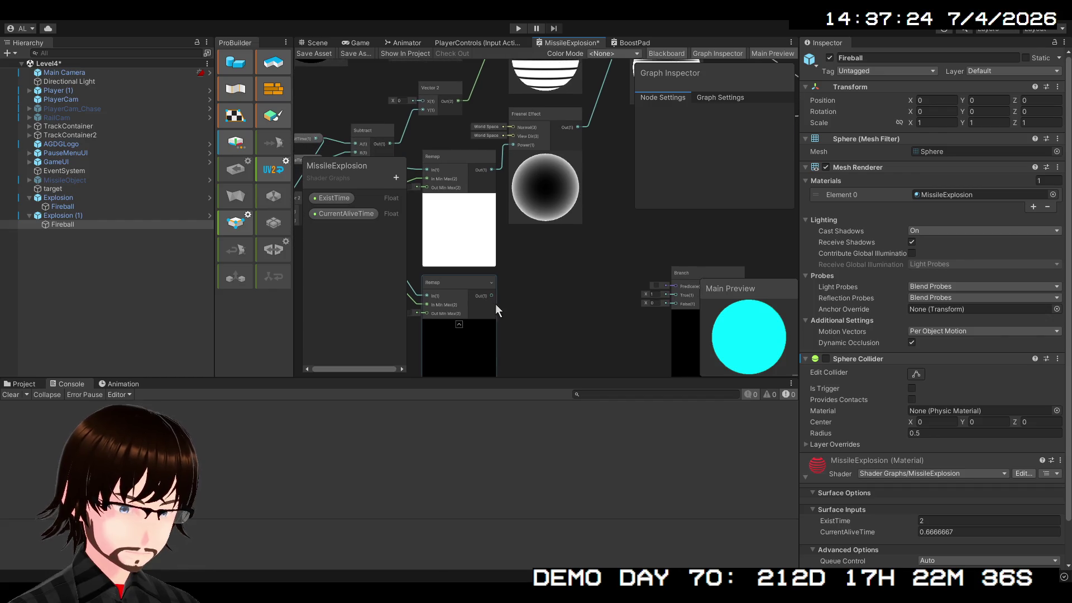
pyautogui.moveTo(625, 263)
pyautogui.mouseDown()
pyautogui.moveTo(410, 460)
pyautogui.moveTo(326, 482)
pyautogui.mouseUp()
pyautogui.moveTo(485, 263)
pyautogui.mouseDown()
pyautogui.moveTo(641, 176)
pyautogui.moveTo(691, 163)
pyautogui.moveTo(614, 222)
pyautogui.moveTo(479, 246)
pyautogui.moveTo(316, 150)
pyautogui.moveTo(415, 182)
pyautogui.mouseUp()
# Step: Scrub CurrentAliveTime's Default to 5.57 to preview the effect
pyautogui.click(346, 214)
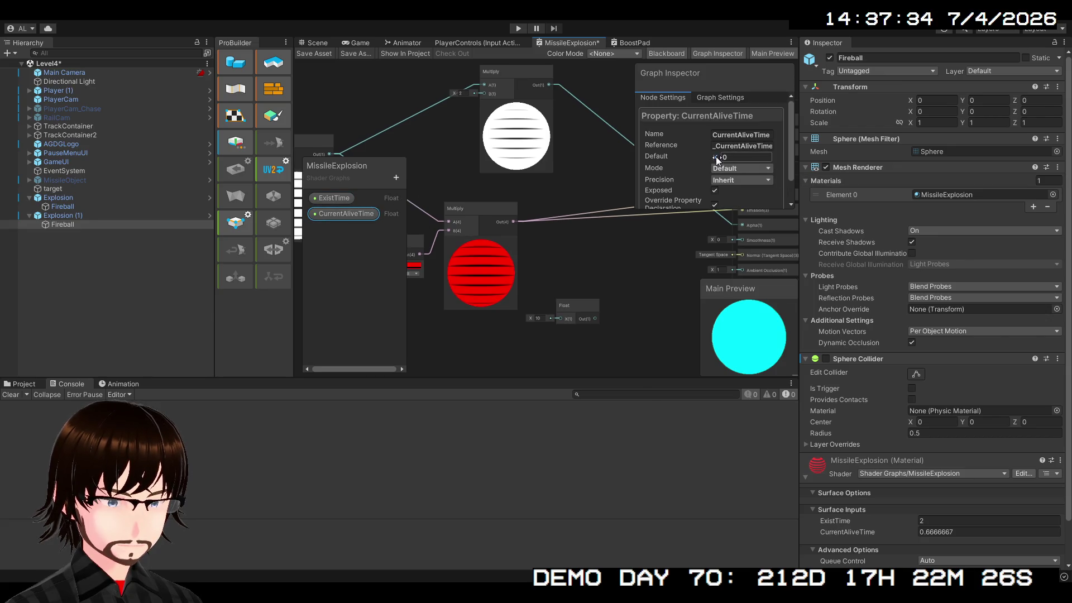
pyautogui.write('1')
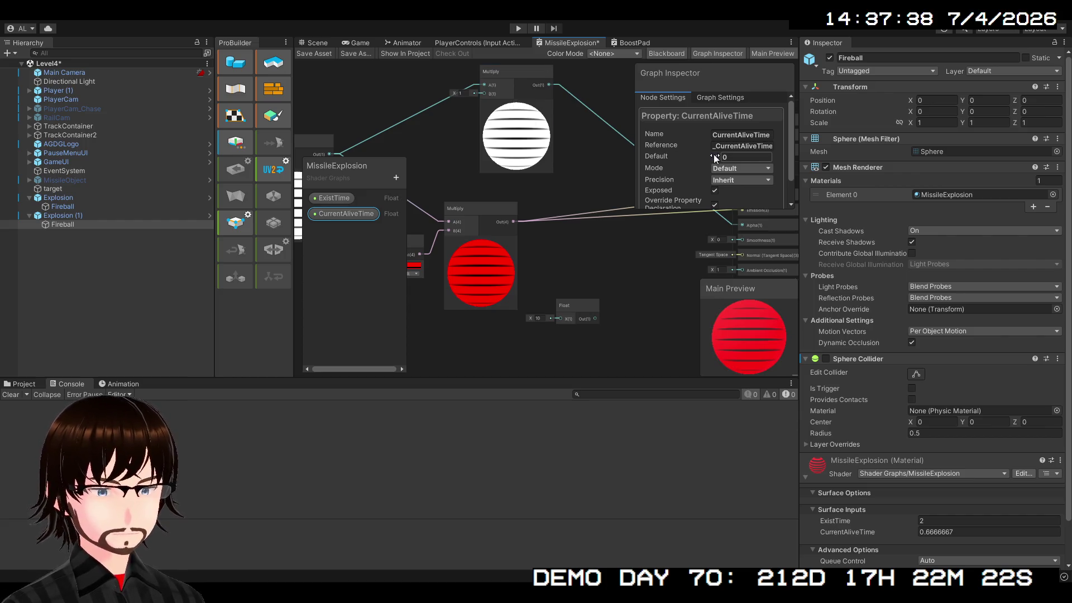
pyautogui.moveTo(713, 154)
pyautogui.mouseDown()
pyautogui.moveTo(831, 156)
pyautogui.moveTo(779, 157)
pyautogui.moveTo(818, 156)
pyautogui.mouseUp()
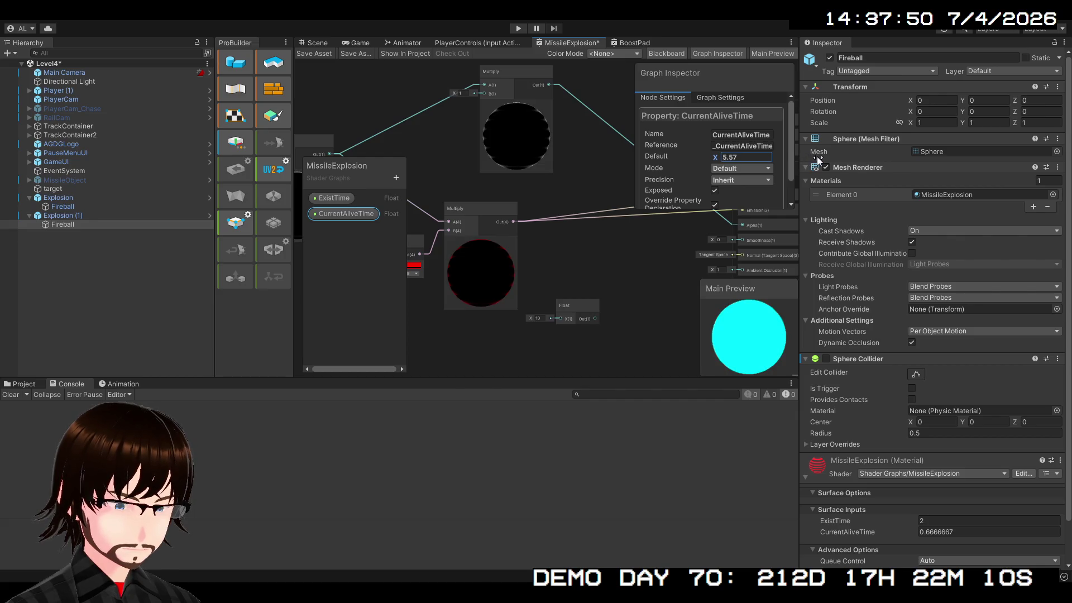
pyautogui.scroll(-4, 580, 179)
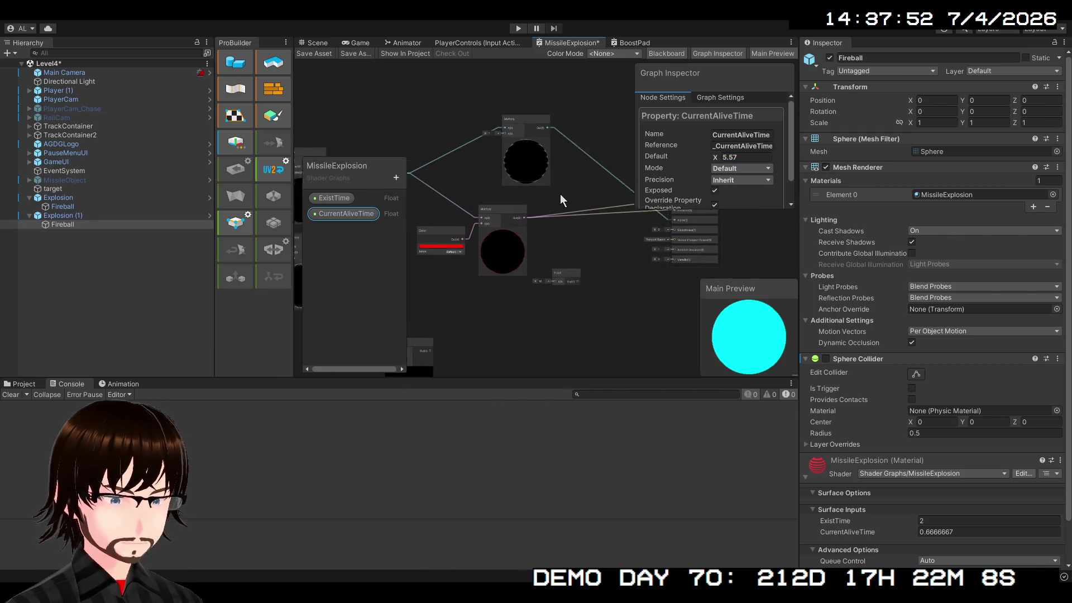
# Step: Delete the upper Multiply node and feed Add's output straight into Base Color
pyautogui.click(505, 137)
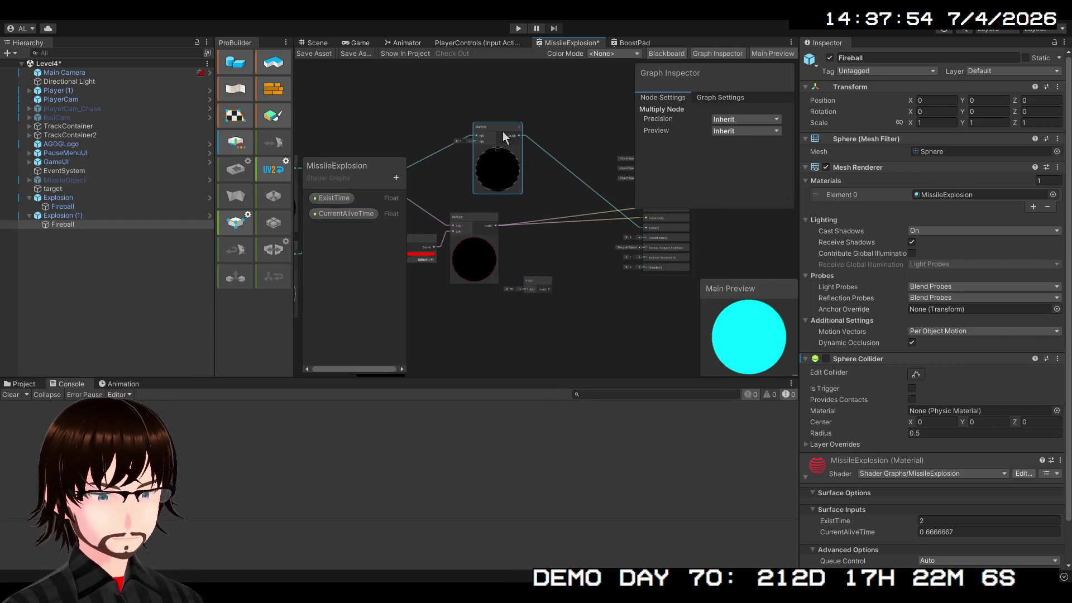
pyautogui.press('Delete')
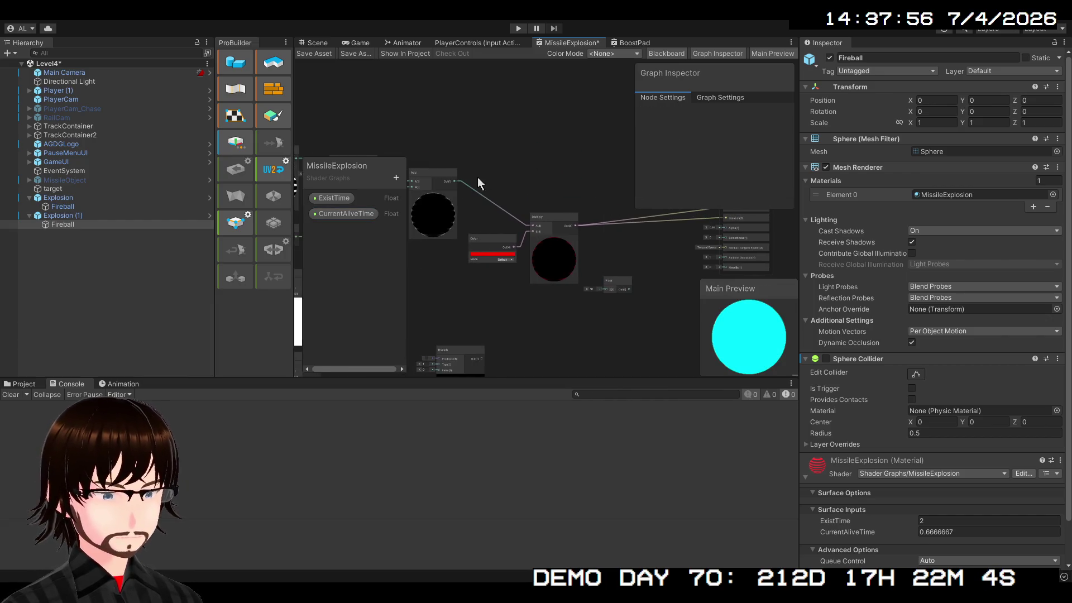
pyautogui.moveTo(455, 179)
pyautogui.mouseDown()
pyautogui.moveTo(839, 217)
pyautogui.moveTo(572, 210)
pyautogui.moveTo(721, 160)
pyautogui.mouseUp()
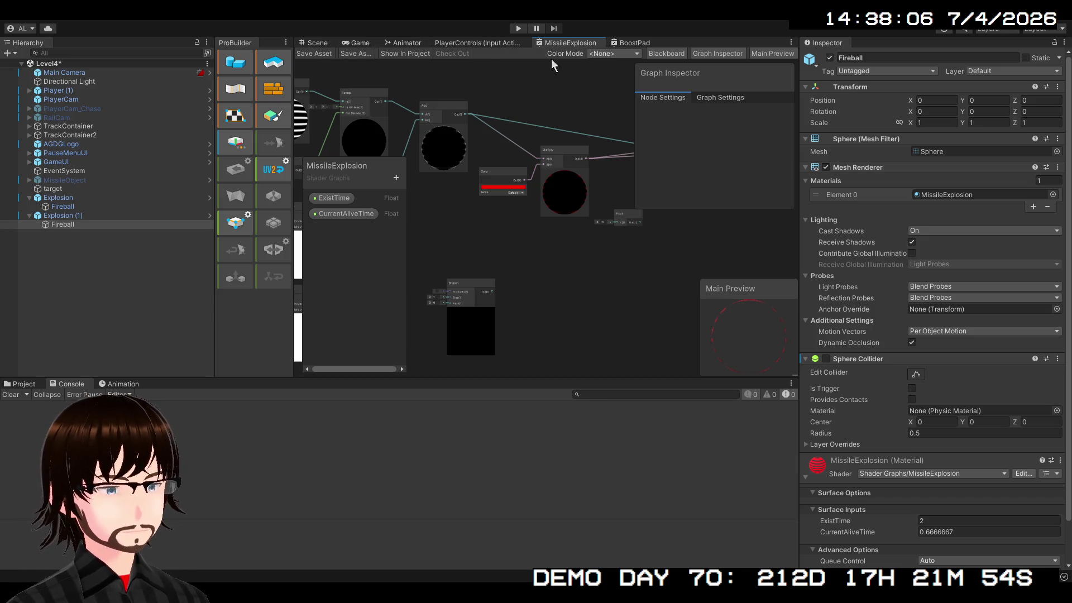
# Step: Run a quick play-mode test of the explosion from the Scene view
pyautogui.click(317, 43)
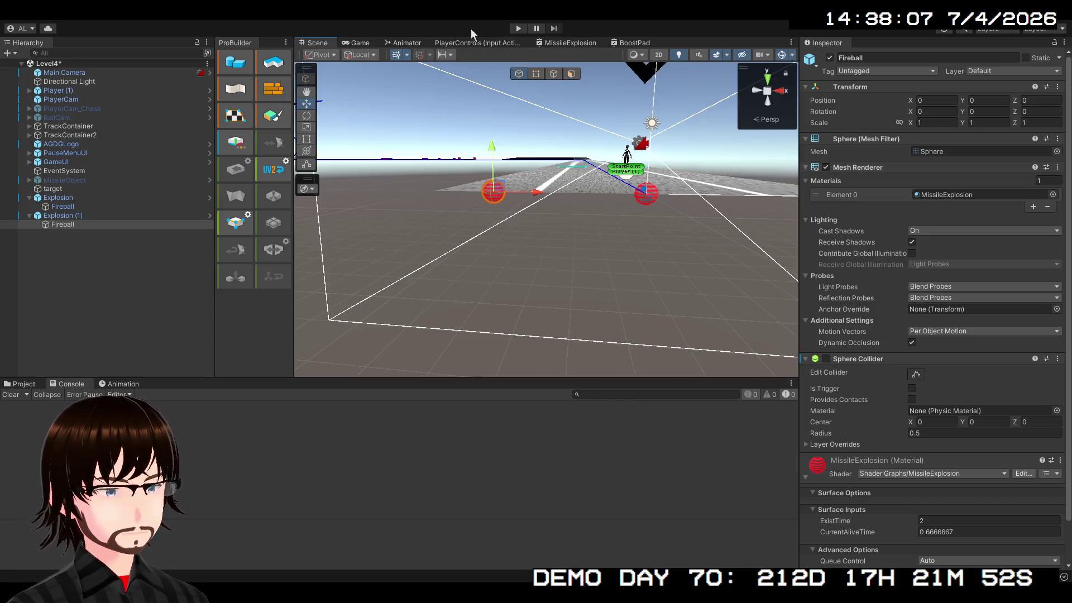
pyautogui.click(509, 25)
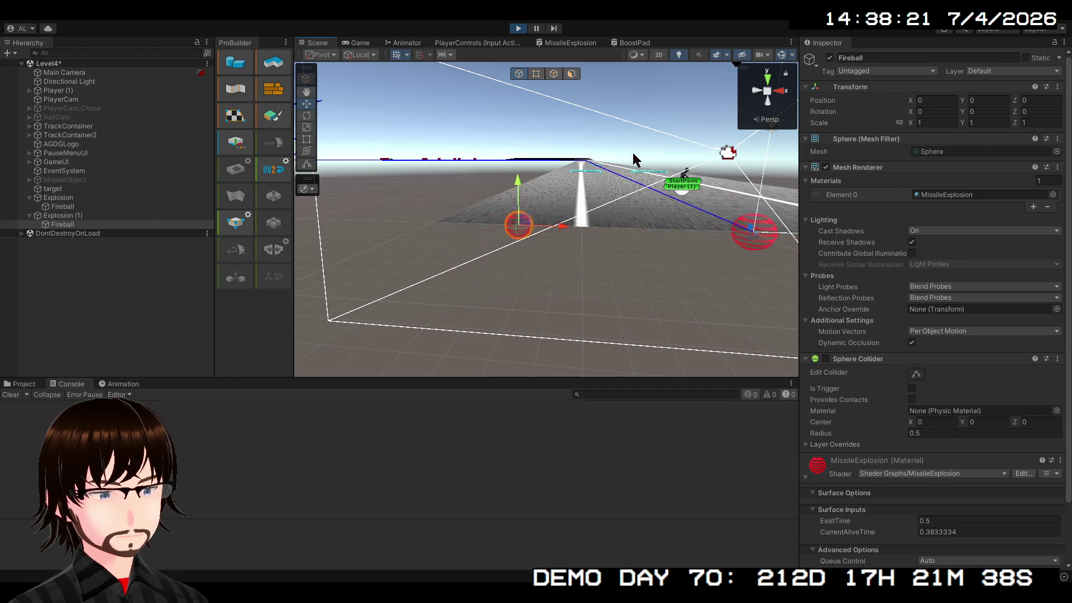
pyautogui.click(517, 29)
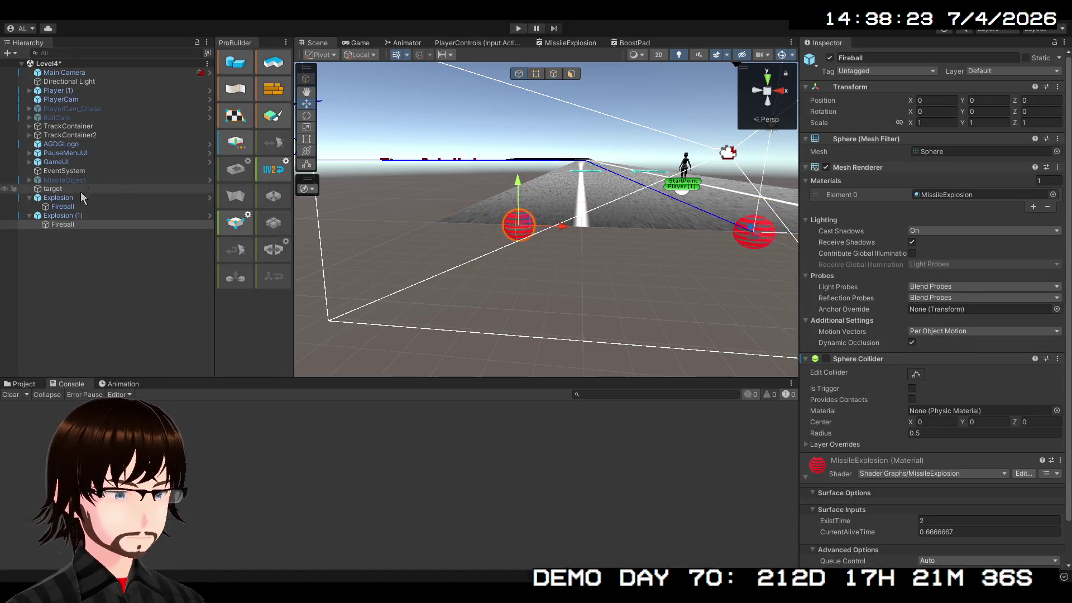
# Step: Set Explosion (1)'s Explosion Scale to 2 and replay it, watching in the Scene view
pyautogui.scroll(-3, 892, 428)
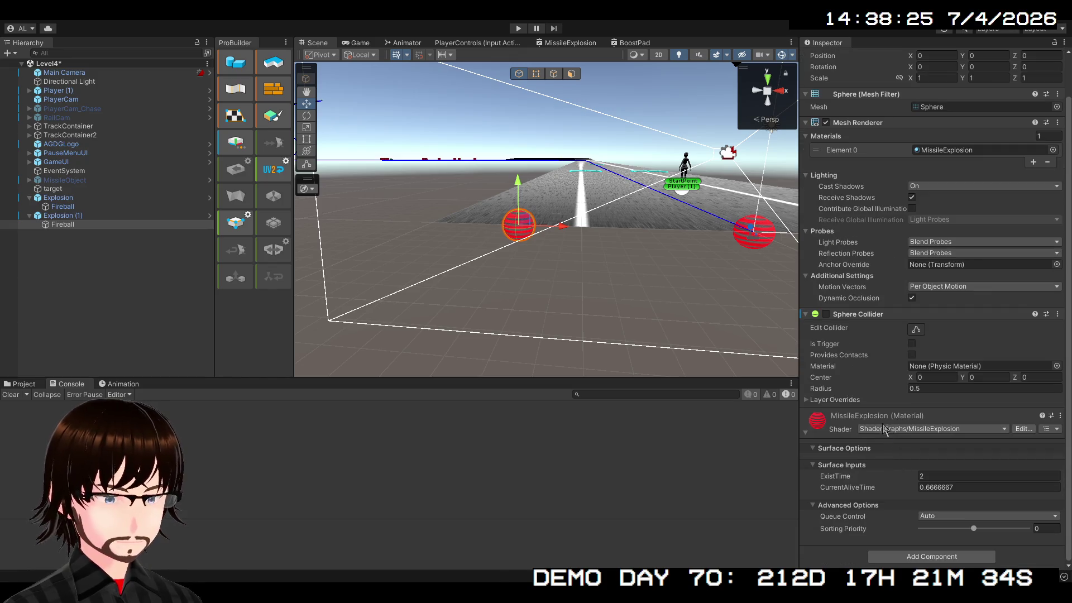
pyautogui.click(62, 215)
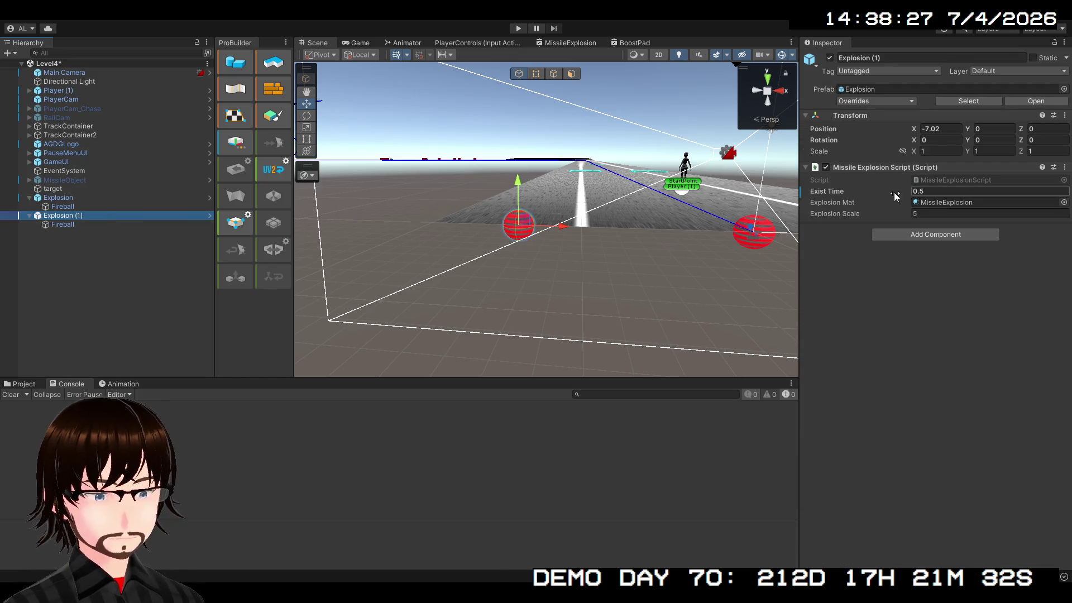
pyautogui.click(931, 214)
pyautogui.write('2')
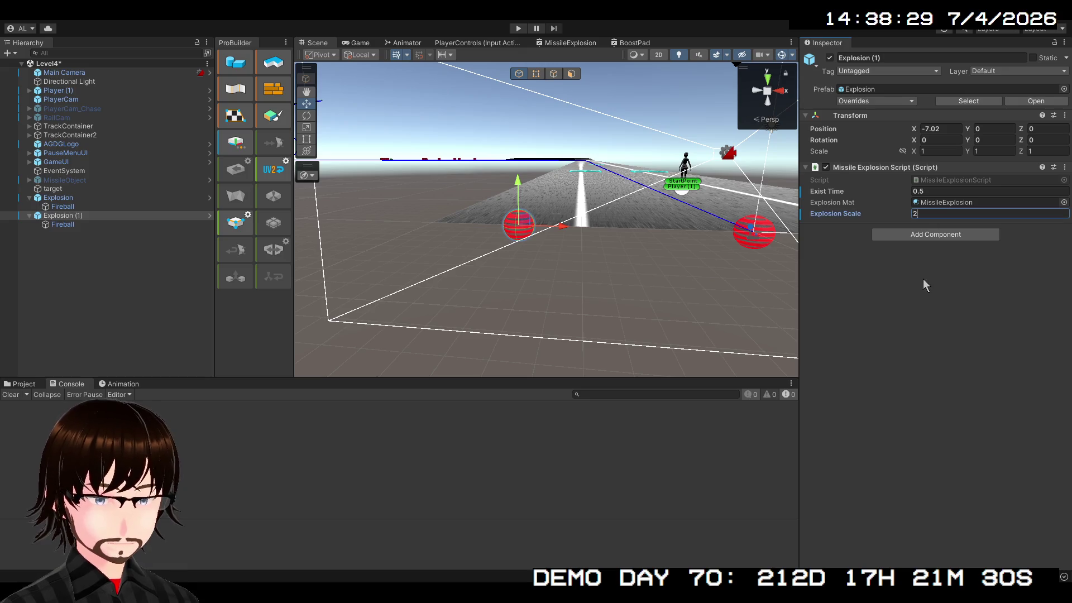
pyautogui.click(522, 27)
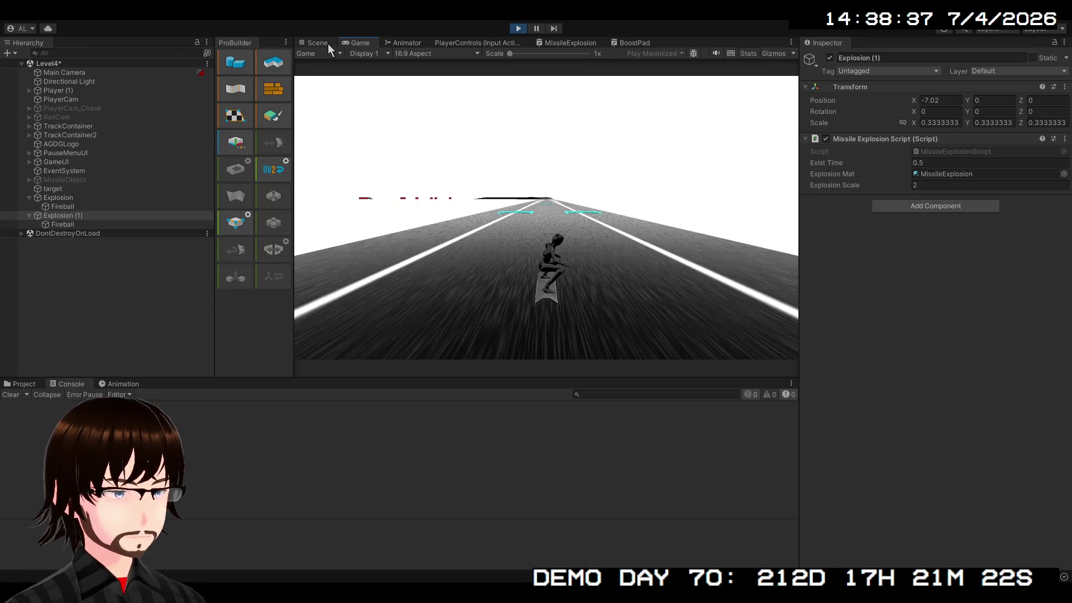
pyautogui.click(328, 46)
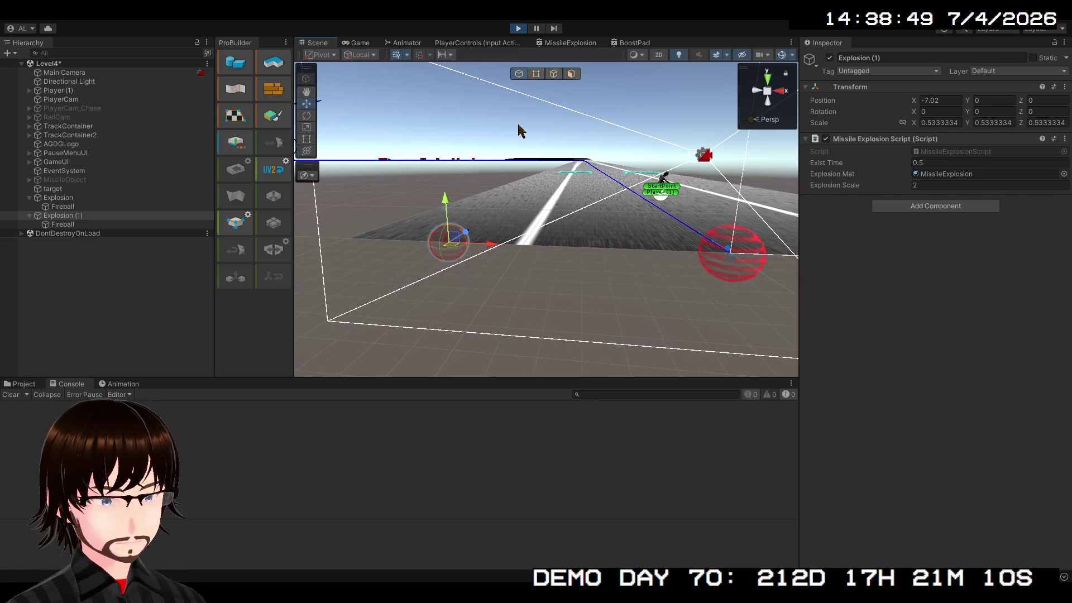
pyautogui.press('w')
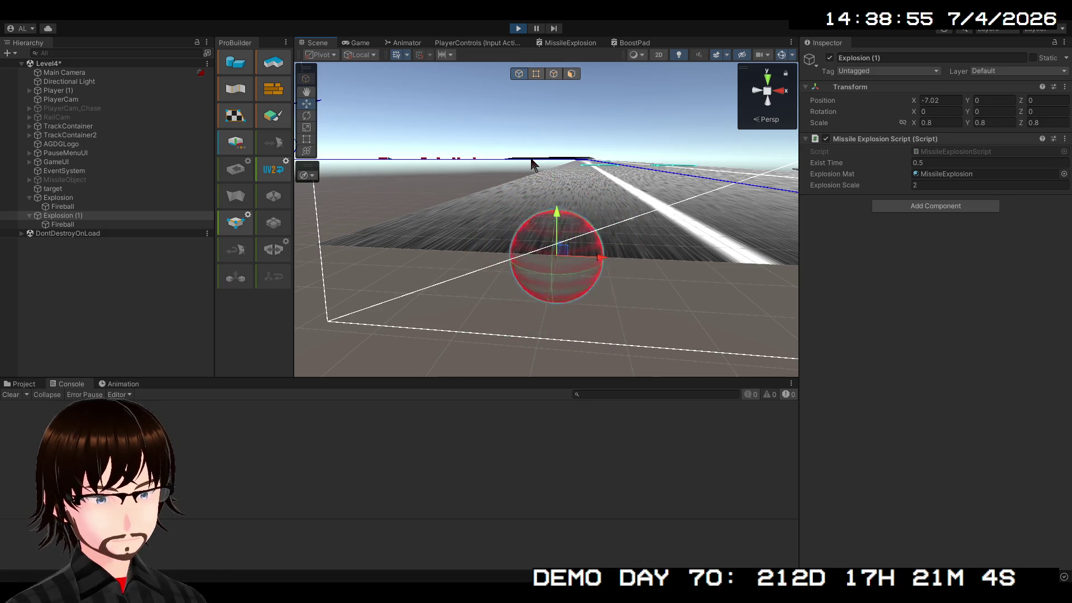
pyautogui.click(521, 27)
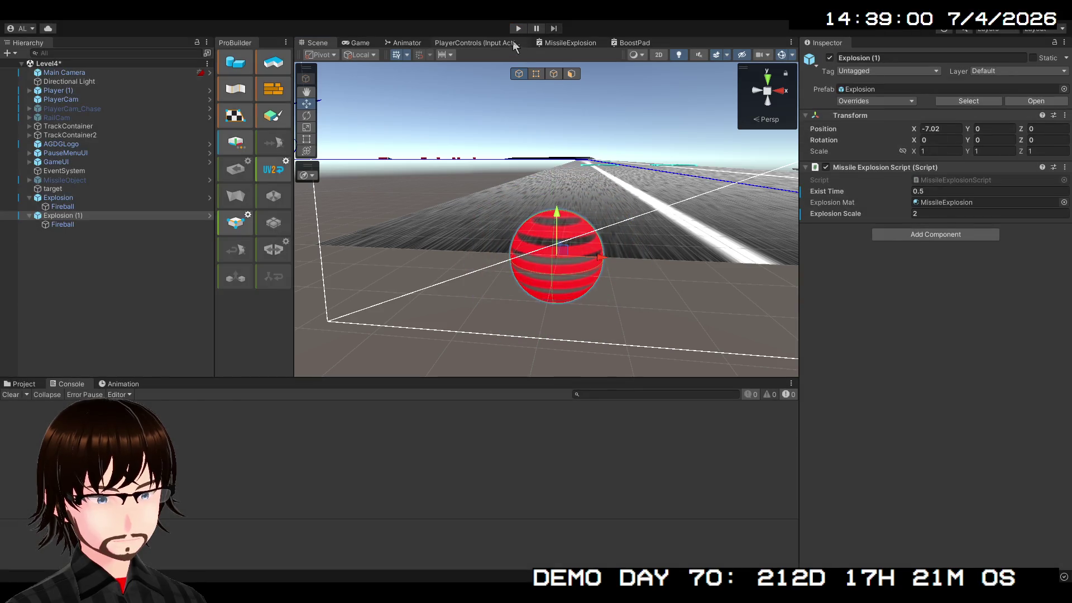
# Step: Delete the lower Remap node in the MissileExplosion graph and reposition the remaining Remap
pyautogui.click(574, 45)
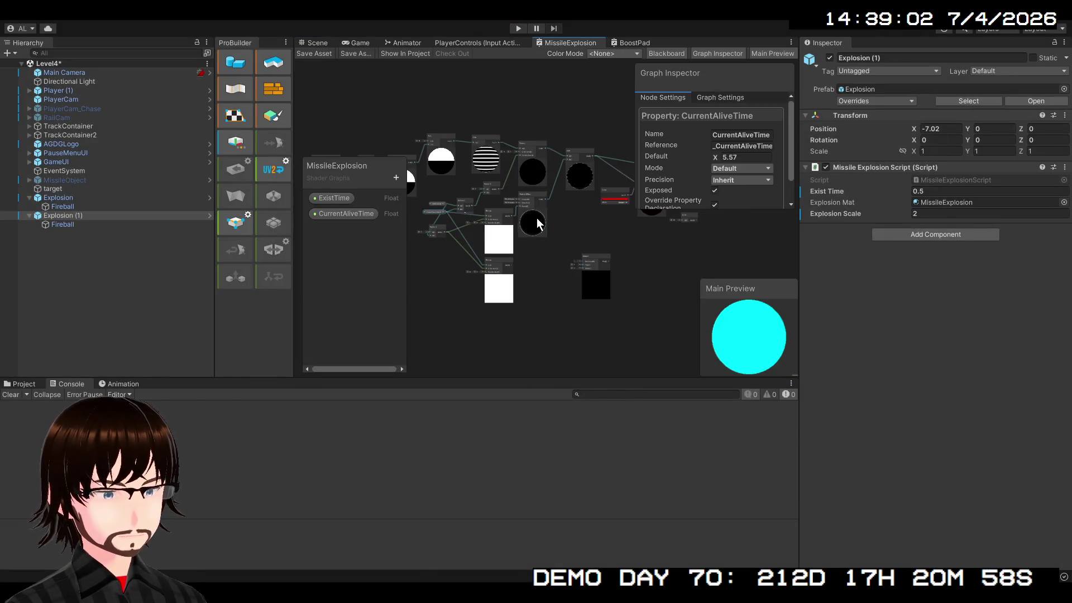
pyautogui.scroll(3, 418, 208)
pyautogui.click(564, 296)
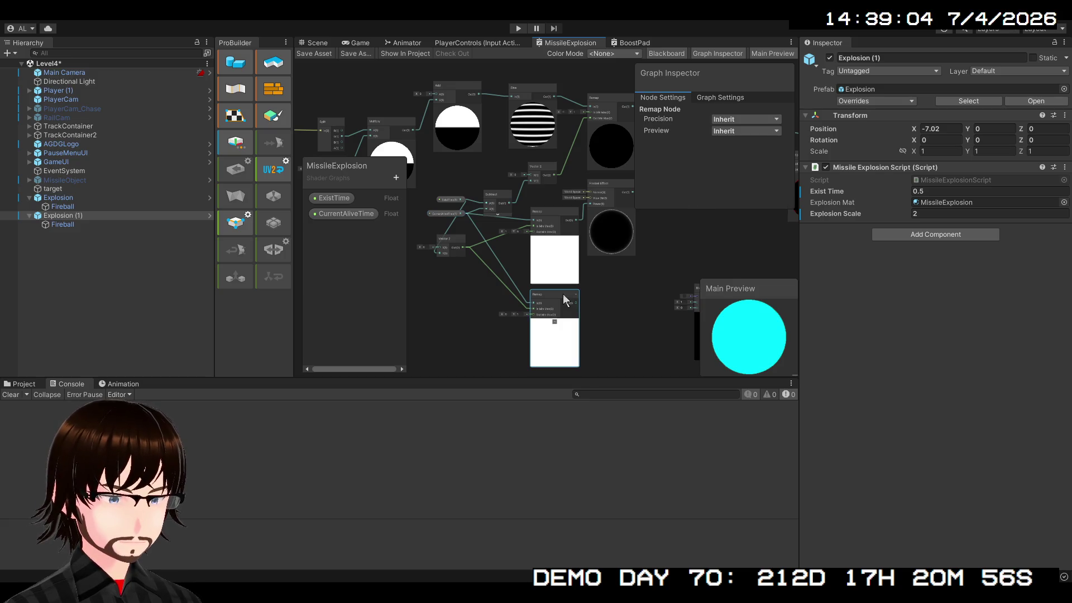
pyautogui.press('Delete')
pyautogui.moveTo(544, 213)
pyautogui.mouseDown()
pyautogui.moveTo(535, 242)
pyautogui.moveTo(536, 230)
pyautogui.moveTo(637, 216)
pyautogui.mouseUp()
pyautogui.scroll(4, 538, 226)
# Step: Set CurrentAliveTime's Default to 0 and the Remap Out Min Max X to 0
pyautogui.click(444, 199)
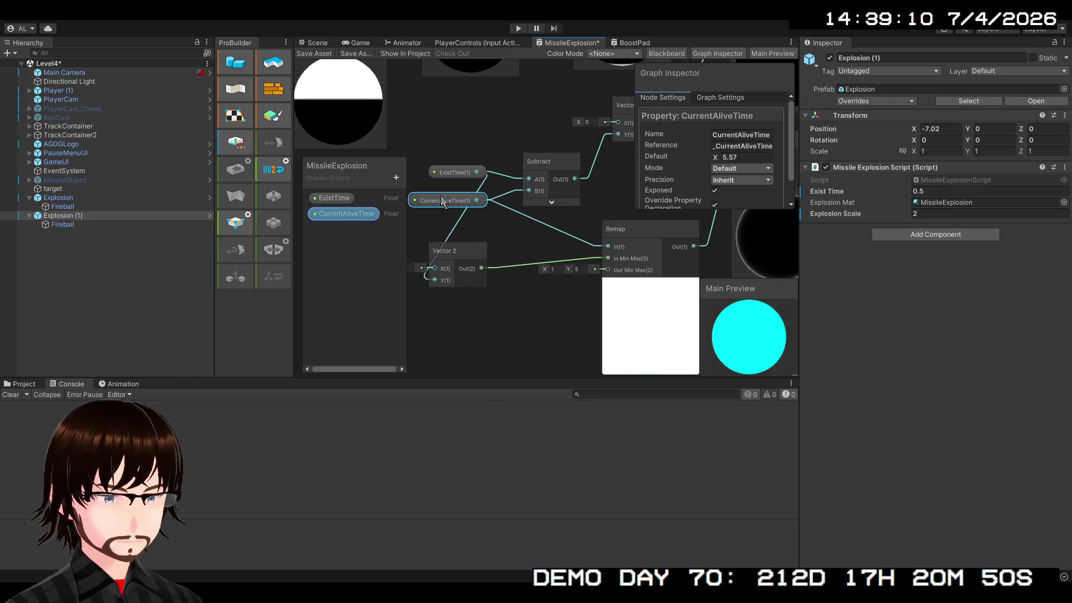
pyautogui.write('0')
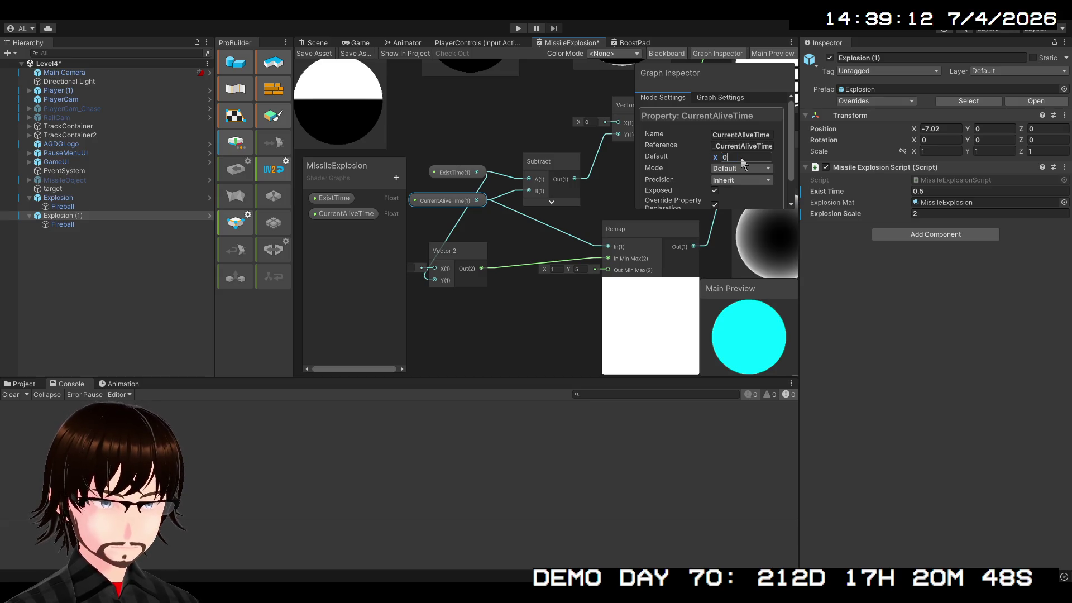
pyautogui.scroll(-3, 625, 212)
pyautogui.moveTo(571, 231)
pyautogui.mouseDown()
pyautogui.moveTo(300, 293)
pyautogui.moveTo(450, 284)
pyautogui.mouseUp()
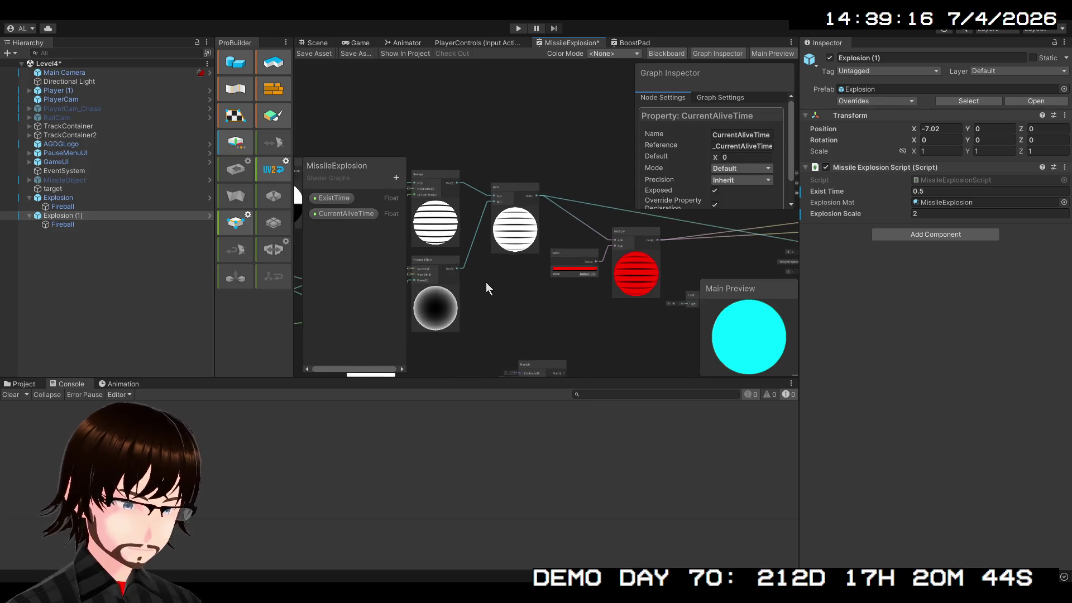
pyautogui.scroll(3, 589, 279)
pyautogui.moveTo(574, 285); pyautogui.dragTo(732, 228)
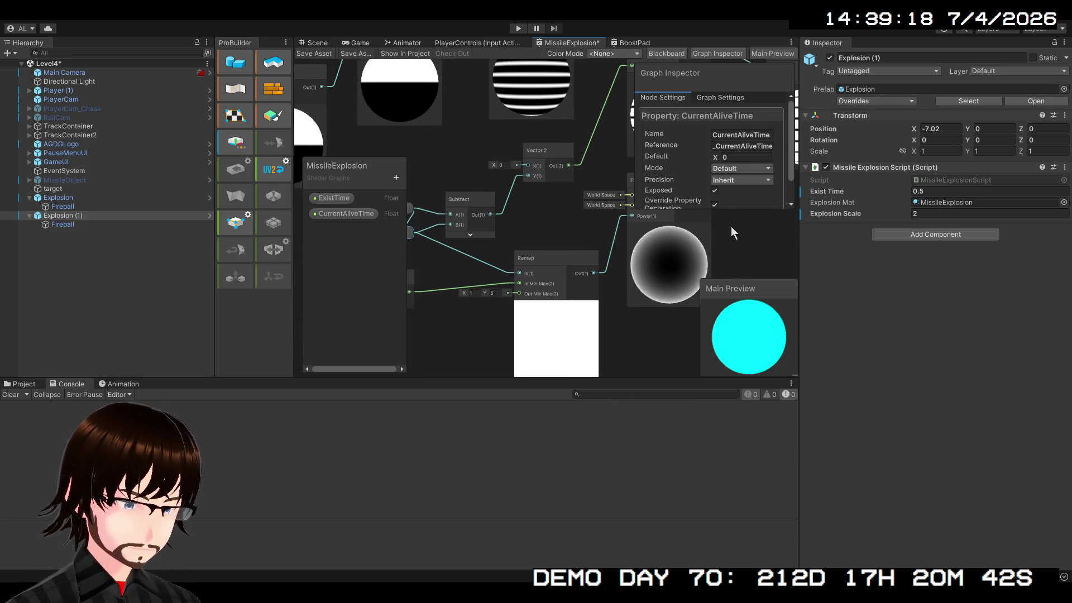
pyautogui.click(477, 294)
pyautogui.write('0')
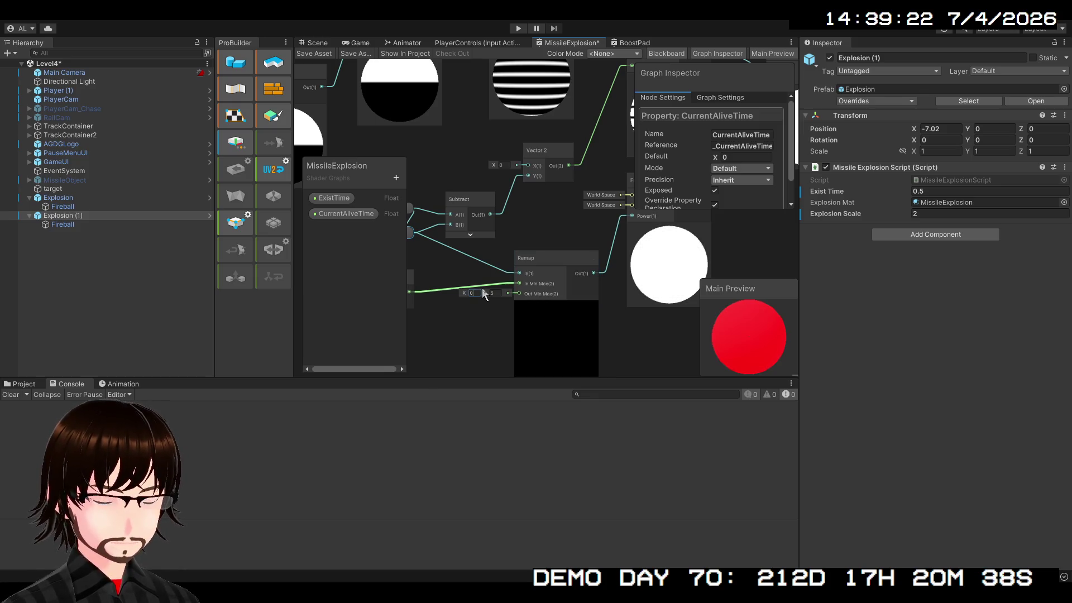
# Step: Preview the fade by scrubbing CurrentAliveTime, reset it to 0, and save the graph
pyautogui.scroll(-2, 627, 317)
pyautogui.moveTo(661, 313)
pyautogui.mouseDown()
pyautogui.moveTo(500, 328)
pyautogui.moveTo(561, 290)
pyautogui.mouseUp()
pyautogui.moveTo(716, 154); pyautogui.dragTo(748, 157)
pyautogui.moveTo(777, 159)
pyautogui.mouseDown()
pyautogui.moveTo(819, 155)
pyautogui.moveTo(740, 160)
pyautogui.mouseUp()
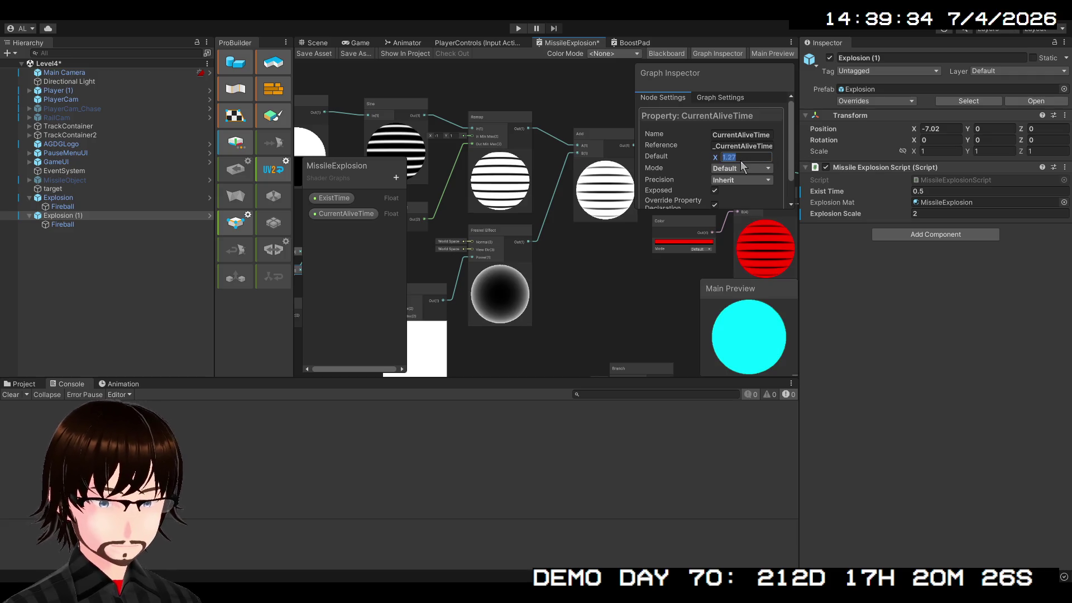
pyautogui.write('0')
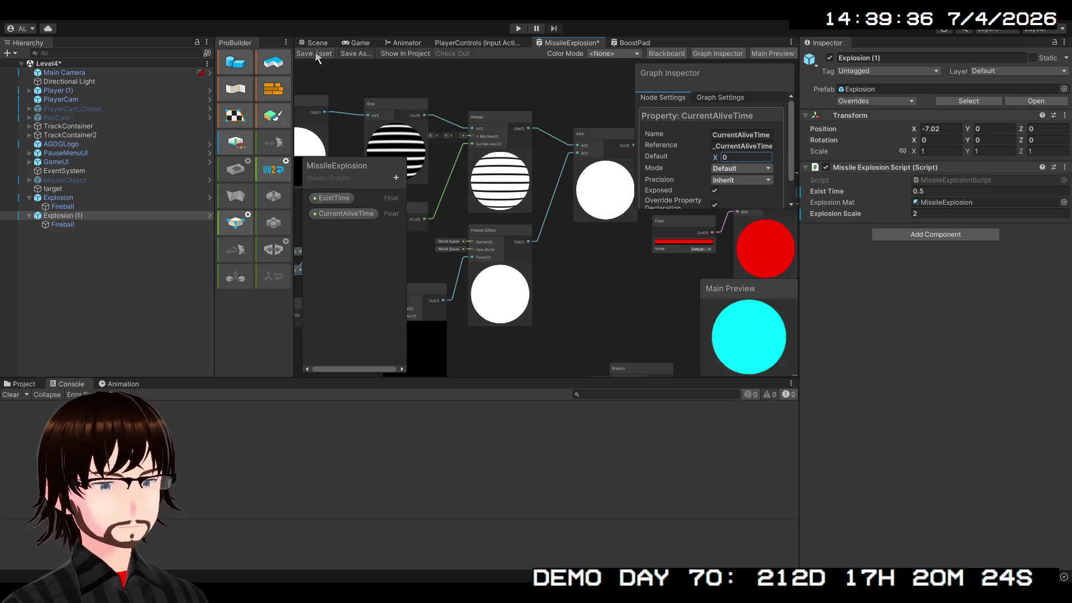
pyautogui.click(317, 56)
# Step: Switch to the Scene tab and start play mode in a maximized Game view
pyautogui.scroll(-2, 590, 232)
pyautogui.moveTo(591, 232)
pyautogui.mouseDown()
pyautogui.moveTo(370, 344)
pyautogui.moveTo(433, 213)
pyautogui.moveTo(506, 219)
pyautogui.mouseUp()
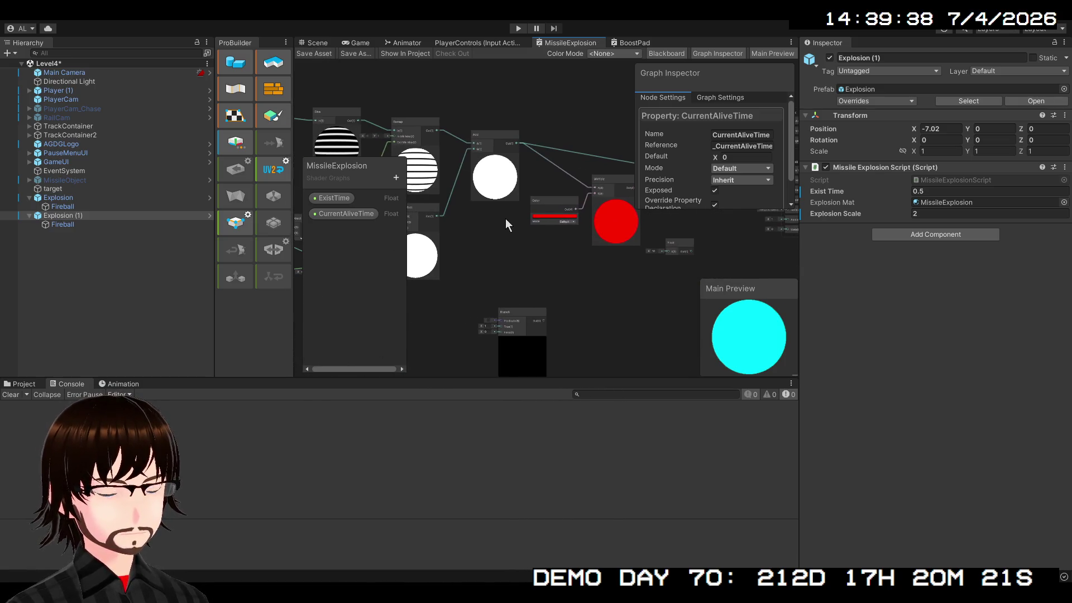
pyautogui.click(317, 43)
pyautogui.click(517, 28)
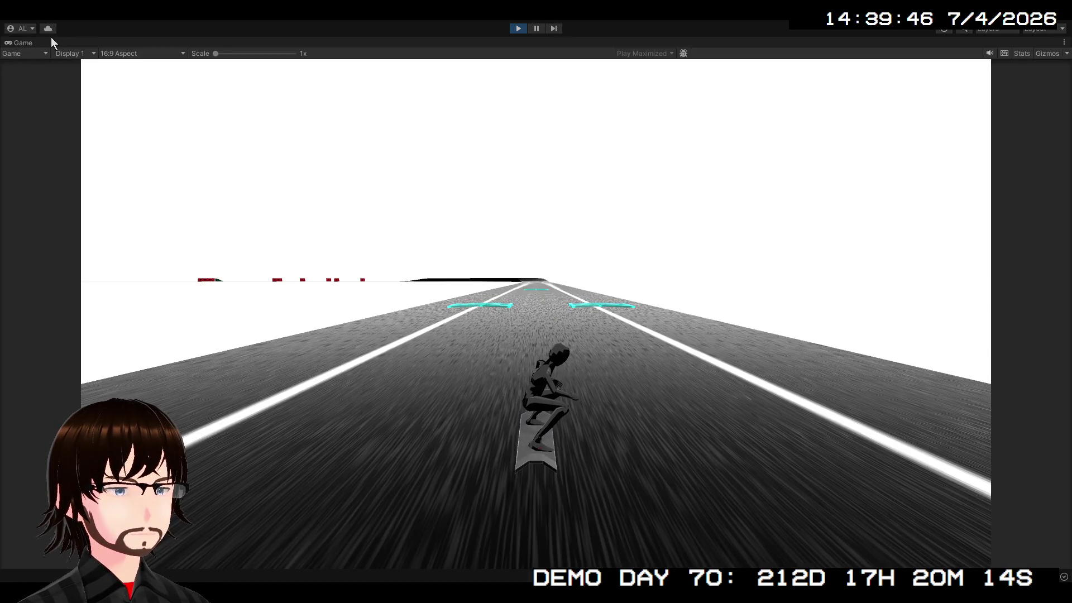
# Step: Restore the layout, watch the explosion sphere in the Scene view, then stop play mode
pyautogui.doubleClick(22, 42)
pyautogui.click(304, 43)
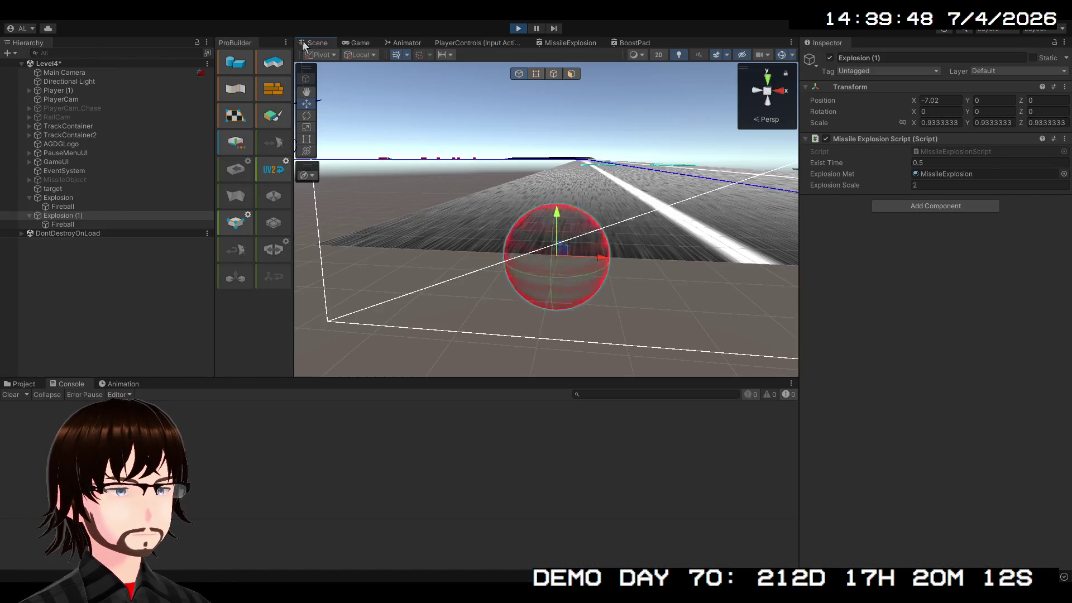
pyautogui.moveTo(503, 112); pyautogui.dragTo(426, 103)
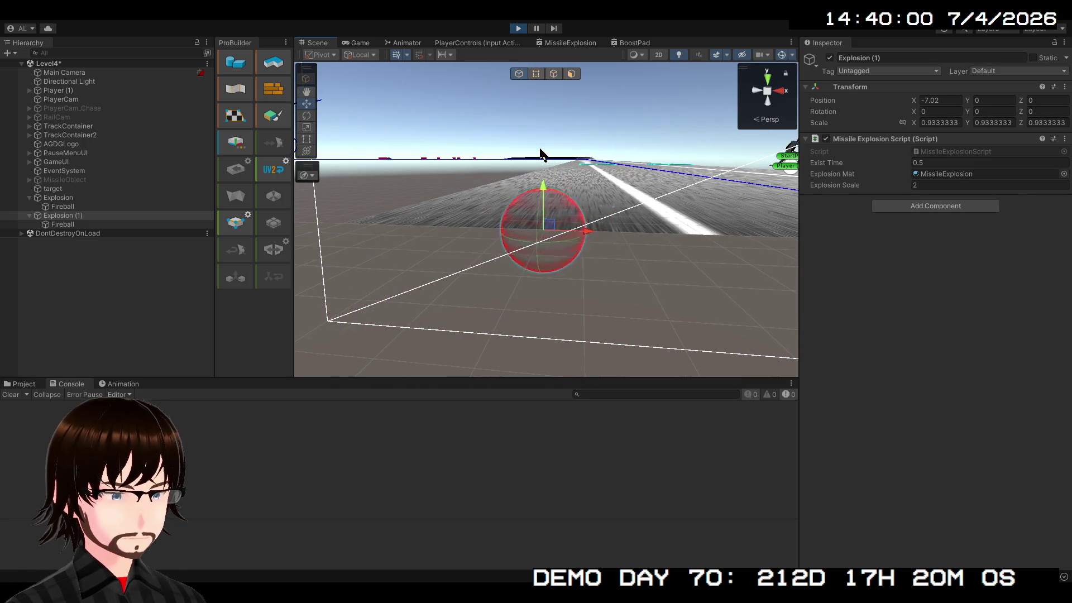
pyautogui.click(512, 31)
# Step: Return to the MissileExplosion graph and move the Float node near the red Multiply node
pyautogui.click(561, 43)
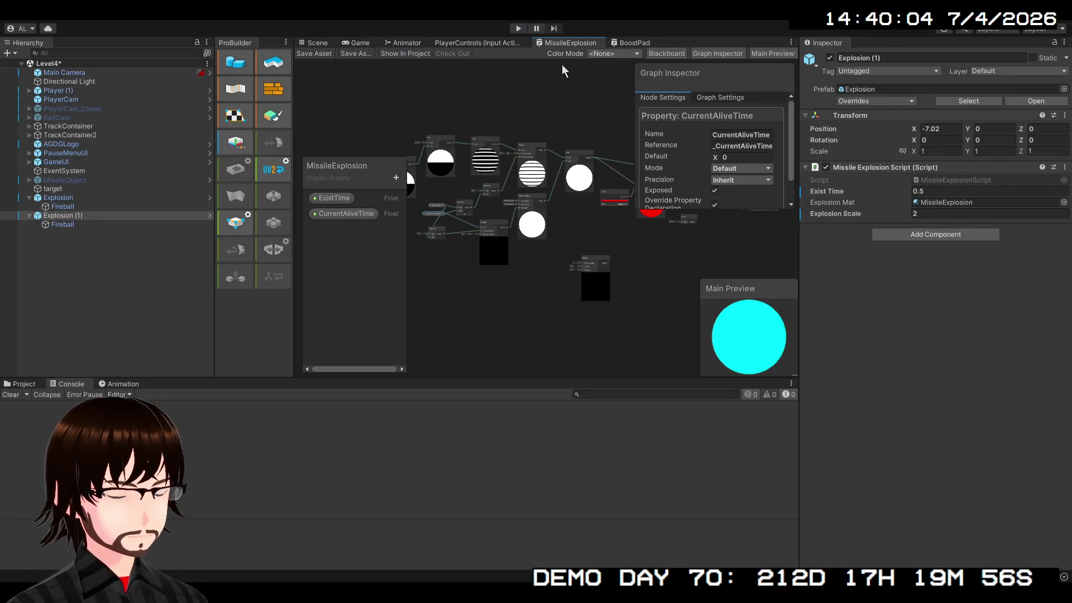
pyautogui.scroll(-3, 512, 286)
pyautogui.scroll(10, 512, 285)
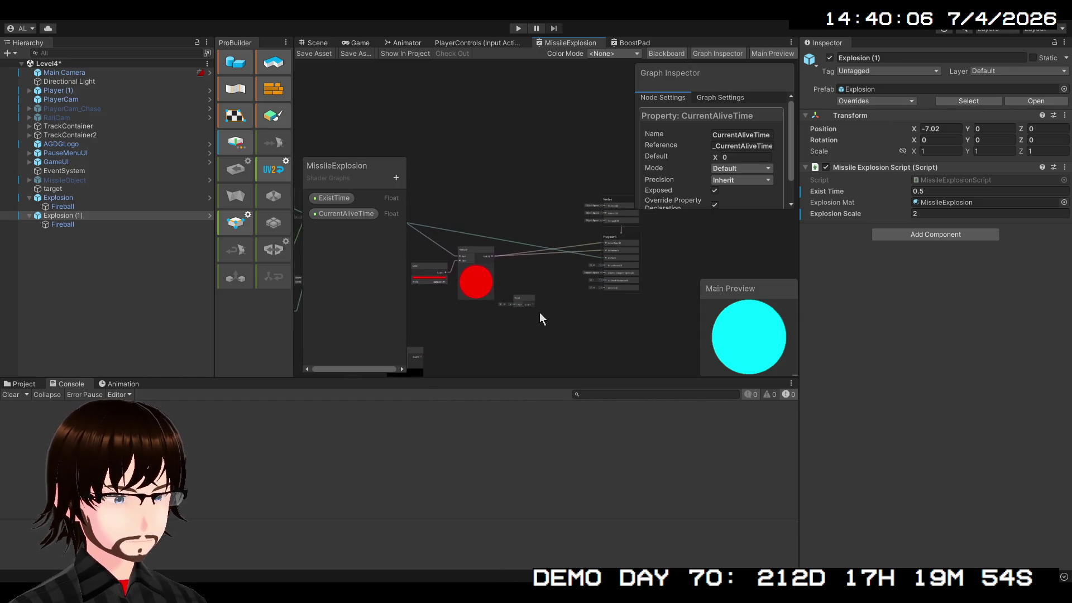
pyautogui.moveTo(570, 282); pyautogui.dragTo(592, 285)
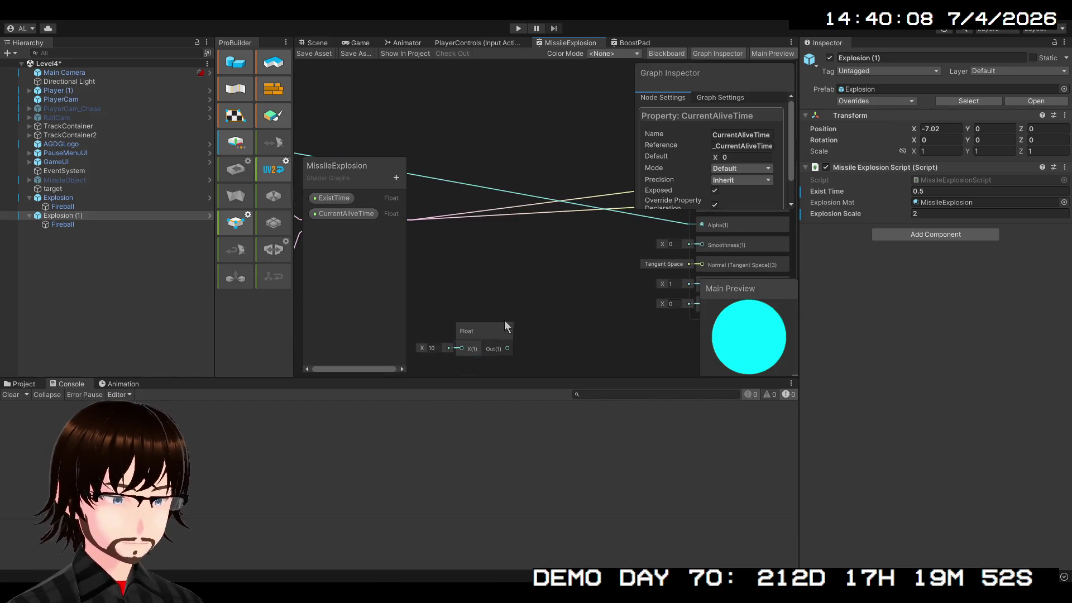
pyautogui.moveTo(504, 320)
pyautogui.mouseDown()
pyautogui.moveTo(576, 280)
pyautogui.moveTo(477, 315)
pyautogui.mouseUp()
pyautogui.moveTo(564, 269)
pyautogui.mouseDown()
pyautogui.moveTo(475, 308)
pyautogui.moveTo(567, 286)
pyautogui.mouseUp()
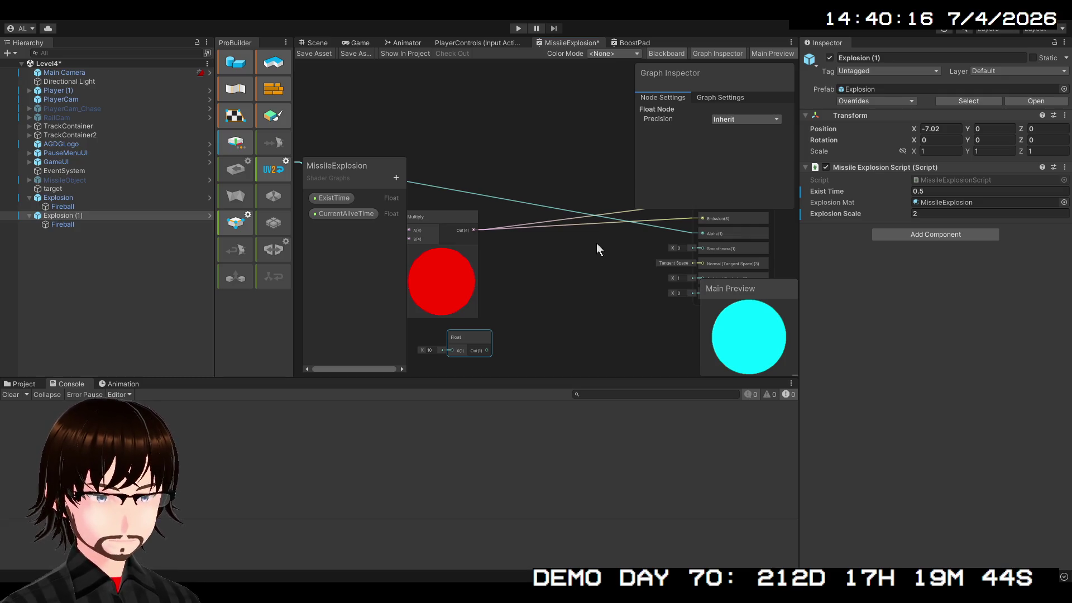
# Step: Add a Multiply node of the red Multiply output times Float 10, then start play mode
pyautogui.hotkey('ctrl', 'v')
pyautogui.moveTo(614, 297); pyautogui.dragTo(599, 253)
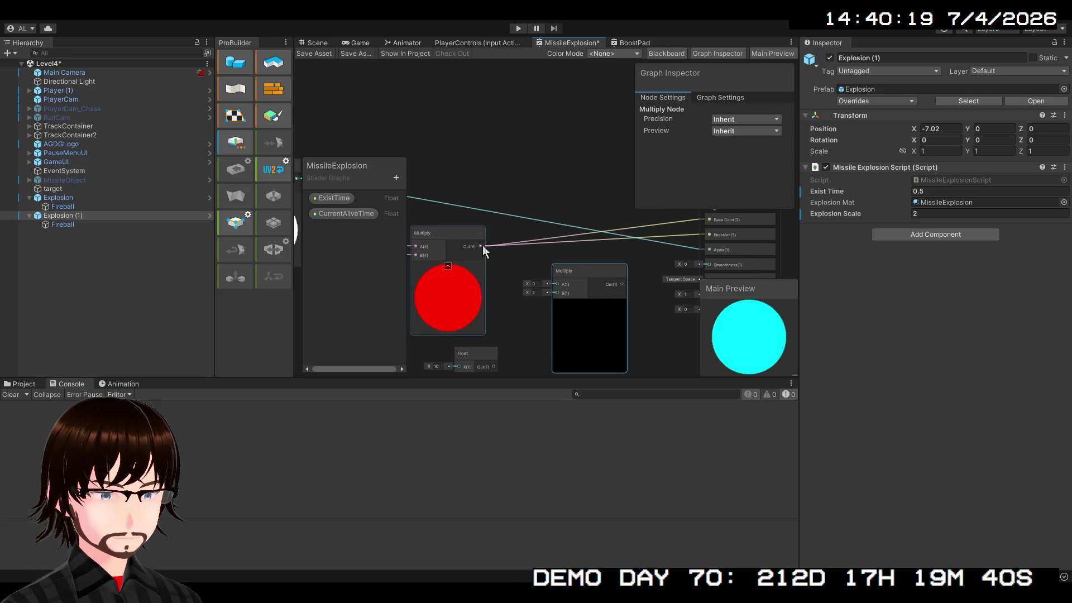
pyautogui.moveTo(482, 246)
pyautogui.mouseDown()
pyautogui.moveTo(521, 290)
pyautogui.moveTo(555, 283)
pyautogui.mouseUp()
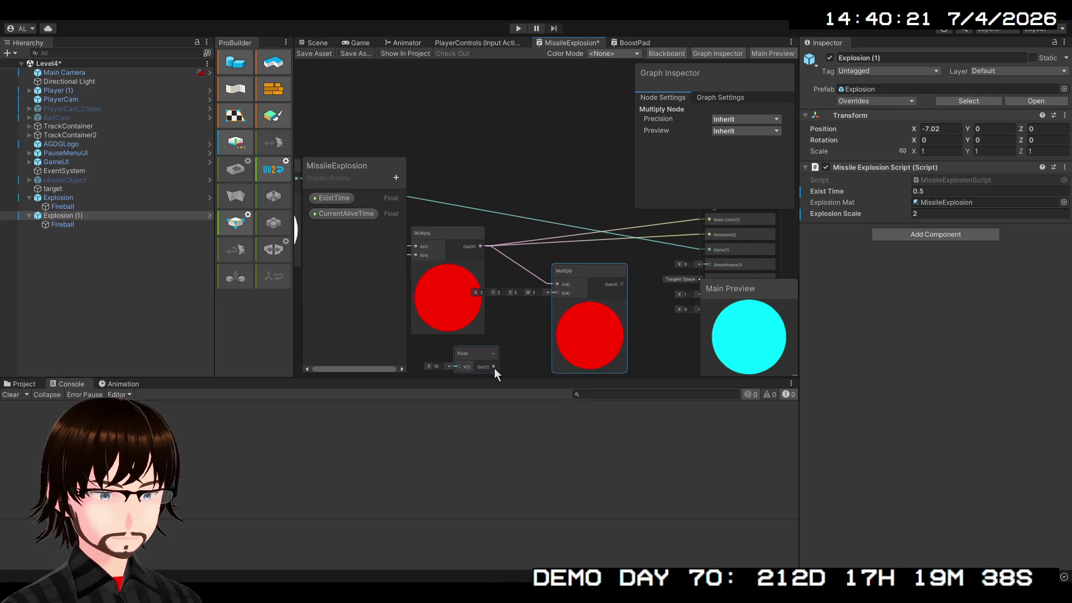
pyautogui.moveTo(494, 367)
pyautogui.mouseDown()
pyautogui.moveTo(515, 349)
pyautogui.moveTo(556, 258)
pyautogui.mouseUp()
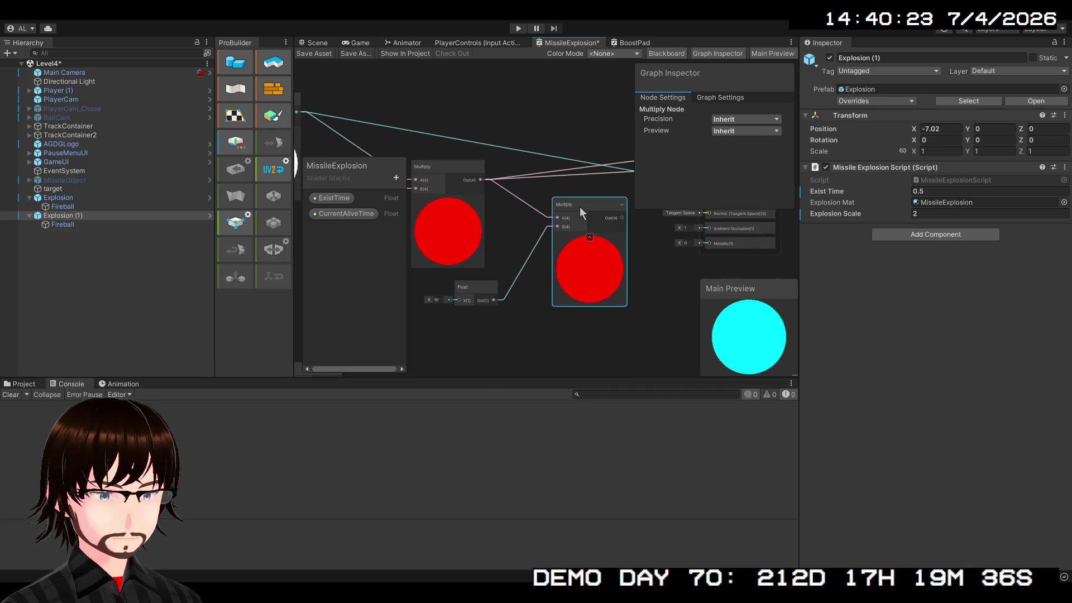
pyautogui.moveTo(579, 206)
pyautogui.mouseDown()
pyautogui.moveTo(494, 274)
pyautogui.moveTo(592, 253)
pyautogui.moveTo(622, 234)
pyautogui.mouseUp()
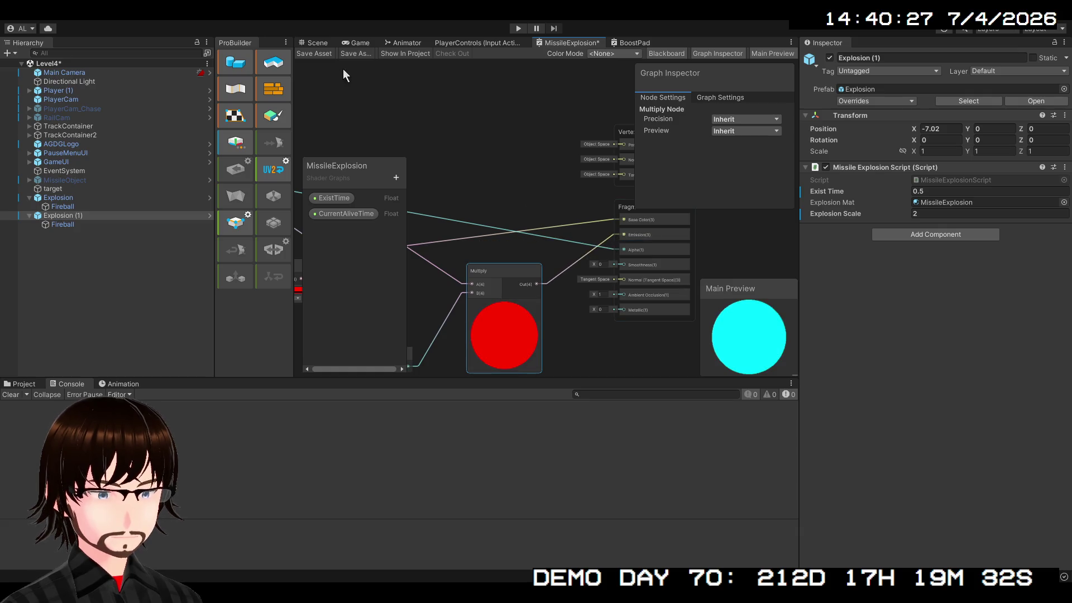
pyautogui.click(318, 42)
pyautogui.click(518, 28)
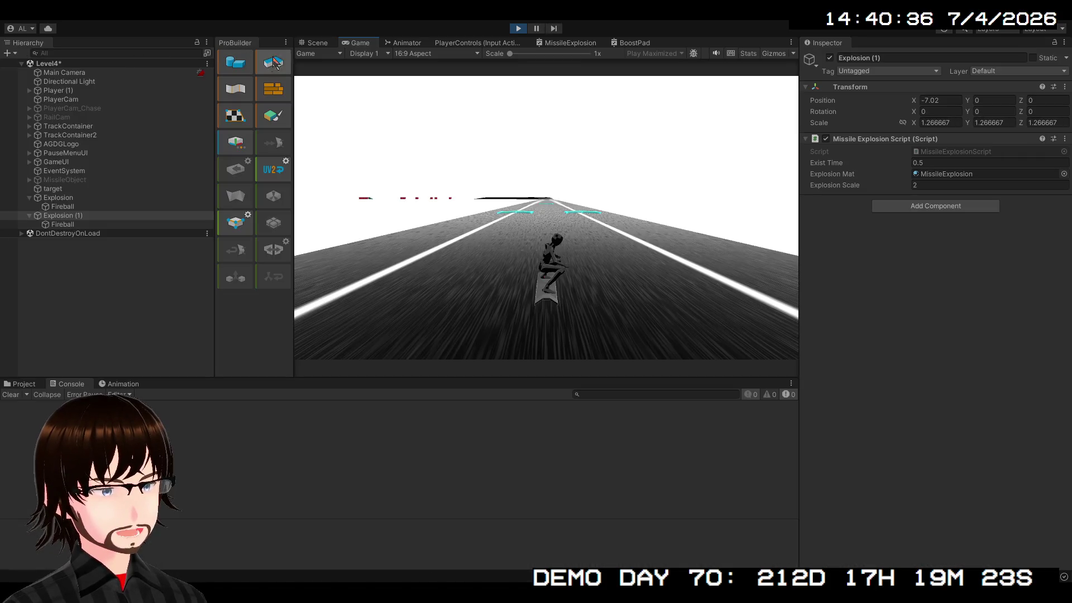
# Step: Watch the explosion sphere in the Scene view, then stop play and return to MissileExplosion
pyautogui.click(315, 42)
pyautogui.moveTo(661, 167); pyautogui.dragTo(648, 191)
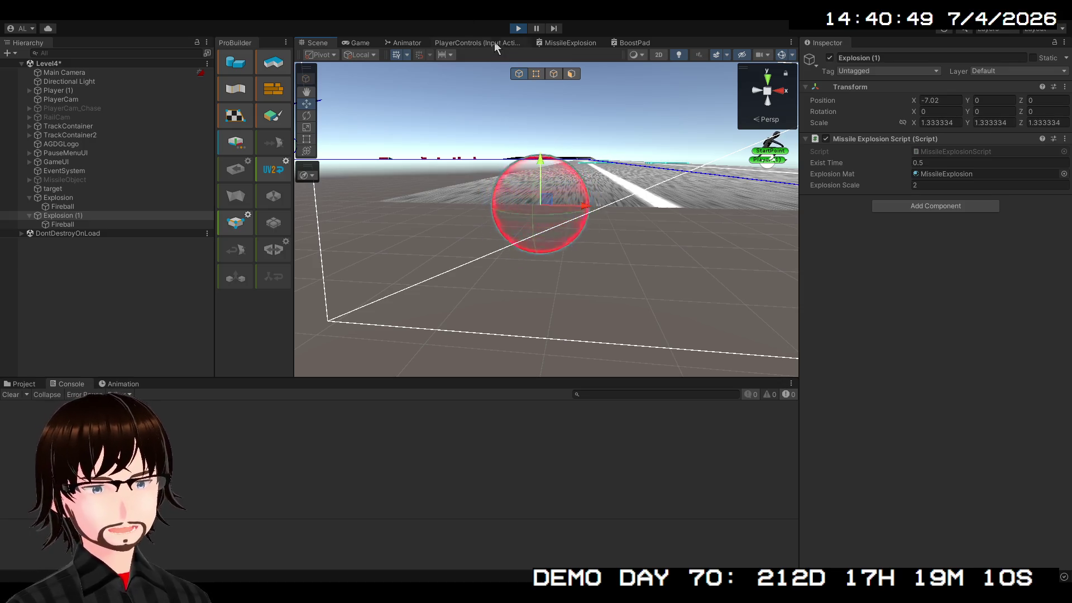
pyautogui.click(518, 29)
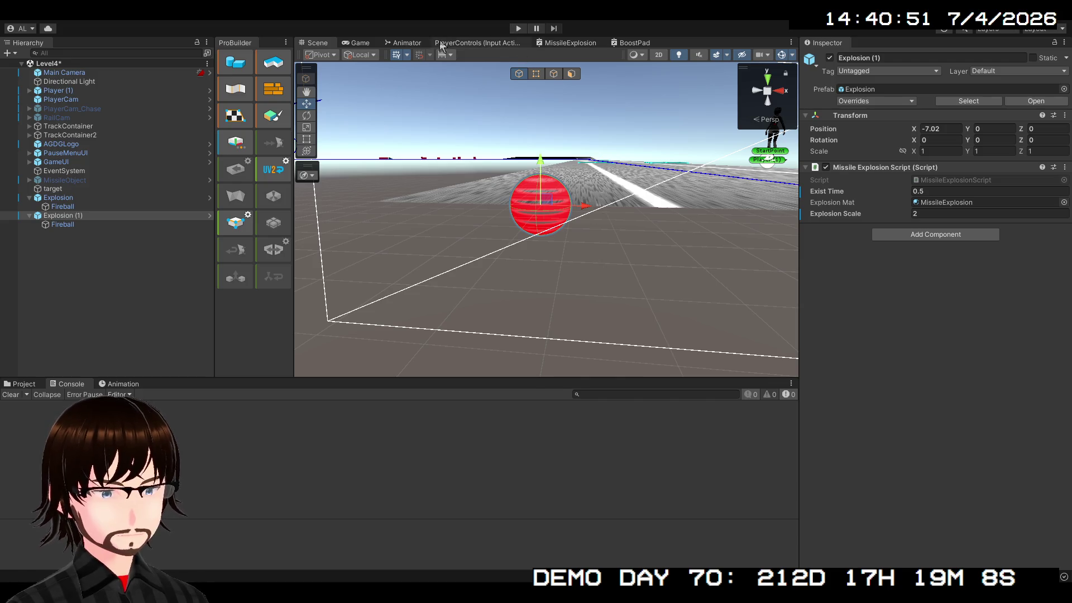
pyautogui.click(583, 43)
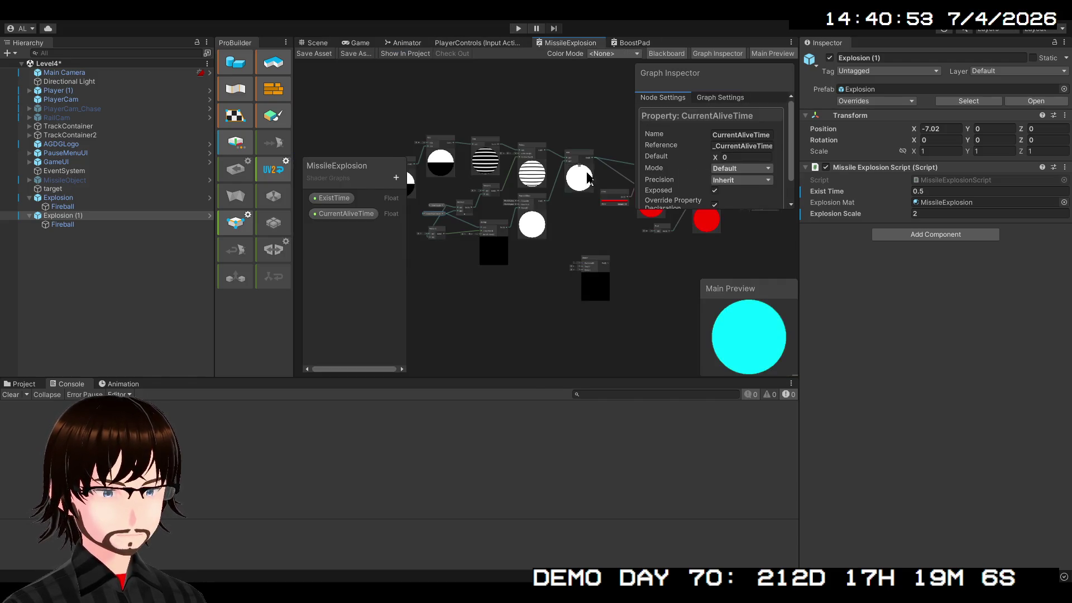
# Step: Add an Invert Colors node to the MissileExplosion graph
pyautogui.scroll(3, 635, 239)
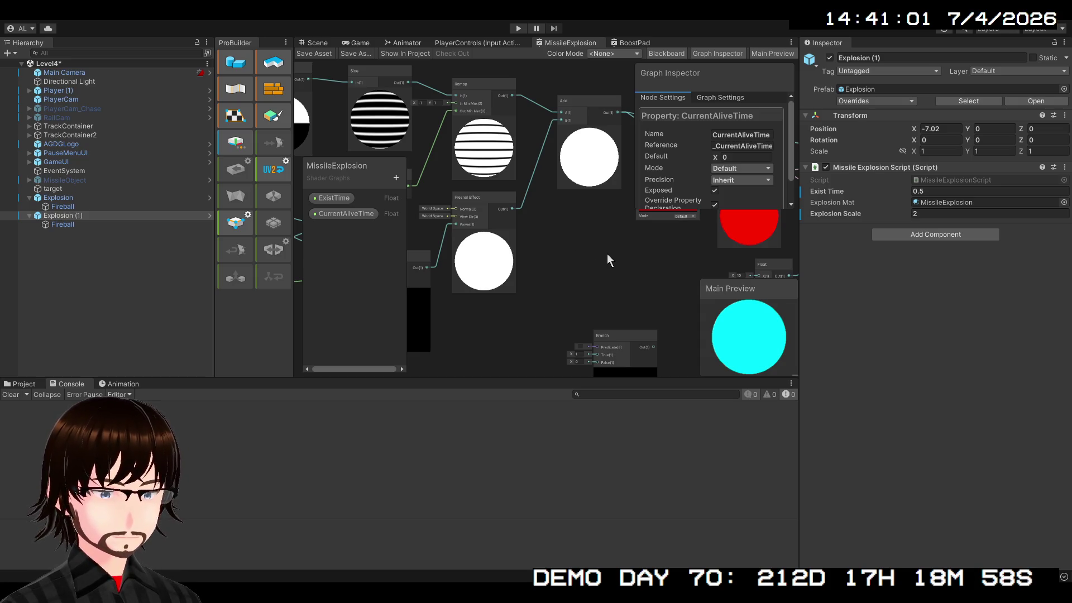
pyautogui.hotkey('ctrl', 'v')
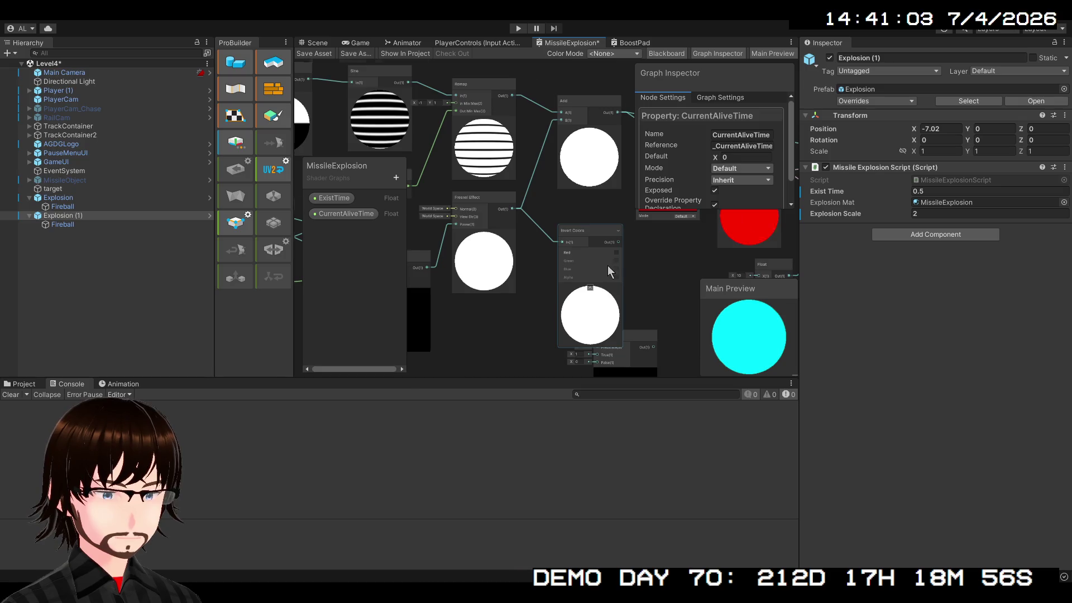
pyautogui.scroll(2, 608, 266)
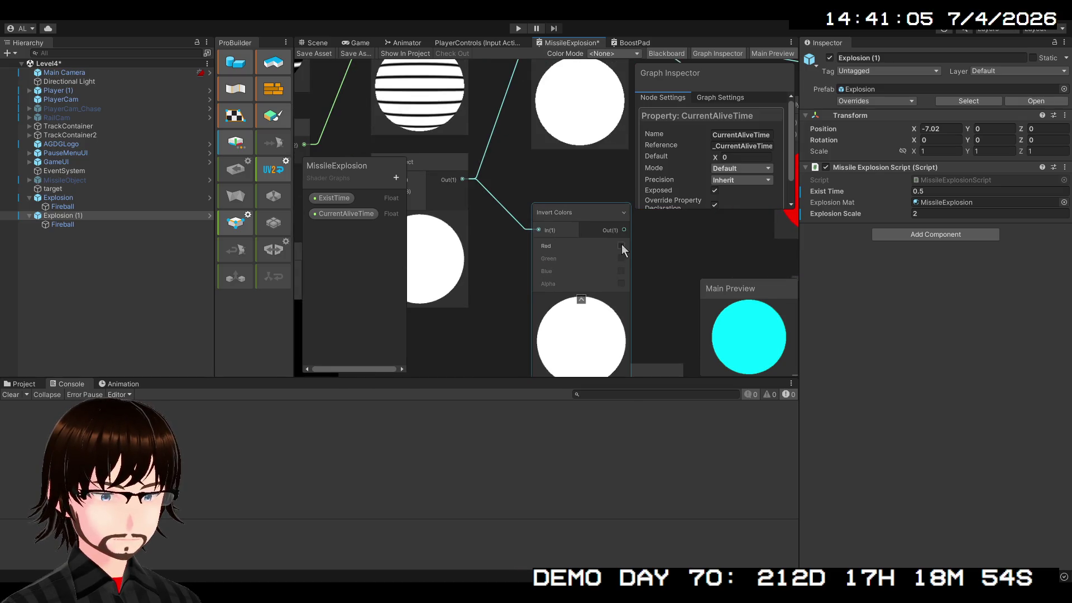
pyautogui.scroll(-3, 655, 250)
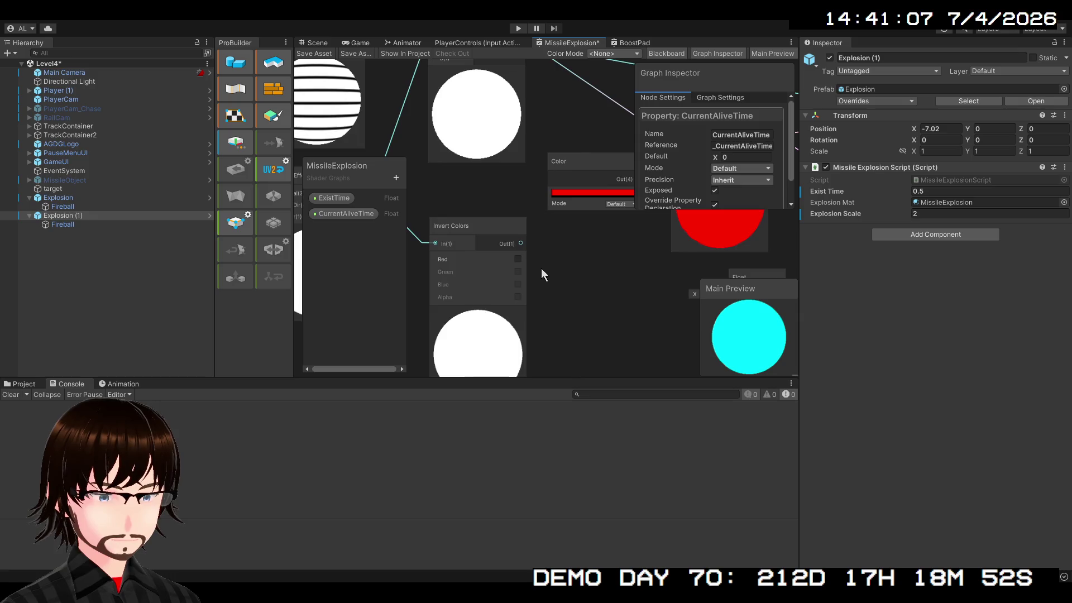
pyautogui.moveTo(547, 251)
pyautogui.mouseDown()
pyautogui.moveTo(484, 313)
pyautogui.moveTo(534, 274)
pyautogui.moveTo(599, 278)
pyautogui.mouseUp()
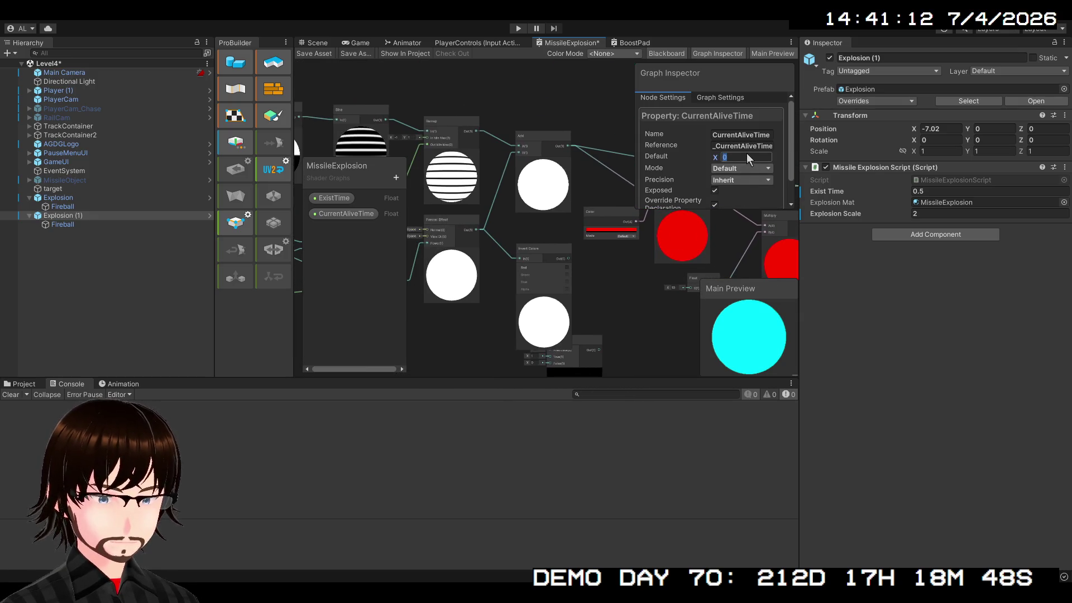
pyautogui.write('1')
pyautogui.scroll(1, 593, 297)
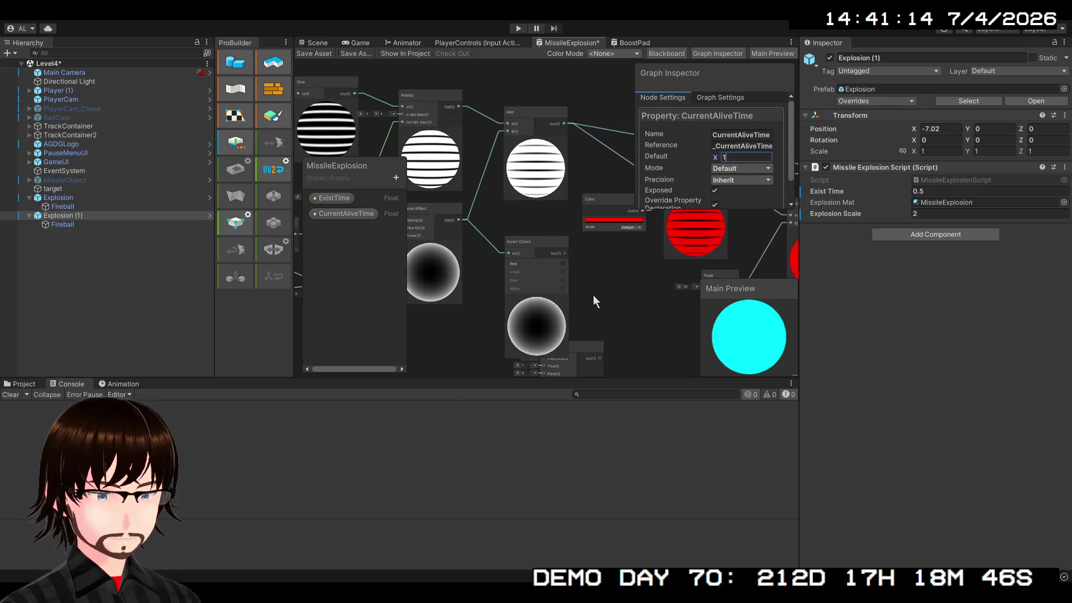
pyautogui.scroll(2, 594, 276)
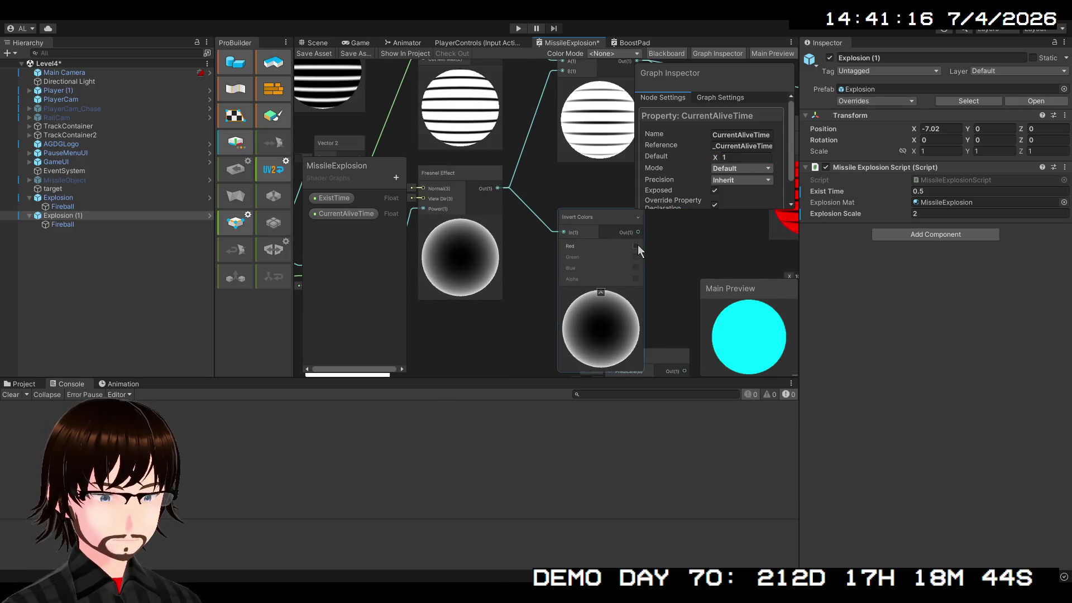
# Step: Invert only the red channel and scrub CurrentAliveTime's default to -0.92
pyautogui.click(636, 246)
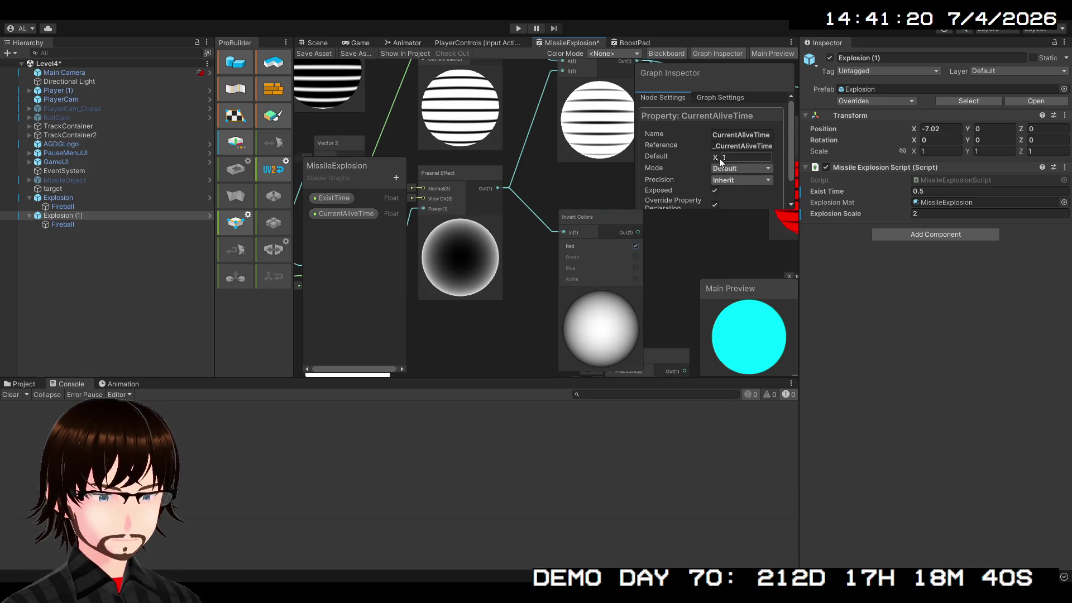
pyautogui.moveTo(719, 159)
pyautogui.mouseDown()
pyautogui.moveTo(768, 155)
pyautogui.moveTo(686, 169)
pyautogui.moveTo(783, 170)
pyautogui.moveTo(686, 167)
pyautogui.mouseUp()
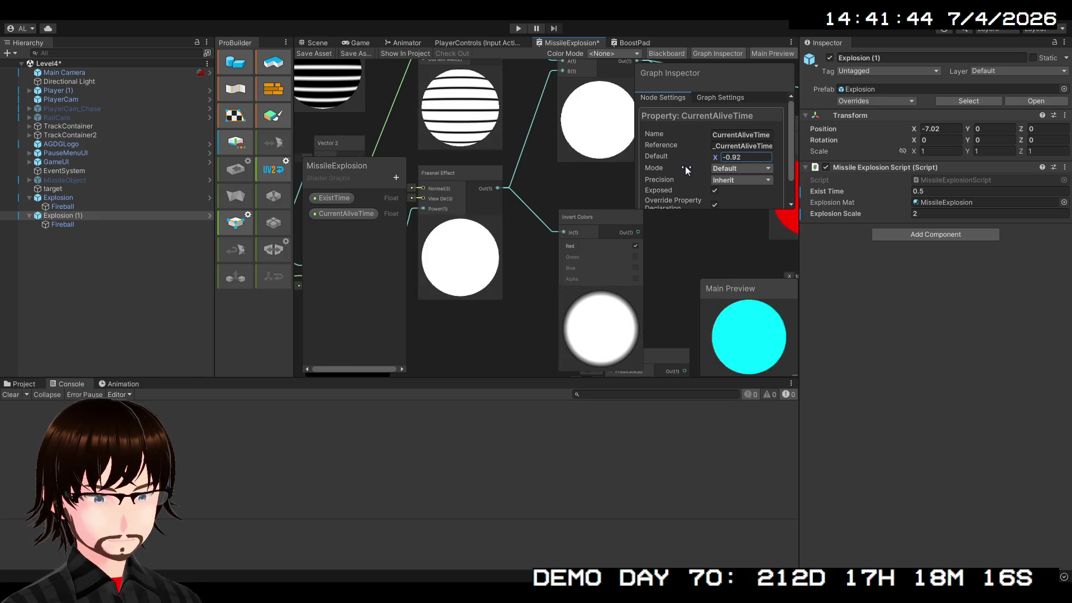
pyautogui.click(589, 213)
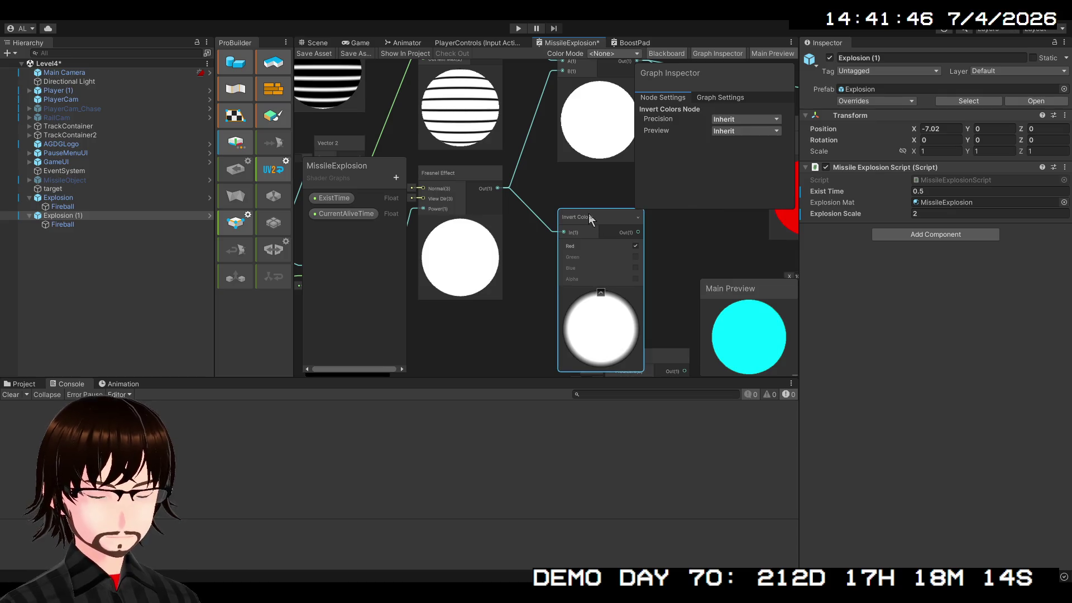
# Step: Delete the Invert Colors node and duplicate the Fresnel Effect, removing Remap from the copy's Power
pyautogui.press('Delete')
pyautogui.moveTo(569, 230)
pyautogui.mouseDown()
pyautogui.moveTo(663, 206)
pyautogui.moveTo(624, 219)
pyautogui.mouseUp()
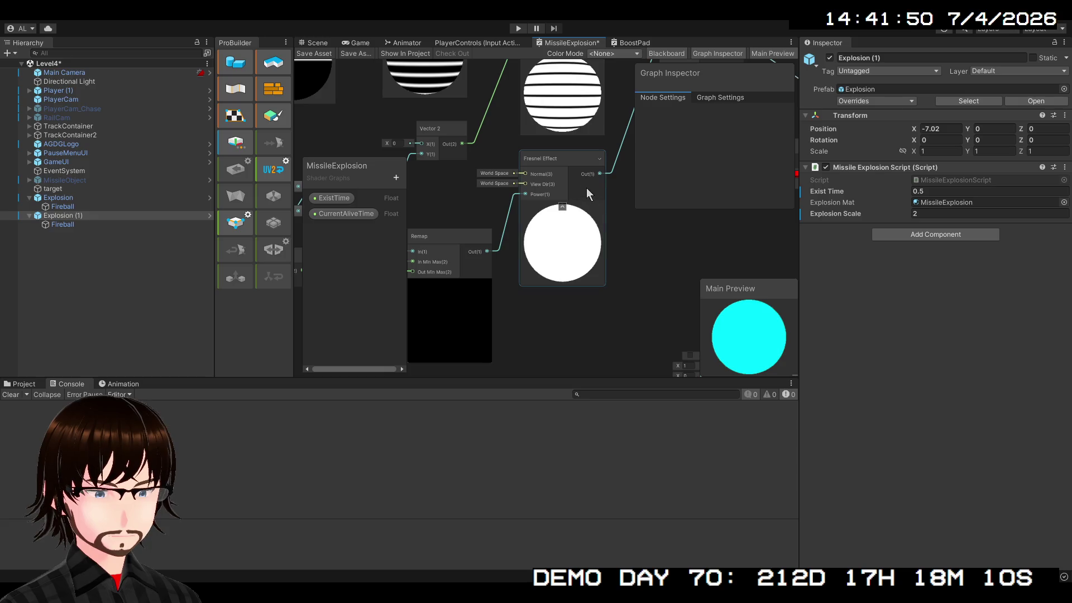
pyautogui.click(561, 162)
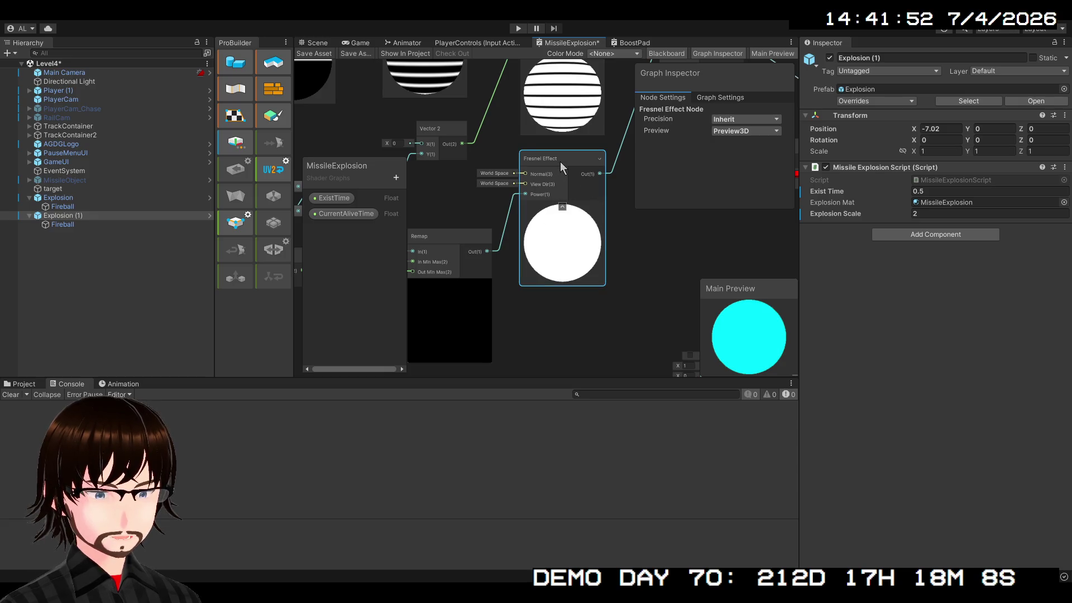
pyautogui.hotkey('ctrl', 'd')
pyautogui.moveTo(562, 159)
pyautogui.mouseDown()
pyautogui.moveTo(600, 189)
pyautogui.moveTo(611, 298)
pyautogui.moveTo(599, 308)
pyautogui.mouseUp()
pyautogui.click(557, 341)
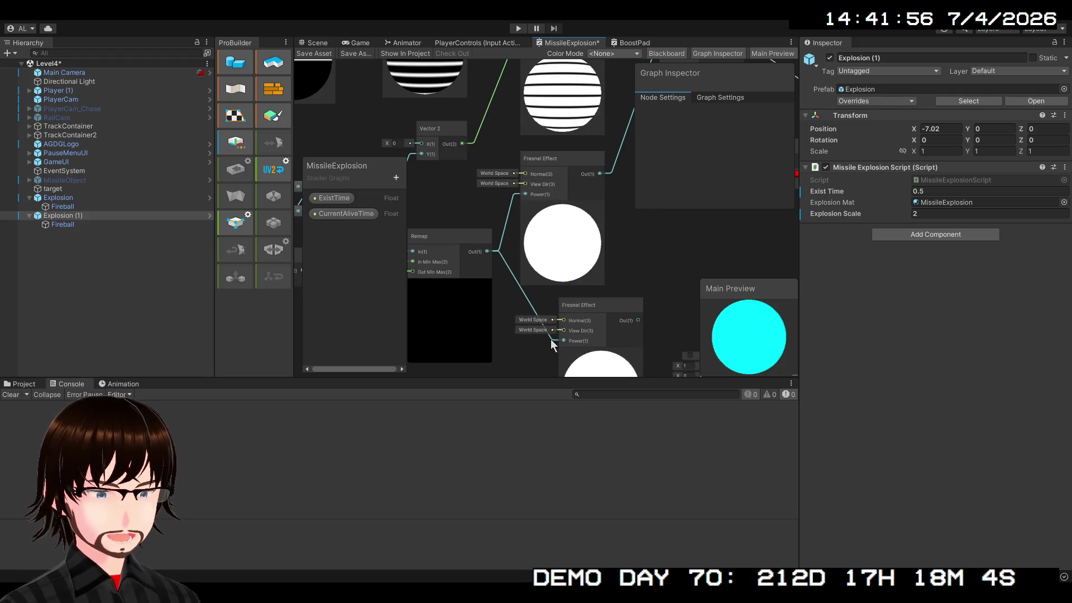
pyautogui.press('Delete')
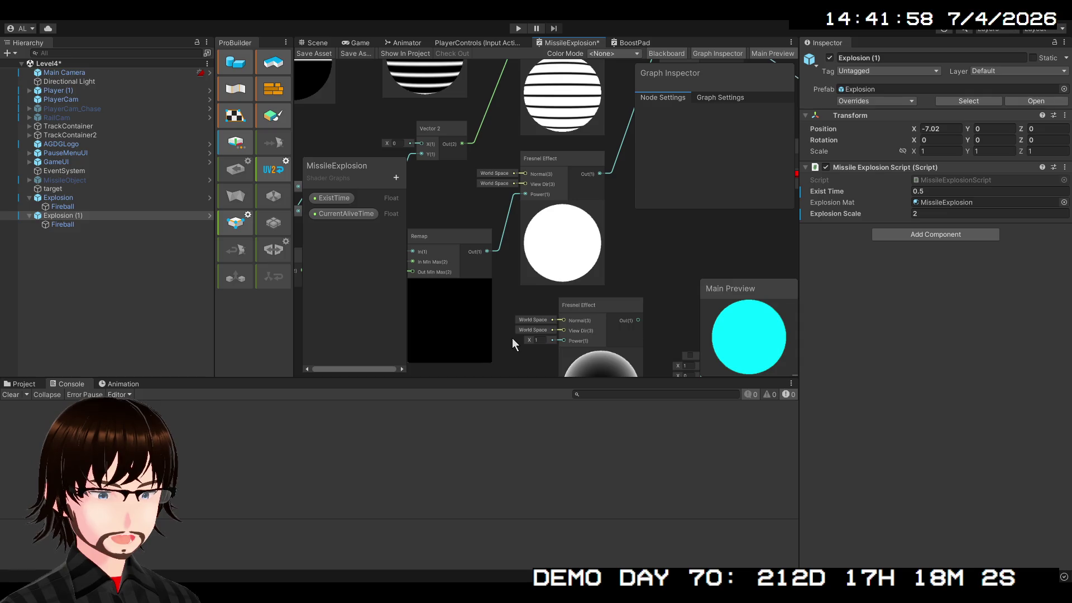
# Step: Set the Fresnel Effect power to 3.27
pyautogui.moveTo(528, 343)
pyautogui.mouseDown()
pyautogui.moveTo(525, 226)
pyautogui.moveTo(494, 231)
pyautogui.mouseUp()
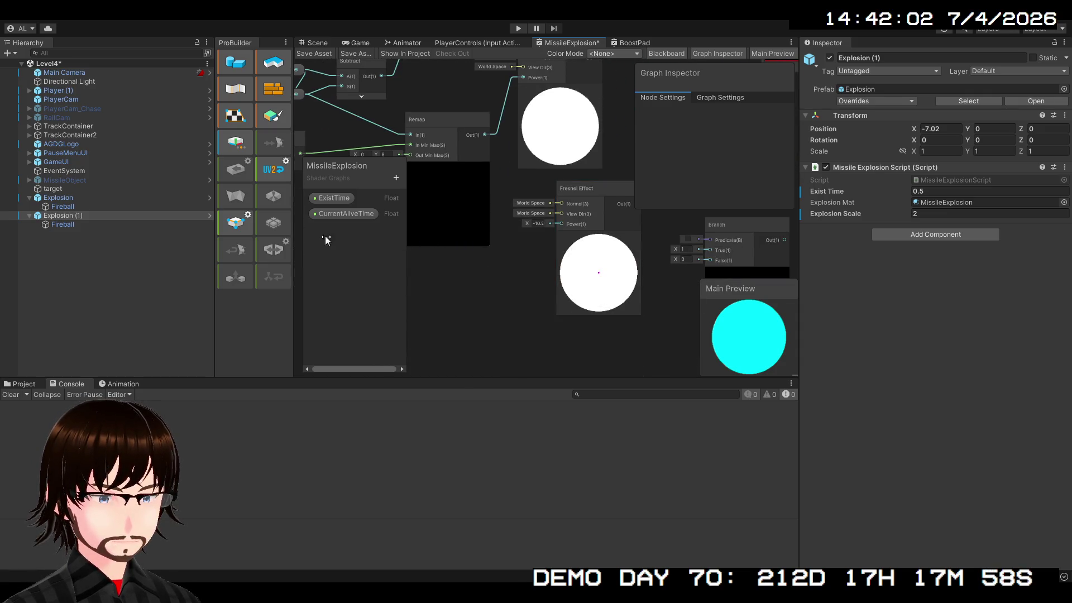
pyautogui.moveTo(228, 235)
pyautogui.mouseDown()
pyautogui.moveTo(1044, 254)
pyautogui.moveTo(778, 263)
pyautogui.moveTo(441, 299)
pyautogui.moveTo(316, 270)
pyautogui.moveTo(430, 240)
pyautogui.moveTo(1007, 286)
pyautogui.mouseUp()
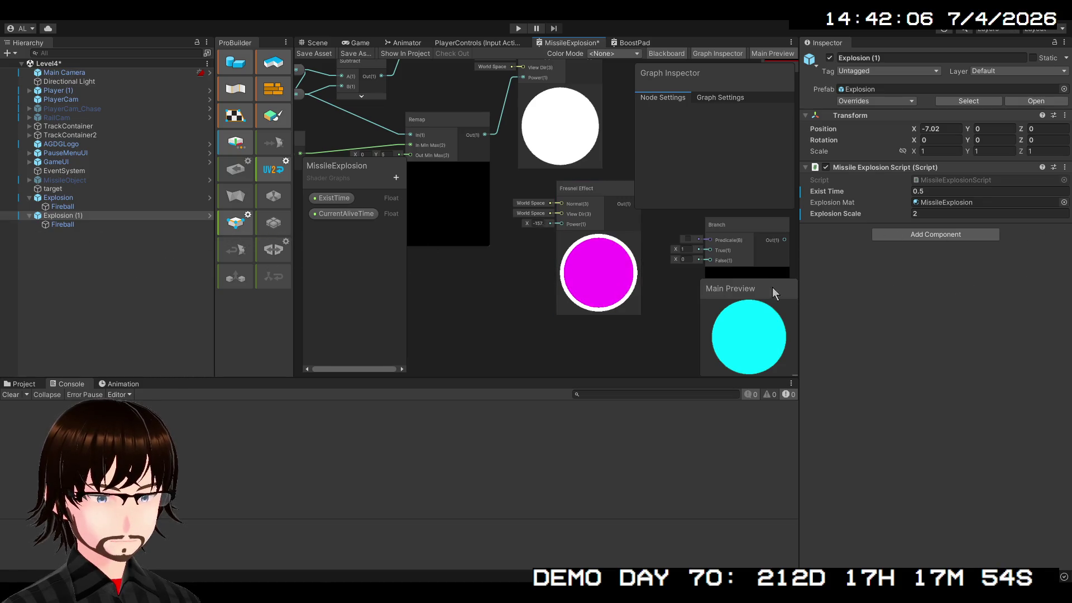
pyautogui.moveTo(822, 276)
pyautogui.mouseDown()
pyautogui.moveTo(674, 151)
pyautogui.moveTo(519, 160)
pyautogui.moveTo(629, 168)
pyautogui.moveTo(545, 183)
pyautogui.mouseUp()
# Step: Create an Invert Colors node fed by the Fresnel Effect output
pyautogui.click(586, 186)
pyautogui.scroll(-3, 586, 189)
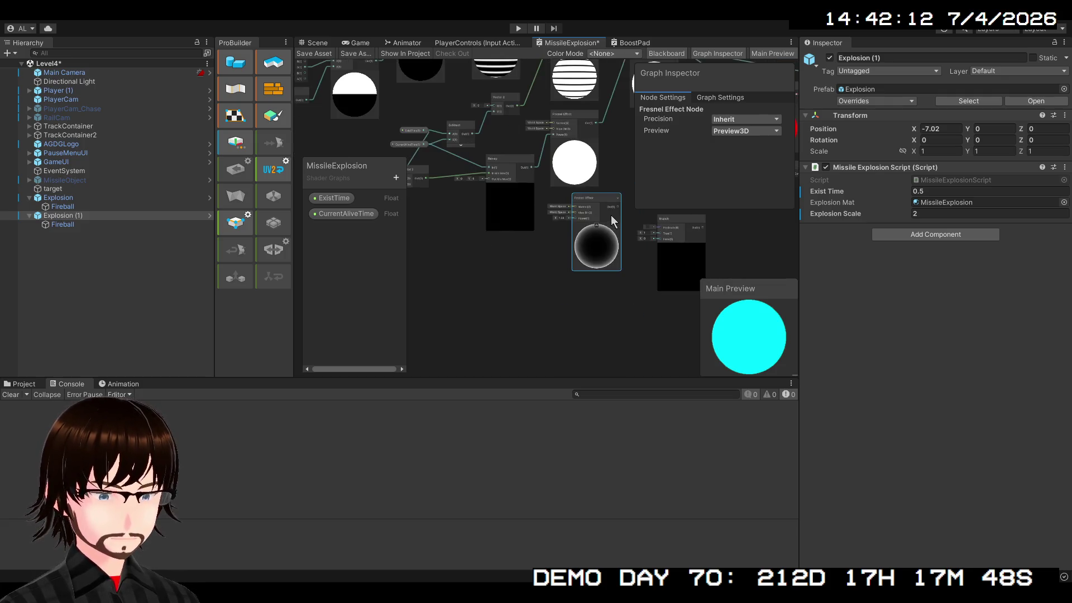
pyautogui.moveTo(609, 214)
pyautogui.mouseDown()
pyautogui.moveTo(500, 319)
pyautogui.moveTo(555, 229)
pyautogui.mouseUp()
pyautogui.scroll(3, 554, 226)
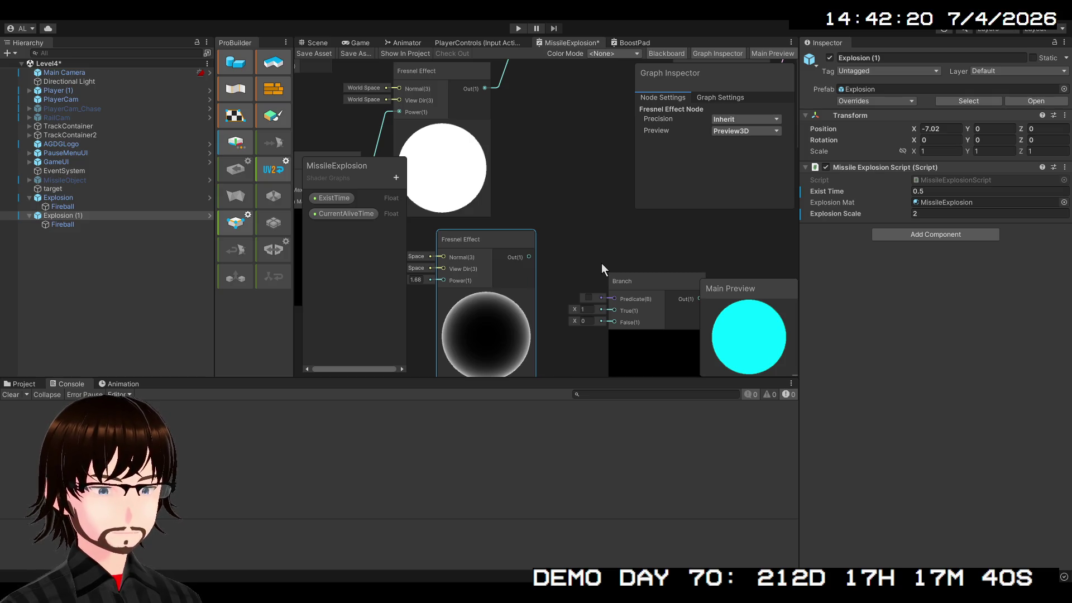
pyautogui.moveTo(602, 235); pyautogui.dragTo(595, 156)
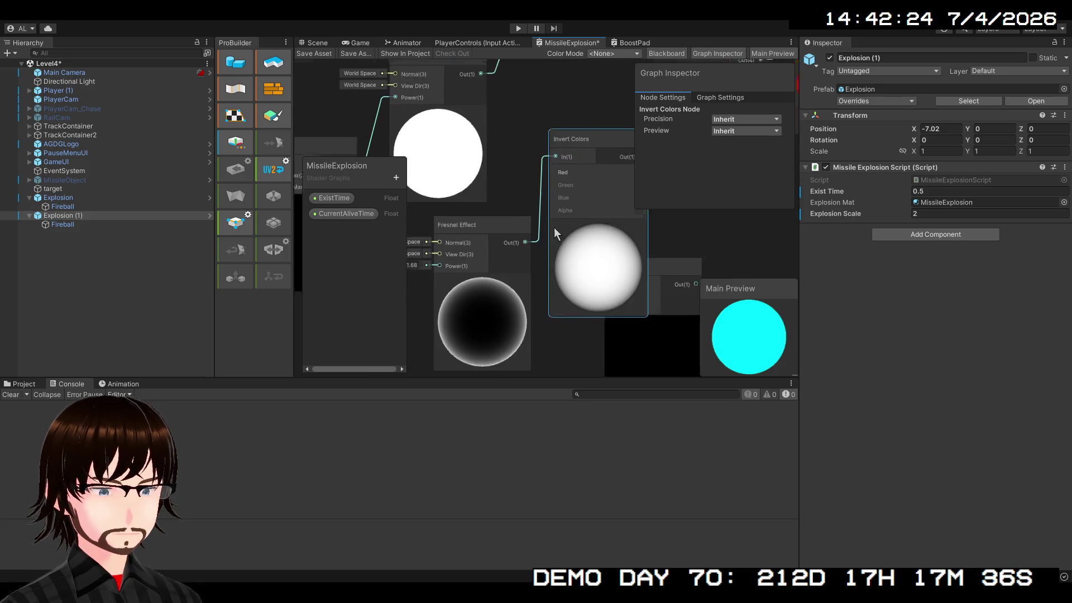
# Step: Lower the Fresnel Effect power to about 0.32
pyautogui.moveTo(553, 227); pyautogui.dragTo(595, 198)
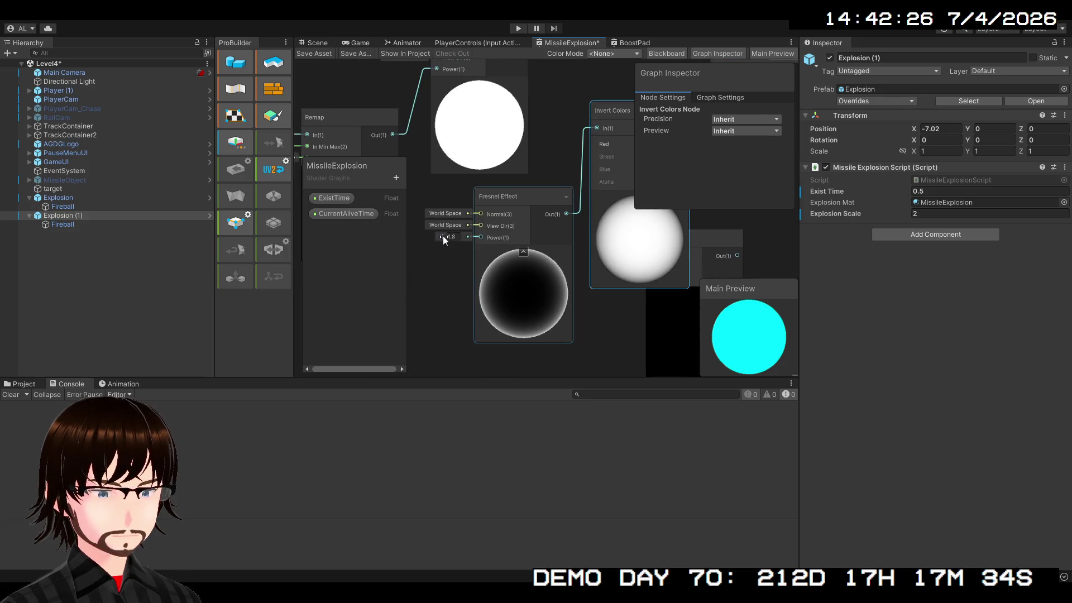
pyautogui.moveTo(443, 236); pyautogui.dragTo(422, 237)
pyautogui.scroll(-5, 491, 240)
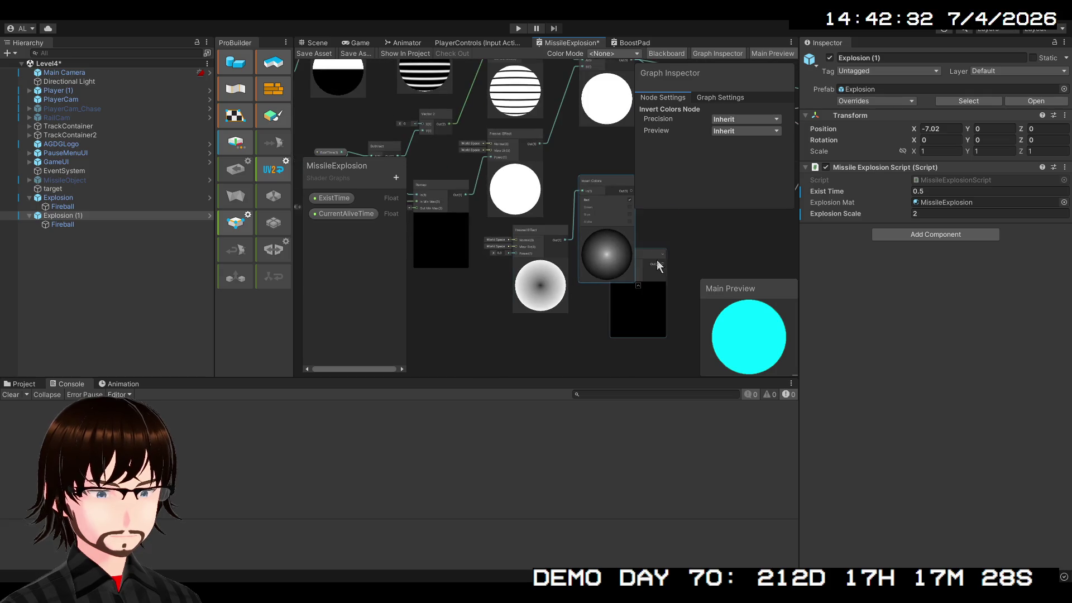
pyautogui.scroll(5, 516, 316)
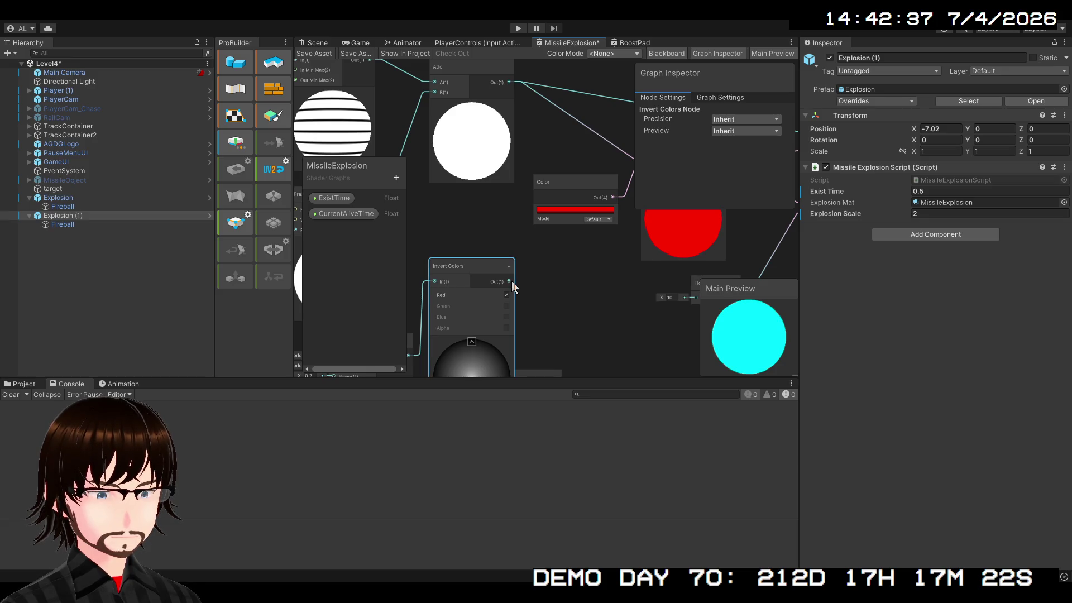
# Step: Wire the Add output into the second Add's A, Multiply's A and Fragment Alpha
pyautogui.moveTo(513, 287); pyautogui.dragTo(604, 111)
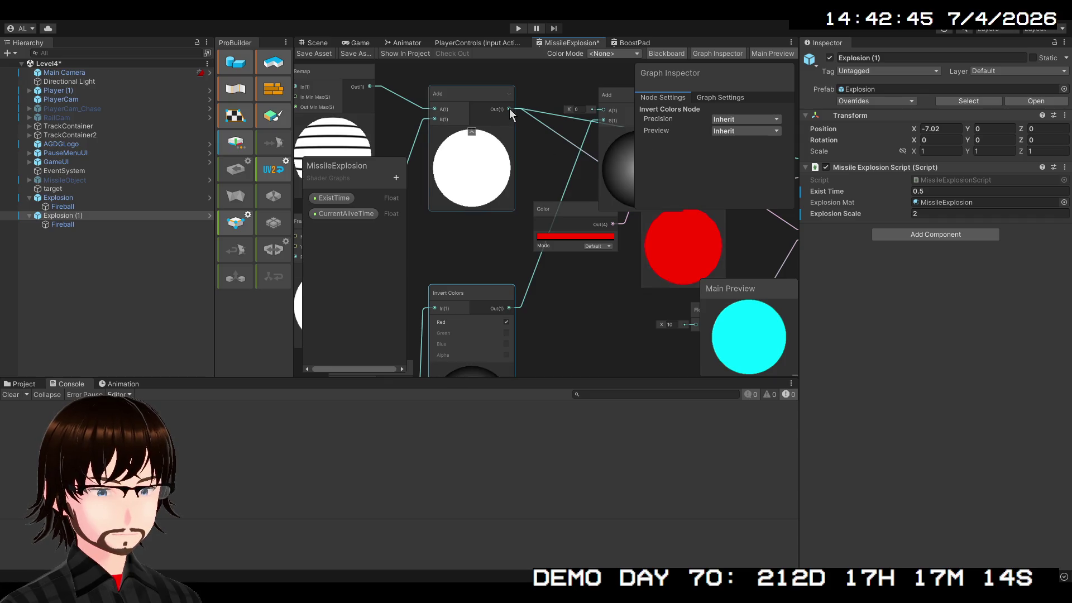
pyautogui.moveTo(509, 108)
pyautogui.mouseDown()
pyautogui.moveTo(586, 133)
pyautogui.moveTo(604, 153)
pyautogui.mouseUp()
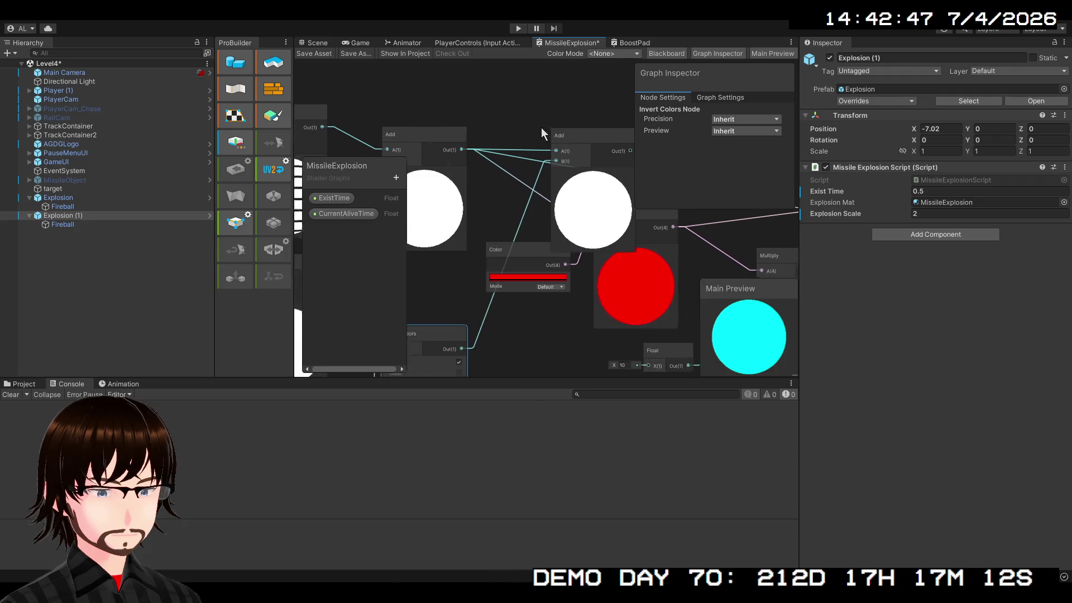
pyautogui.moveTo(484, 127); pyautogui.dragTo(451, 118)
pyautogui.scroll(-2, 517, 160)
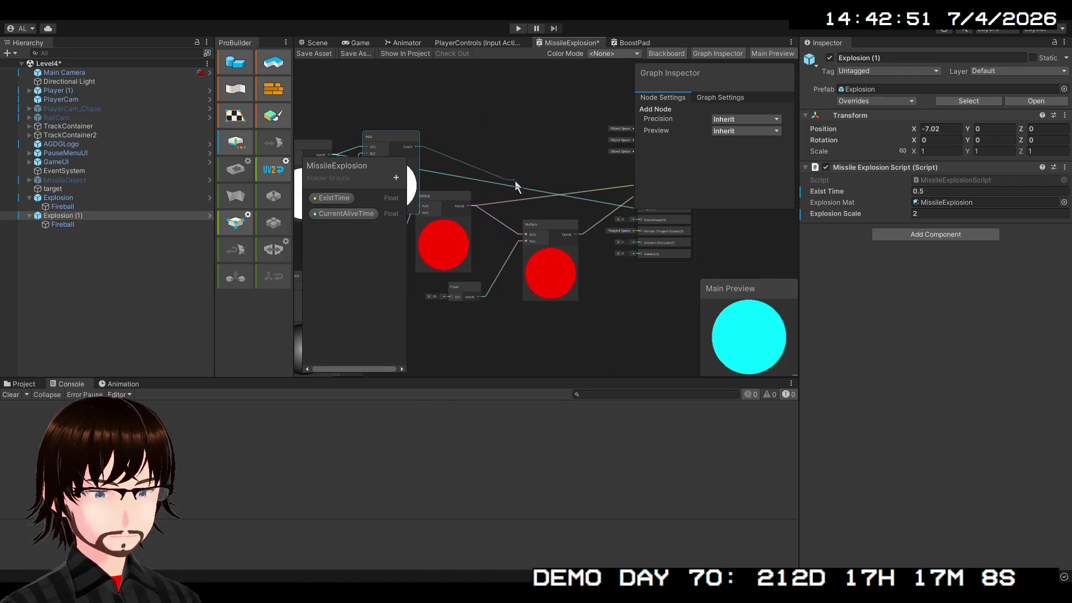
pyautogui.moveTo(698, 229)
pyautogui.mouseDown()
pyautogui.moveTo(631, 229)
pyautogui.moveTo(572, 209)
pyautogui.mouseUp()
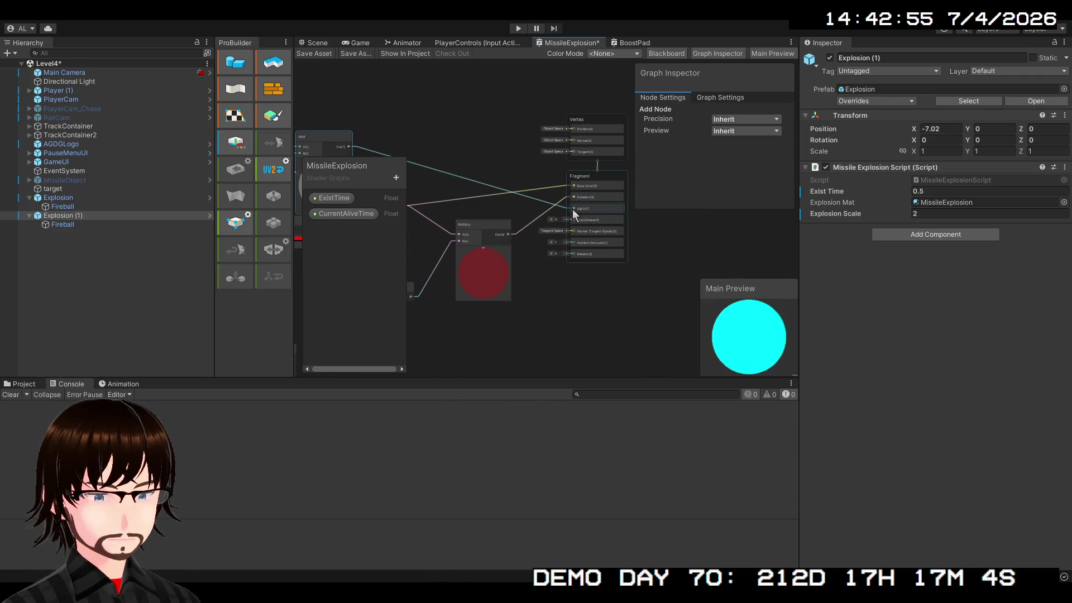
pyautogui.moveTo(481, 197)
pyautogui.mouseDown()
pyautogui.moveTo(698, 184)
pyautogui.moveTo(679, 207)
pyautogui.moveTo(689, 216)
pyautogui.mouseUp()
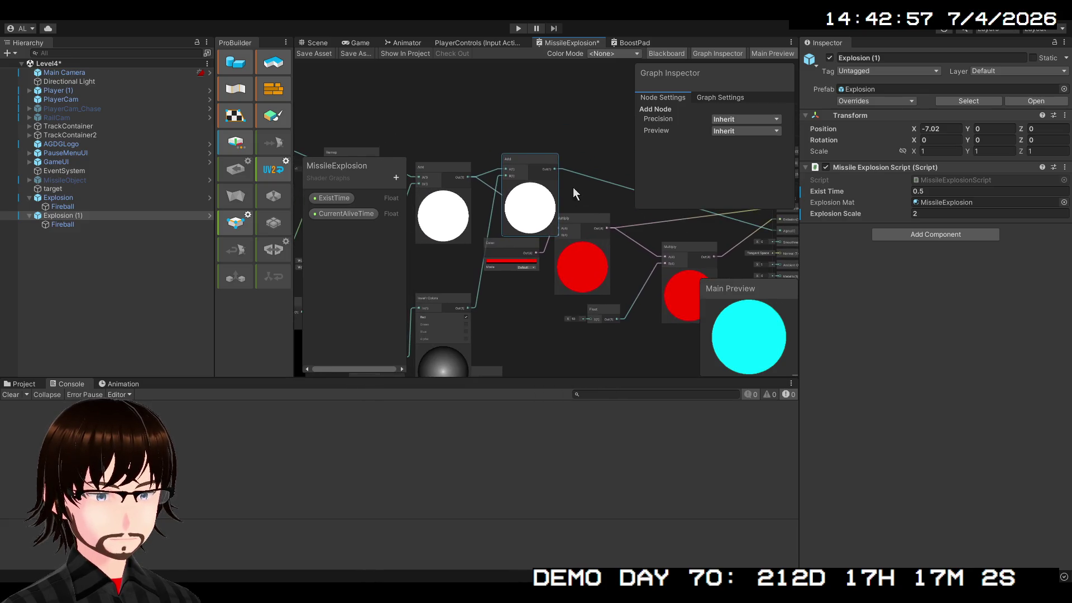
pyautogui.moveTo(516, 163)
pyautogui.mouseDown()
pyautogui.moveTo(511, 126)
pyautogui.moveTo(498, 152)
pyautogui.mouseUp()
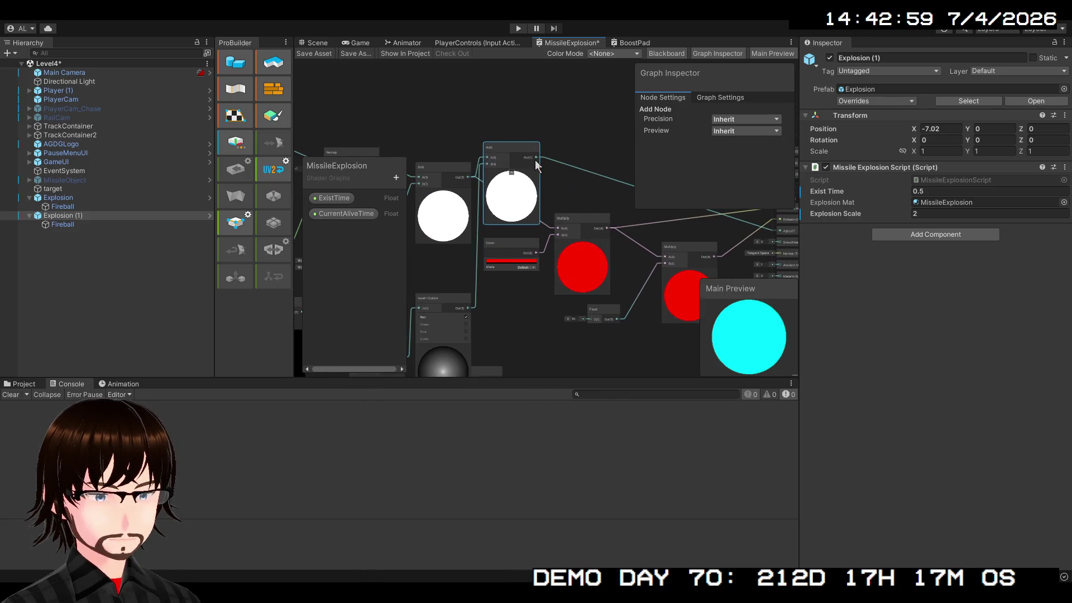
pyautogui.moveTo(549, 208); pyautogui.dragTo(556, 234)
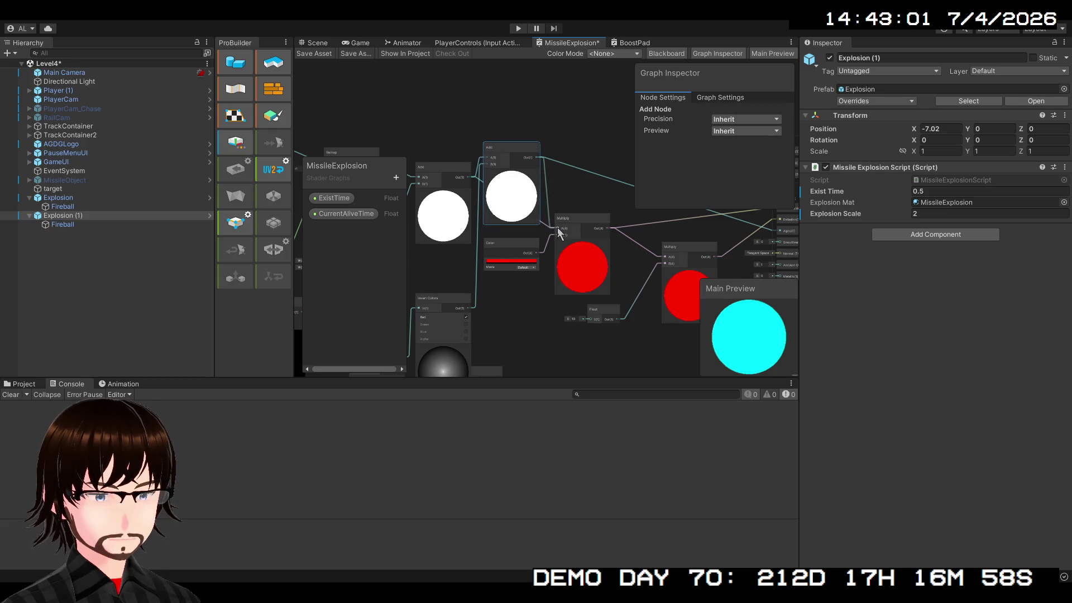
pyautogui.moveTo(516, 153); pyautogui.dragTo(522, 162)
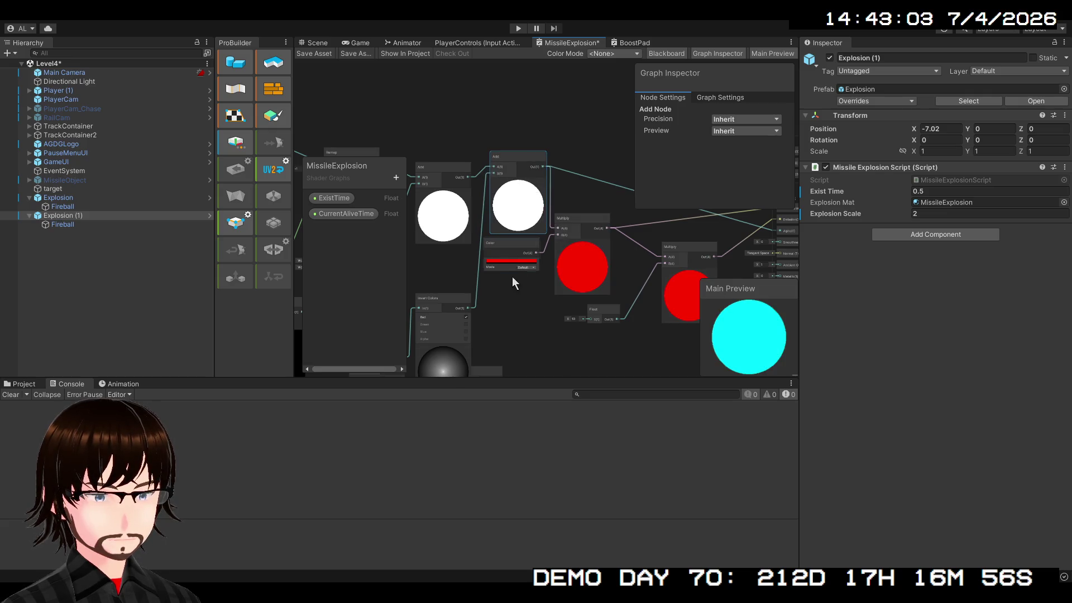
# Step: Delete the Branch node
pyautogui.moveTo(514, 283)
pyautogui.mouseDown()
pyautogui.moveTo(622, 195)
pyautogui.moveTo(599, 199)
pyautogui.mouseUp()
pyautogui.click(607, 294)
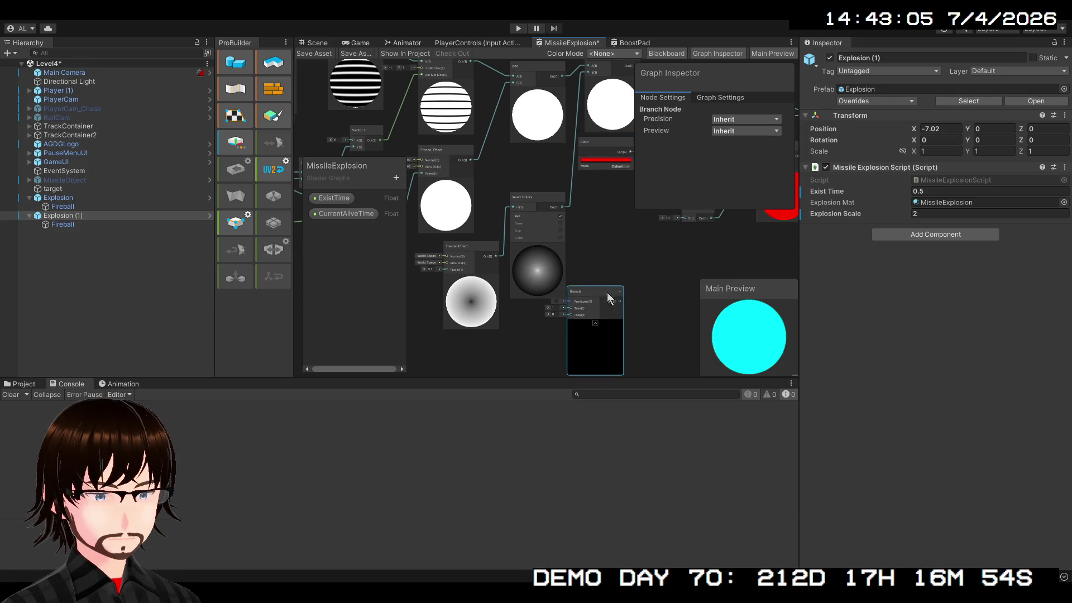
pyautogui.press('Delete')
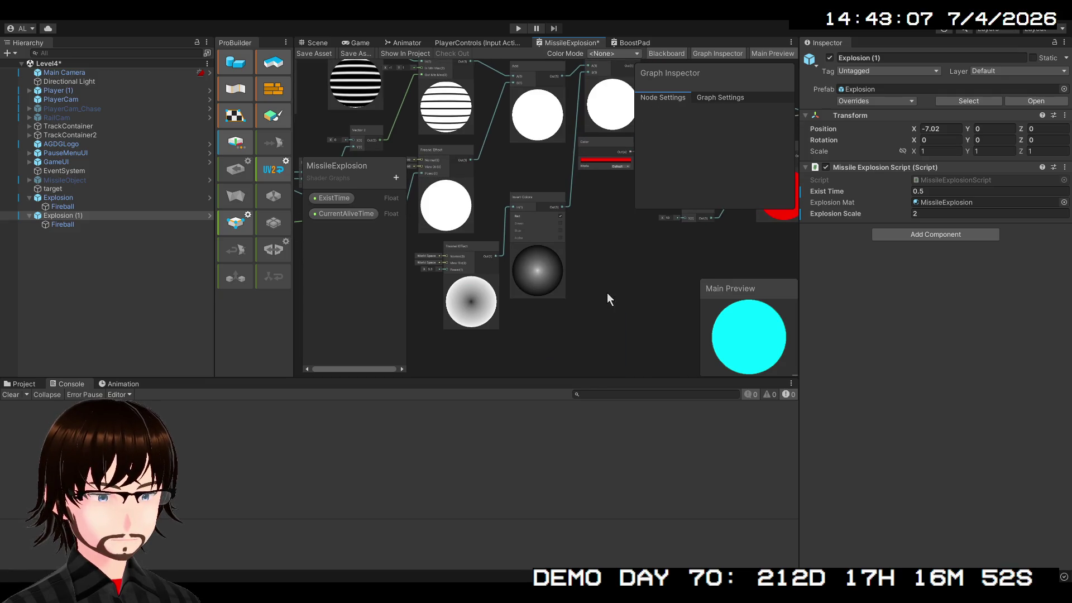
pyautogui.moveTo(608, 293)
pyautogui.mouseDown()
pyautogui.moveTo(631, 291)
pyautogui.moveTo(656, 330)
pyautogui.mouseUp()
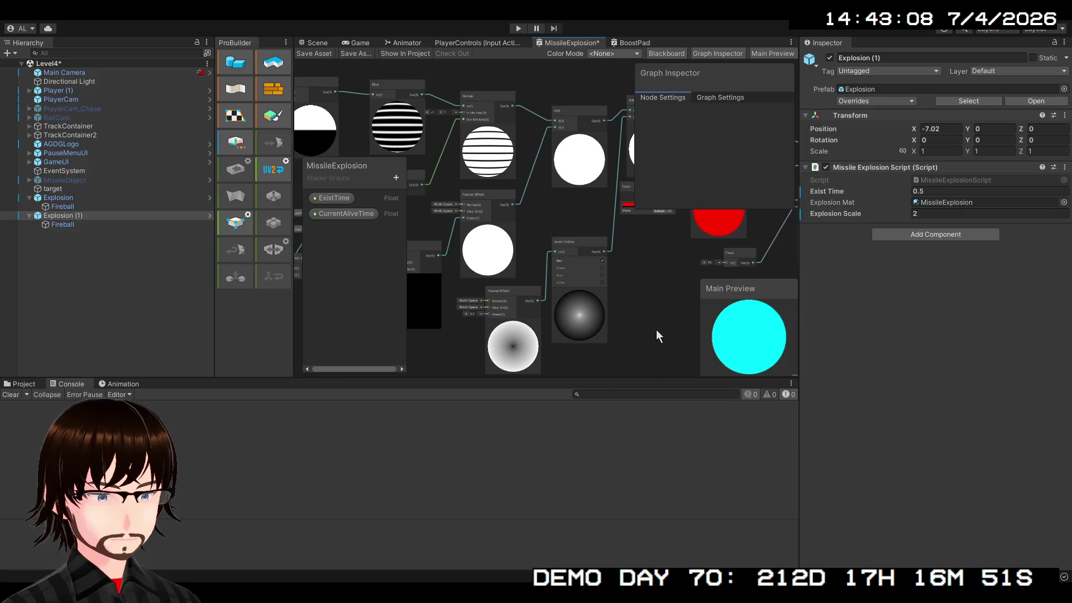
# Step: Scrub CurrentAliveTime's default between -0.31 and 6.78 while watching the previews
pyautogui.click(354, 215)
pyautogui.moveTo(713, 159); pyautogui.dragTo(720, 159)
pyautogui.moveTo(668, 304); pyautogui.dragTo(493, 344)
pyautogui.moveTo(715, 161)
pyautogui.mouseDown()
pyautogui.moveTo(708, 149)
pyautogui.moveTo(856, 156)
pyautogui.moveTo(757, 161)
pyautogui.mouseUp()
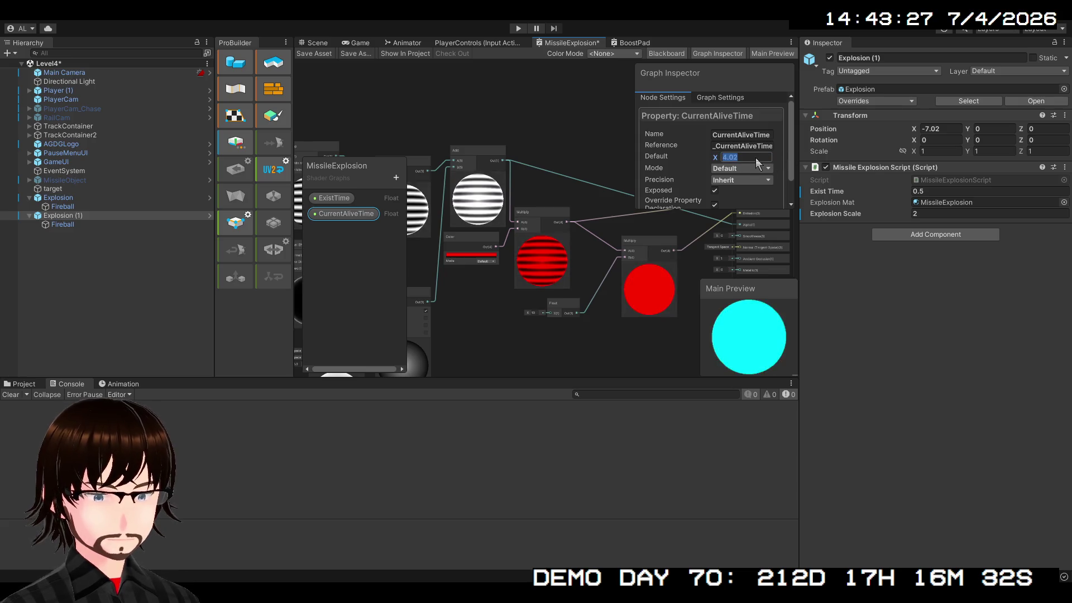
# Step: Reset CurrentAliveTime's default to 0 and start play mode
pyautogui.write('0')
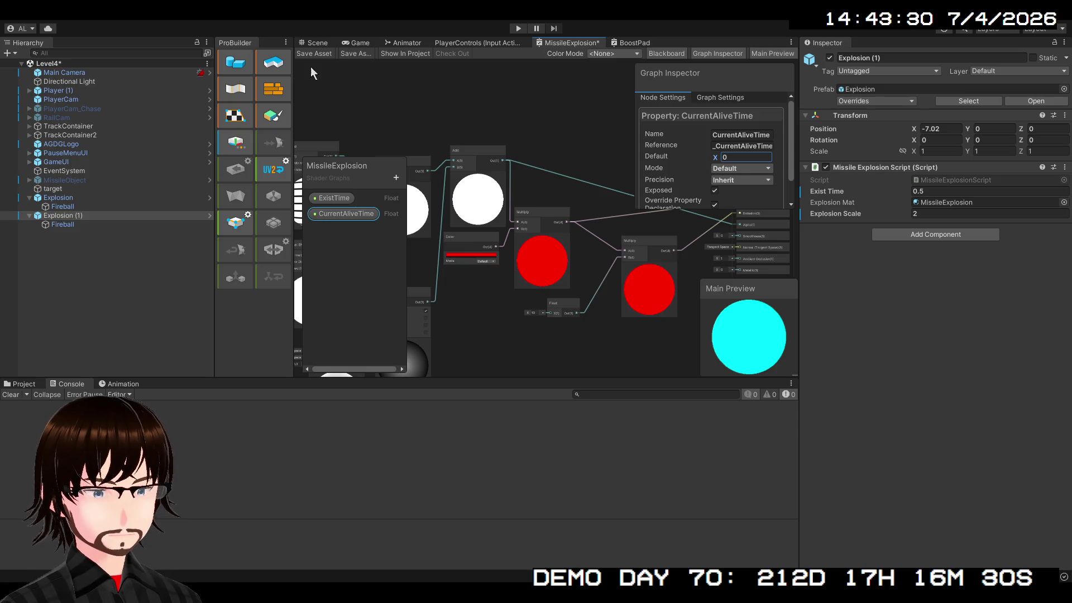
pyautogui.press('Return')
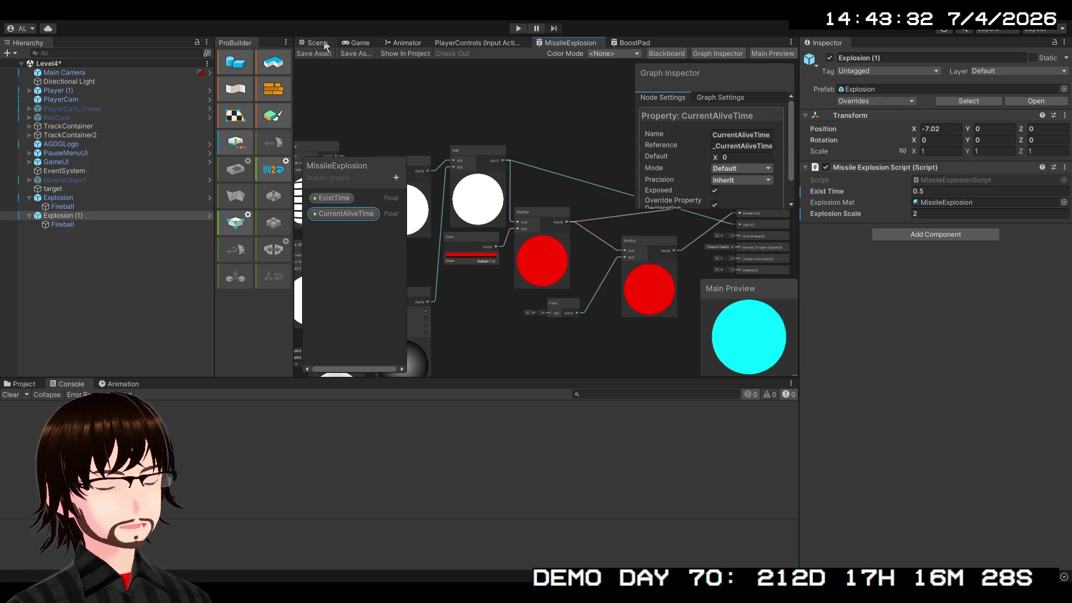
pyautogui.click(324, 44)
pyautogui.click(517, 30)
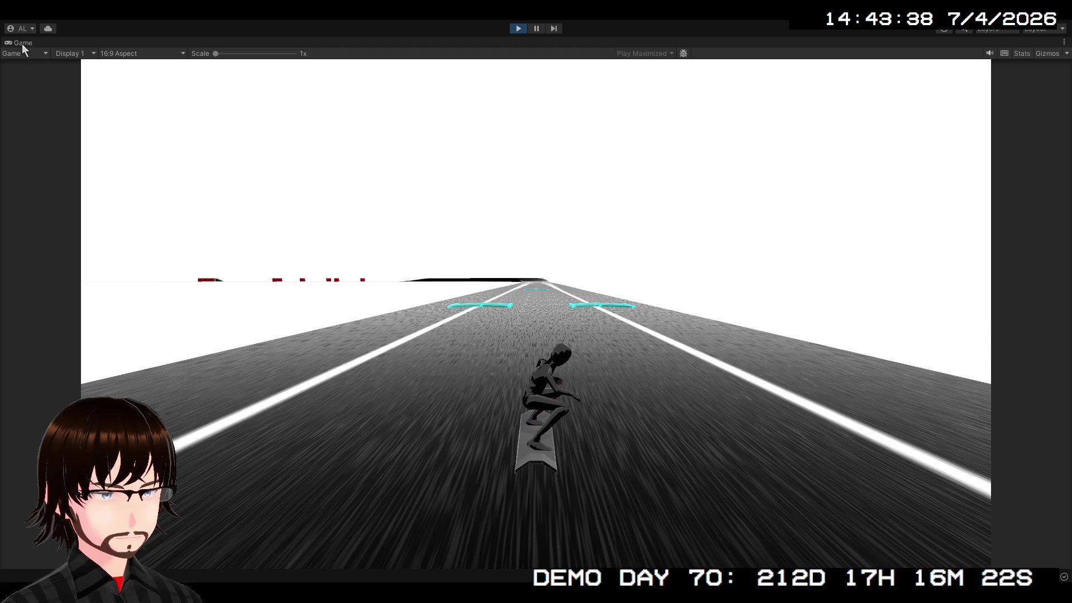
# Step: Restore the editor layout and view the red explosion sphere in the Scene view
pyautogui.doubleClick(22, 44)
pyautogui.click(331, 45)
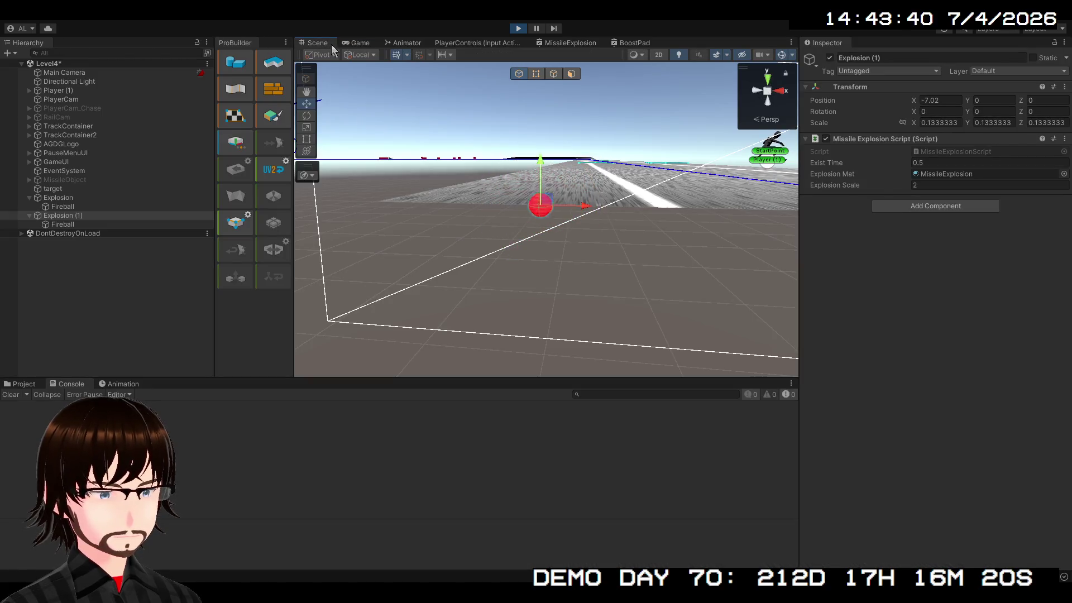
pyautogui.press('q')
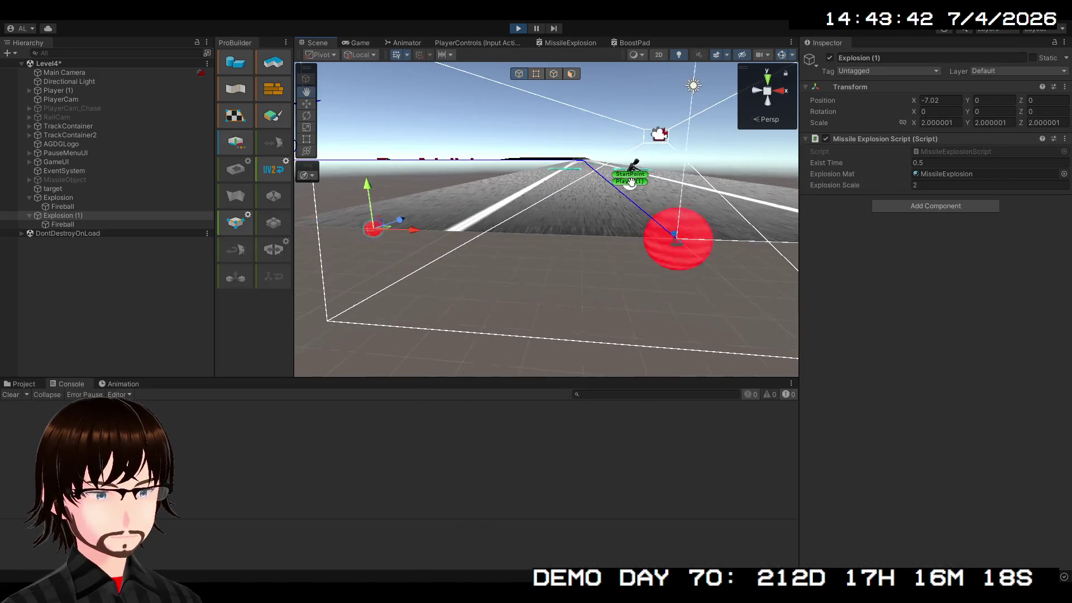
pyautogui.press('w')
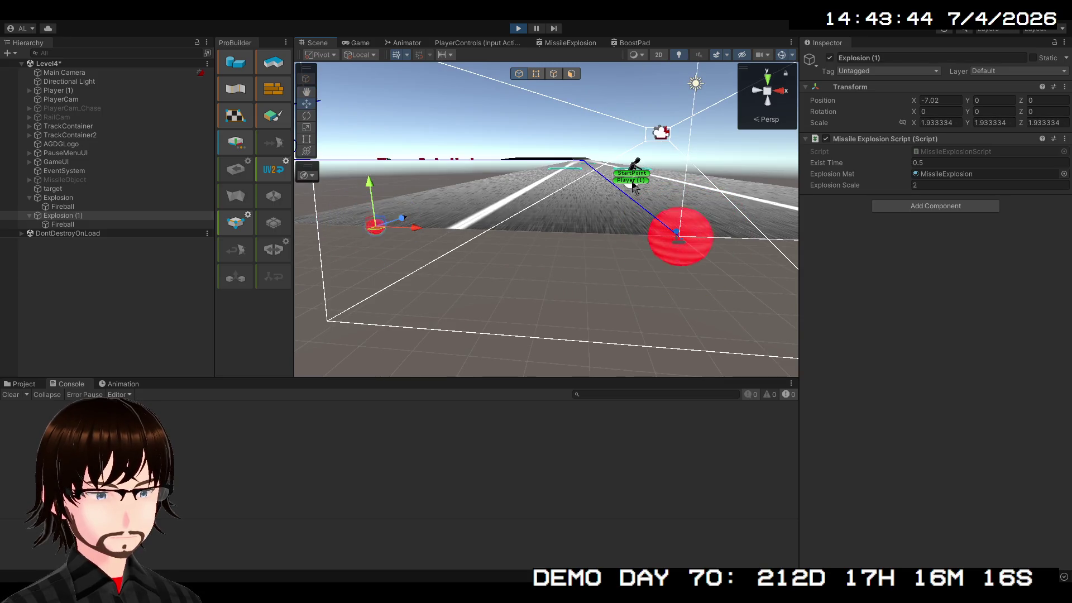
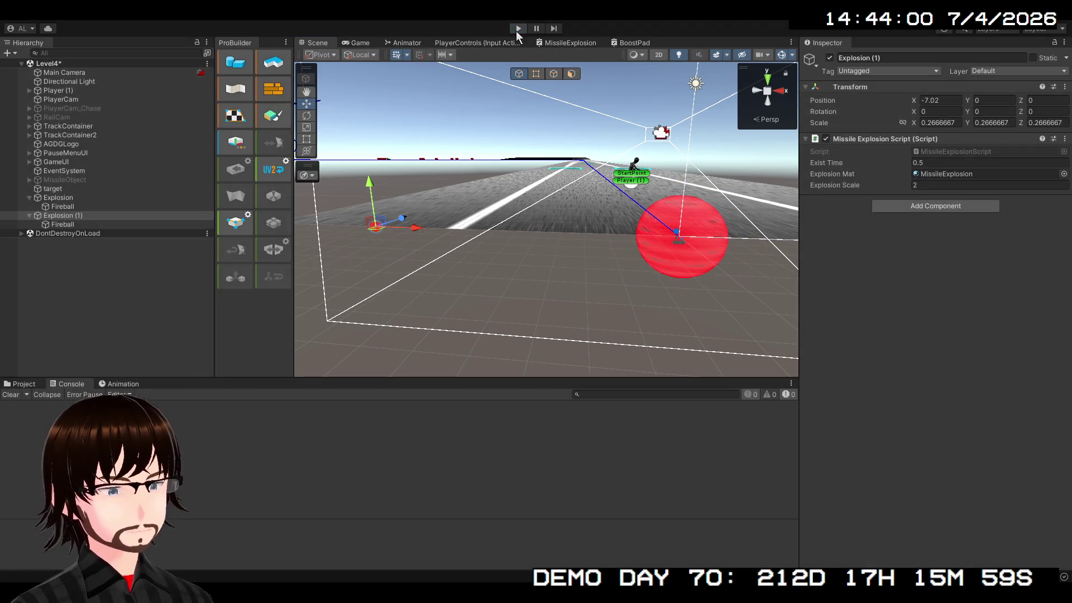
# Step: Stop Play mode and open the MissileExplosion shader graph
pyautogui.click(518, 27)
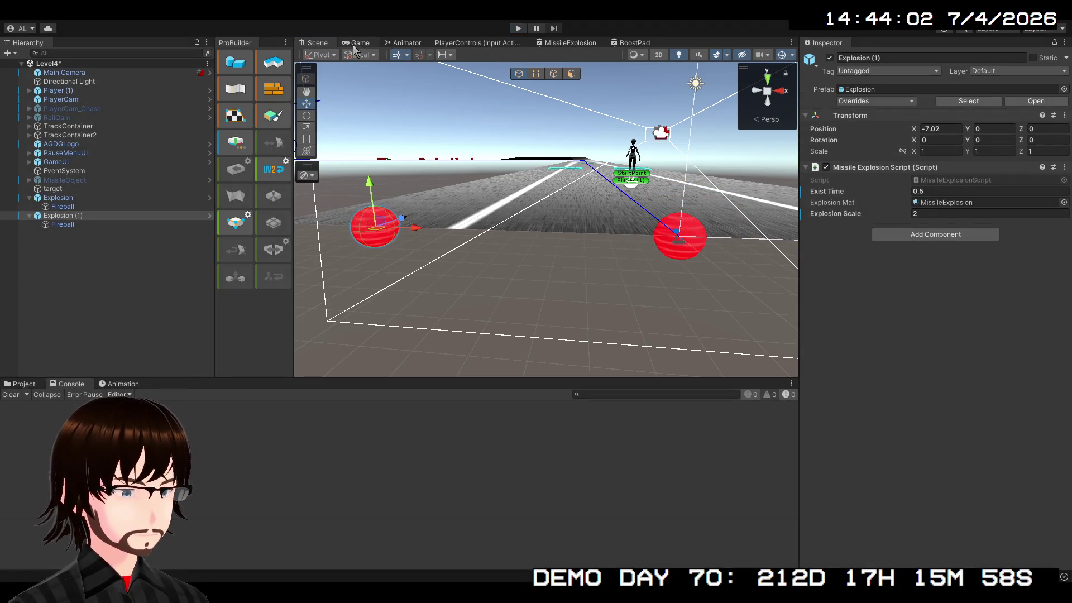
pyautogui.click(557, 44)
# Step: Set the Remap node's Out Min Max Y to 20
pyautogui.scroll(3, 496, 263)
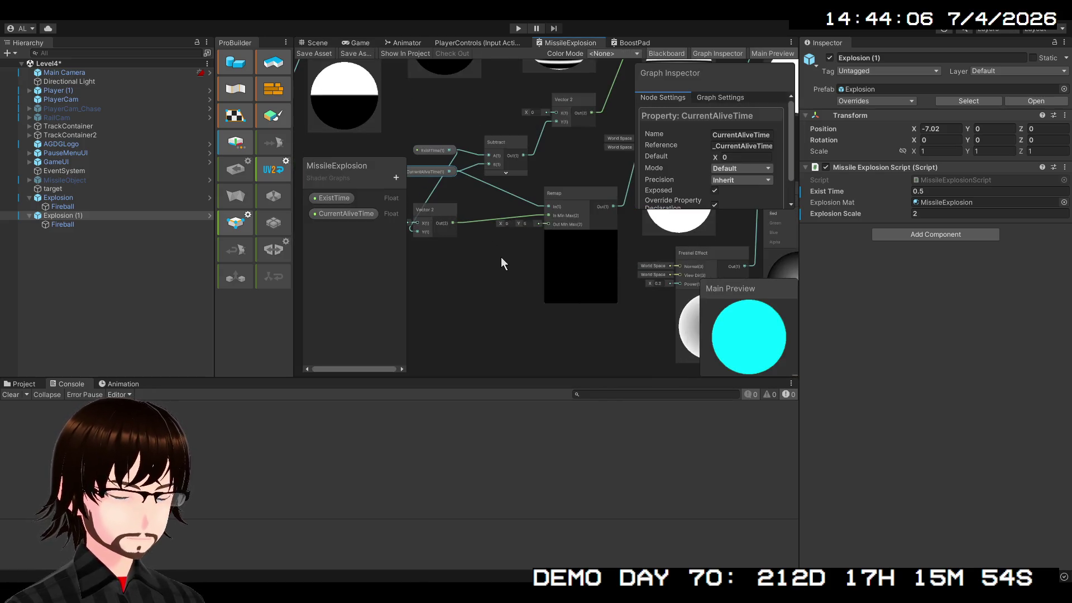
pyautogui.scroll(-1, 425, 262)
pyautogui.moveTo(512, 254)
pyautogui.mouseDown()
pyautogui.moveTo(521, 276)
pyautogui.moveTo(634, 284)
pyautogui.mouseUp()
pyautogui.scroll(5, 540, 265)
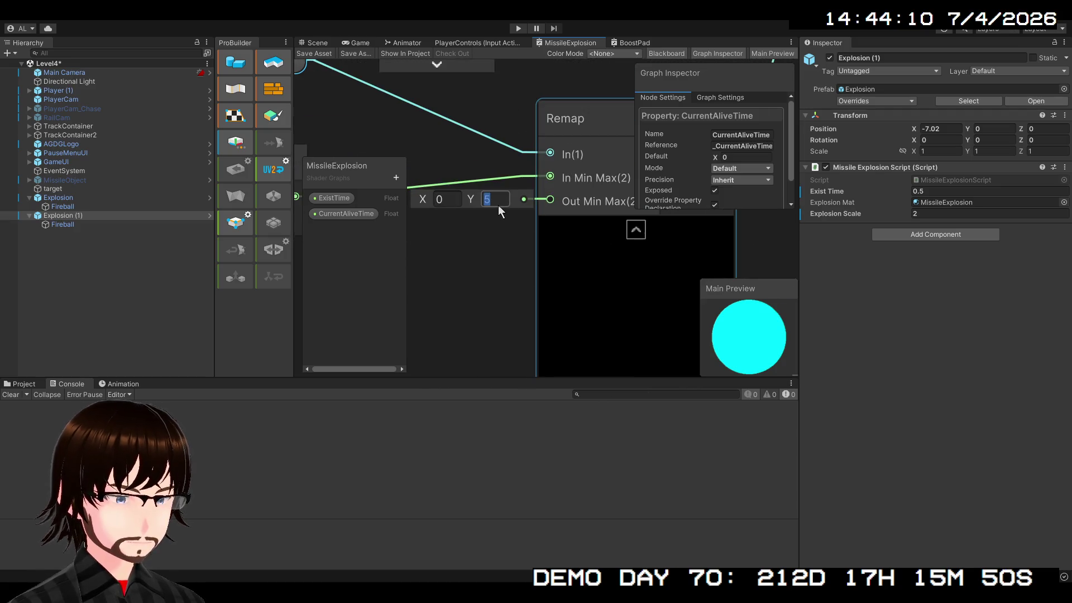
pyautogui.write('20')
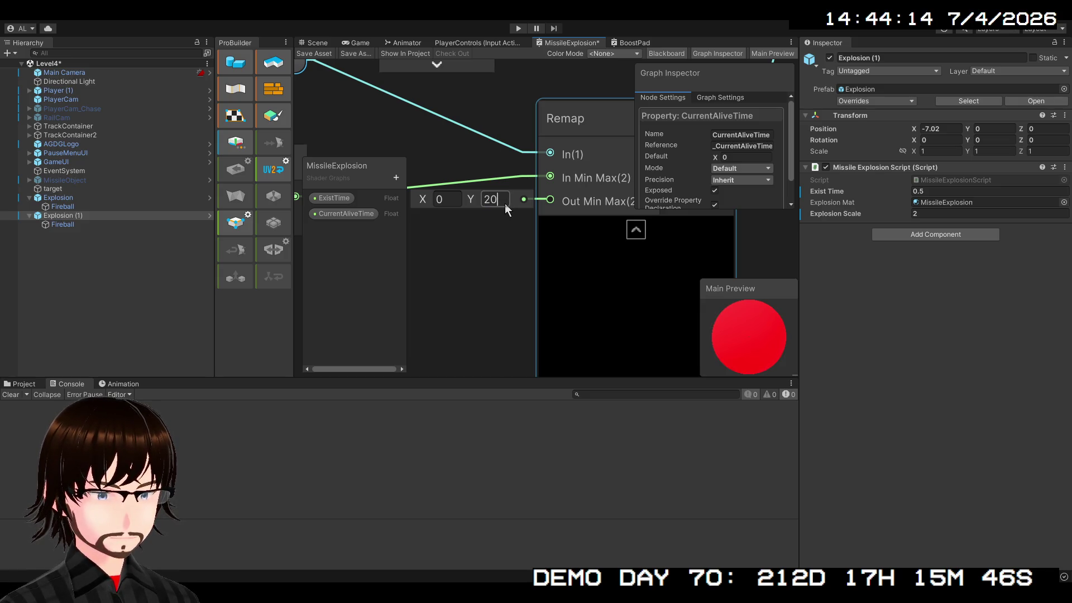
# Step: Scrub the CurrentAliveTime default to preview the fade, then reset it to 0
pyautogui.scroll(-3, 507, 205)
pyautogui.scroll(-1, 587, 262)
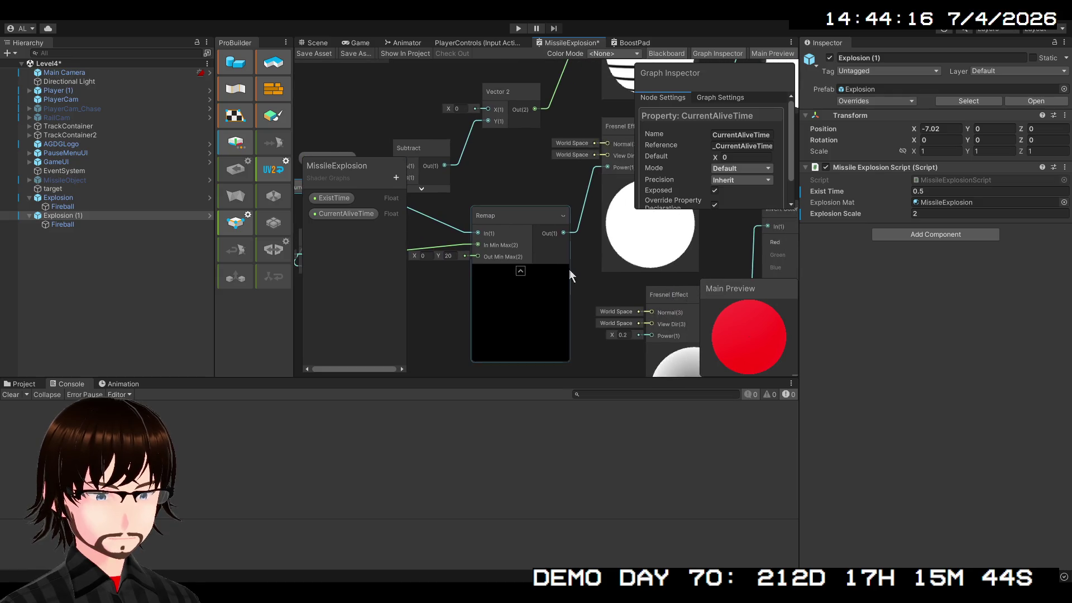
pyautogui.moveTo(718, 156)
pyautogui.mouseDown()
pyautogui.moveTo(949, 153)
pyautogui.moveTo(53, 154)
pyautogui.moveTo(397, 149)
pyautogui.moveTo(84, 134)
pyautogui.moveTo(695, 151)
pyautogui.moveTo(800, 166)
pyautogui.moveTo(744, 167)
pyautogui.mouseUp()
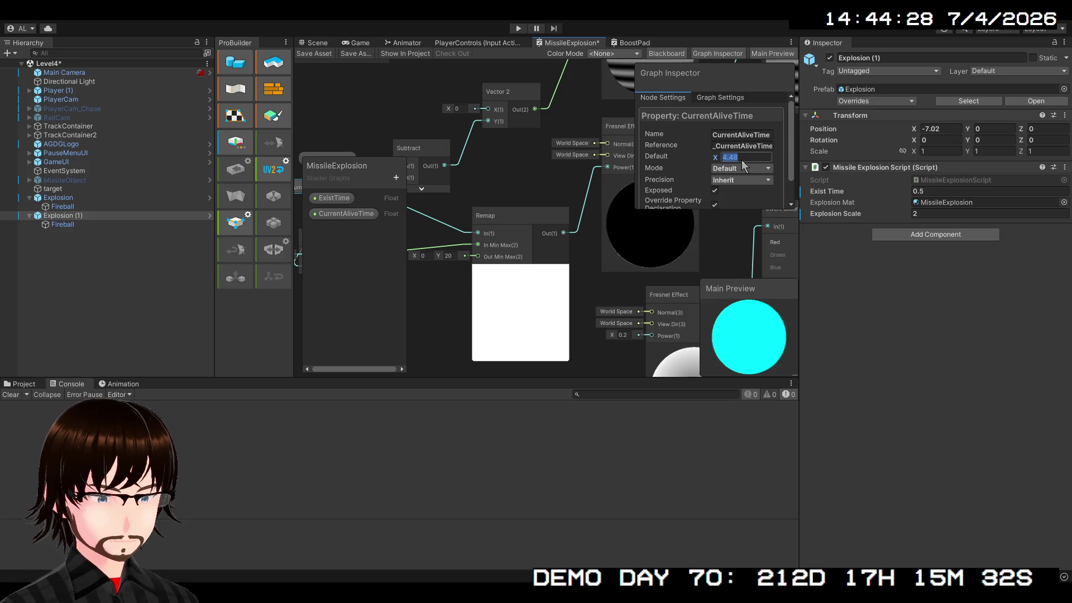
pyautogui.click(743, 161)
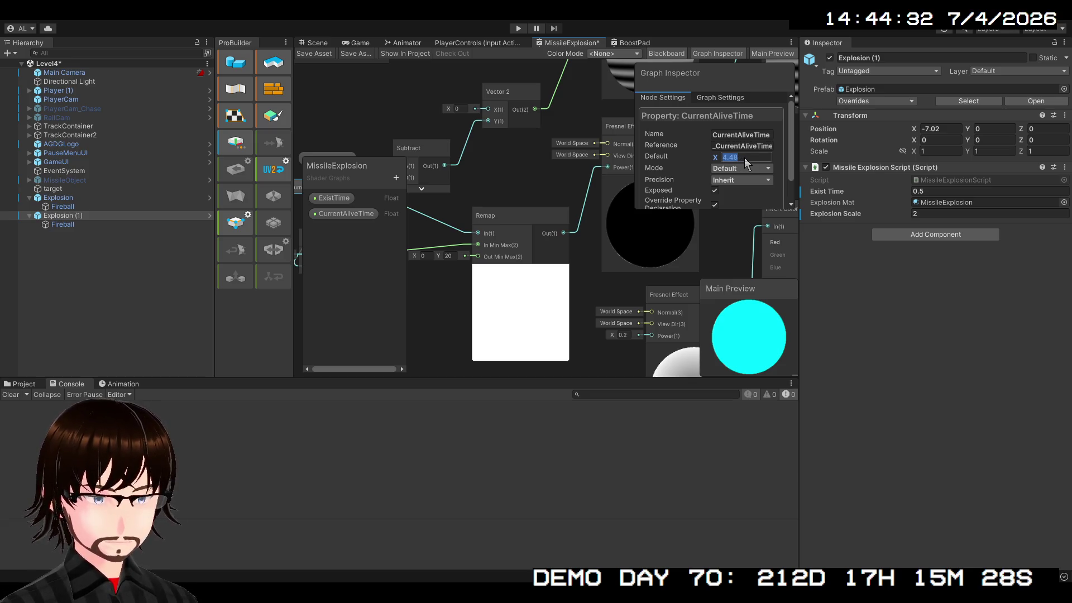
pyautogui.write('0')
pyautogui.scroll(-3, 658, 244)
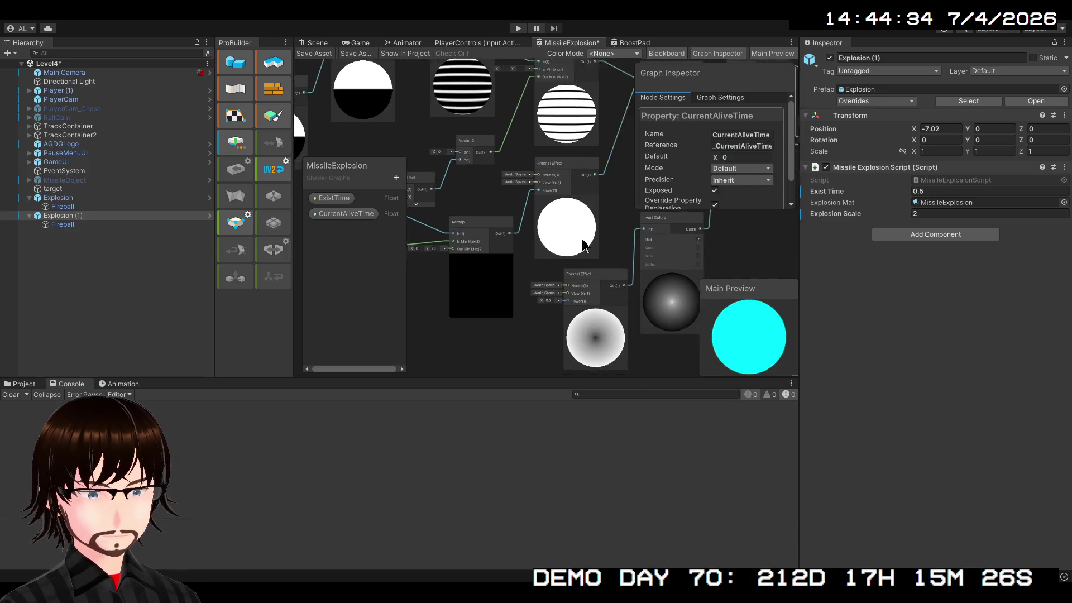
# Step: Move the Add node down and nudge the Multiply node up and right
pyautogui.moveTo(513, 224); pyautogui.dragTo(480, 230)
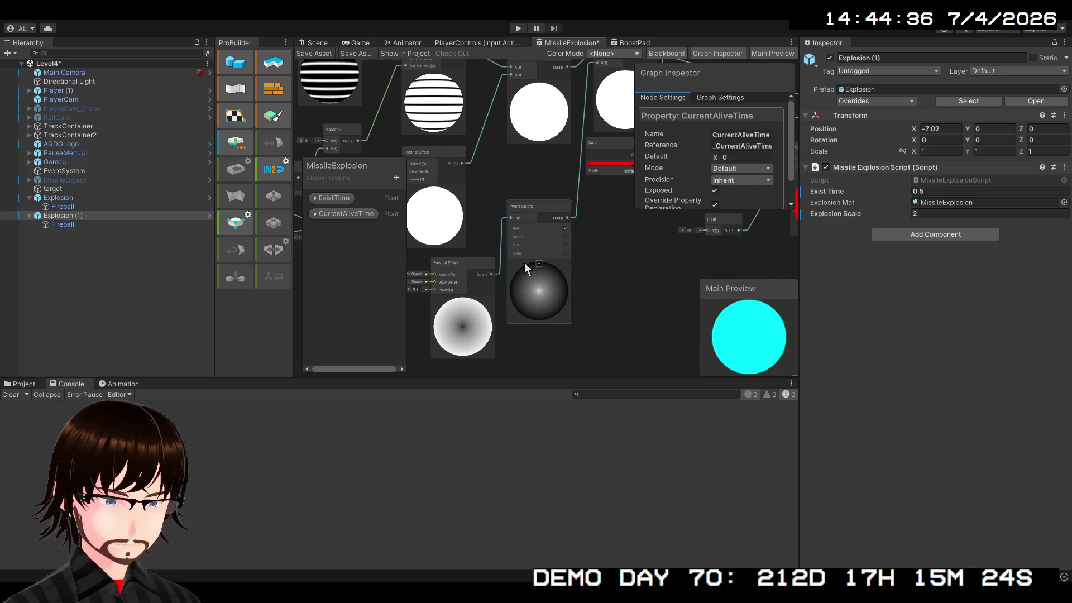
pyautogui.moveTo(525, 262)
pyautogui.mouseDown()
pyautogui.moveTo(535, 342)
pyautogui.moveTo(486, 360)
pyautogui.moveTo(424, 266)
pyautogui.moveTo(518, 319)
pyautogui.moveTo(521, 299)
pyautogui.moveTo(487, 300)
pyautogui.moveTo(470, 249)
pyautogui.moveTo(520, 244)
pyautogui.moveTo(517, 285)
pyautogui.mouseUp()
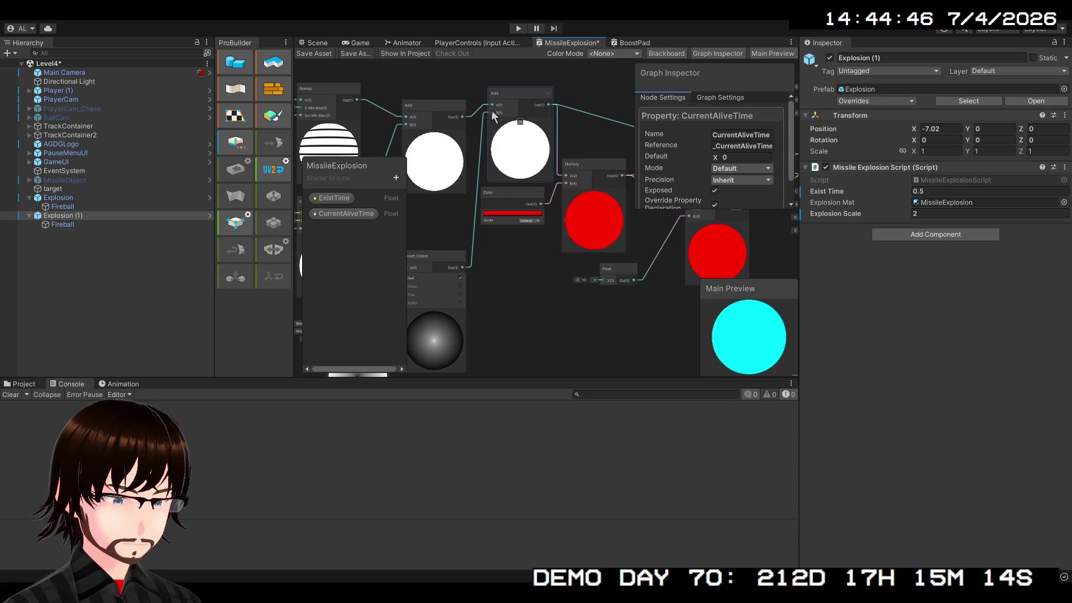
pyautogui.click(520, 102)
pyautogui.moveTo(519, 101)
pyautogui.mouseDown()
pyautogui.moveTo(660, 207)
pyautogui.moveTo(651, 170)
pyautogui.moveTo(578, 112)
pyautogui.moveTo(520, 151)
pyautogui.mouseUp()
pyautogui.moveTo(591, 199)
pyautogui.mouseDown()
pyautogui.moveTo(524, 64)
pyautogui.moveTo(520, 191)
pyautogui.moveTo(540, 202)
pyautogui.mouseUp()
pyautogui.moveTo(493, 257)
pyautogui.mouseDown()
pyautogui.moveTo(520, 163)
pyautogui.moveTo(547, 175)
pyautogui.mouseUp()
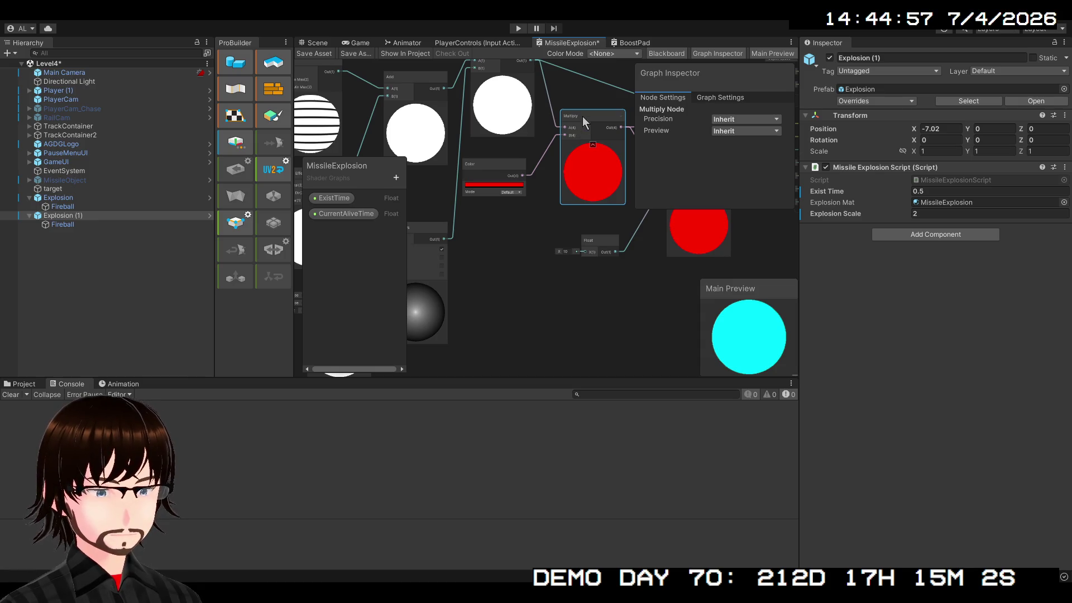
# Step: Duplicate the red Color and Multiply pair, place it lower, and feed Invert Colors into its A input
pyautogui.keyDown('shift'); pyautogui.click(509, 161); pyautogui.keyUp('shift')
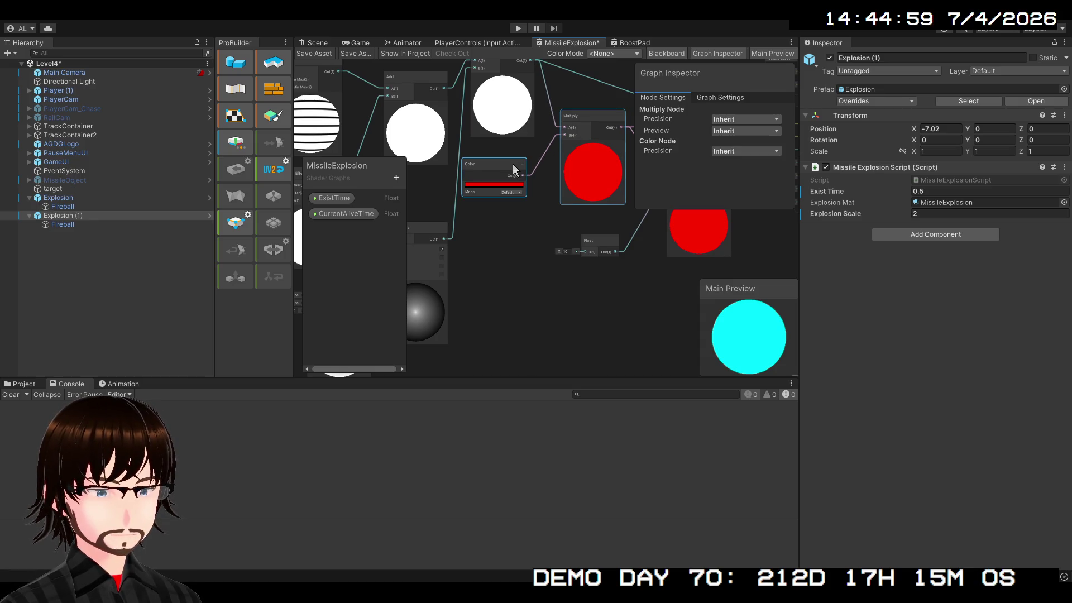
pyautogui.hotkey('ctrl', 'd')
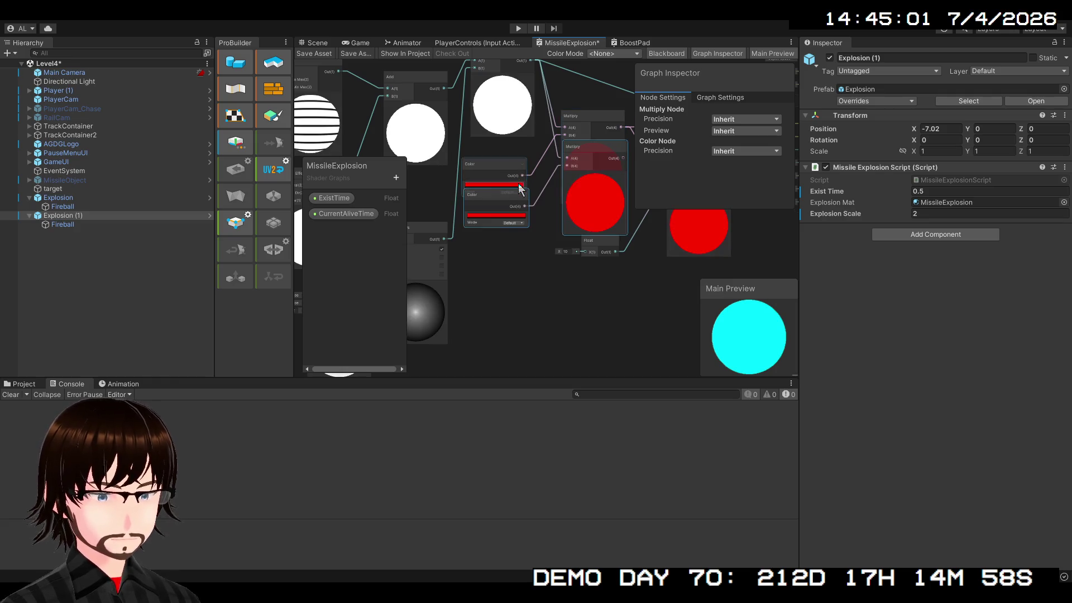
pyautogui.moveTo(497, 195)
pyautogui.mouseDown()
pyautogui.moveTo(464, 370)
pyautogui.moveTo(417, 288)
pyautogui.moveTo(443, 265)
pyautogui.mouseUp()
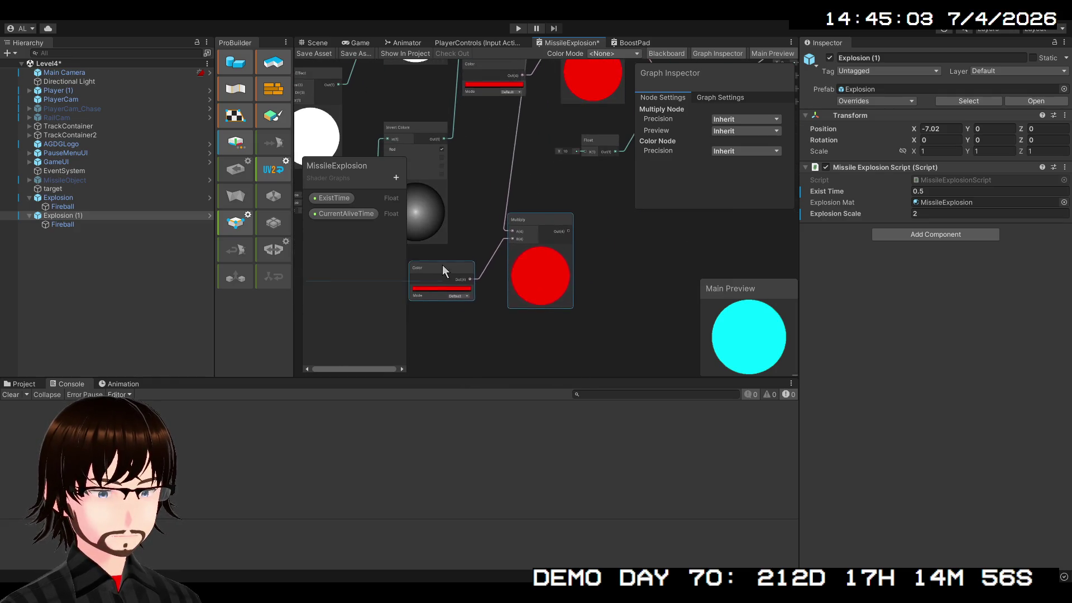
pyautogui.click(499, 186)
pyautogui.moveTo(499, 186); pyautogui.dragTo(544, 236)
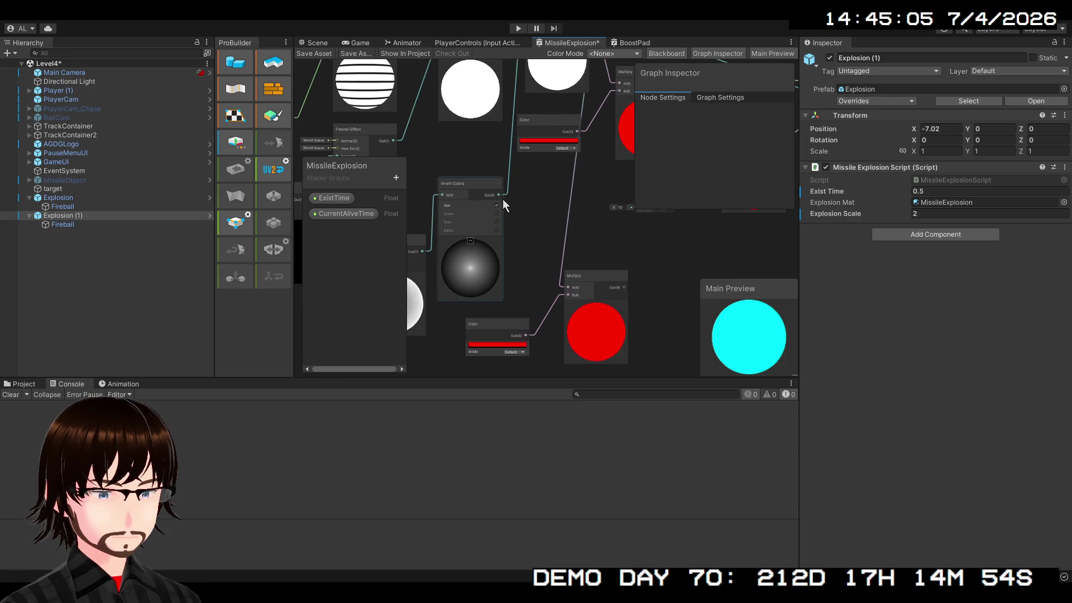
pyautogui.moveTo(560, 288); pyautogui.dragTo(564, 289)
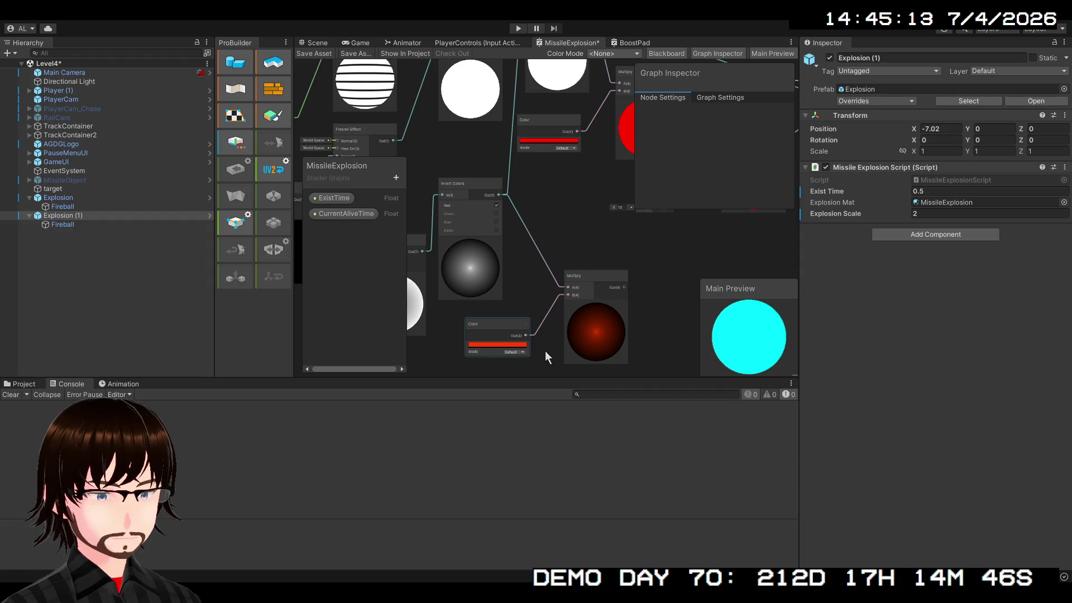
# Step: Move the Add node up and shift the Multiply, Vertex and Fragment nodes right
pyautogui.moveTo(587, 275); pyautogui.dragTo(472, 313)
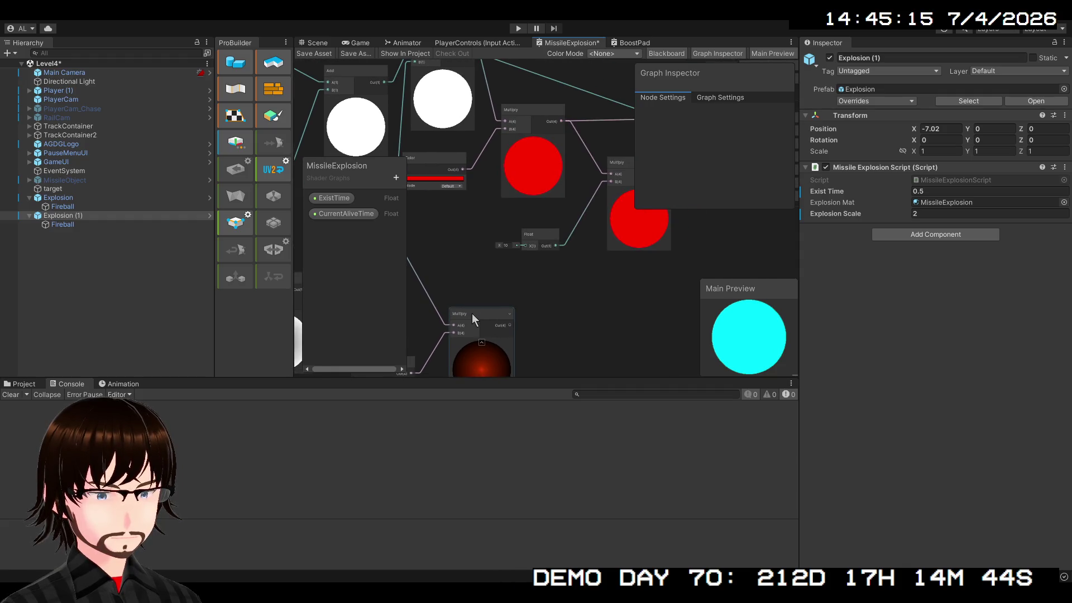
pyautogui.moveTo(590, 325)
pyautogui.mouseDown()
pyautogui.moveTo(535, 341)
pyautogui.moveTo(523, 296)
pyautogui.moveTo(556, 287)
pyautogui.mouseUp()
pyautogui.scroll(-2, 536, 332)
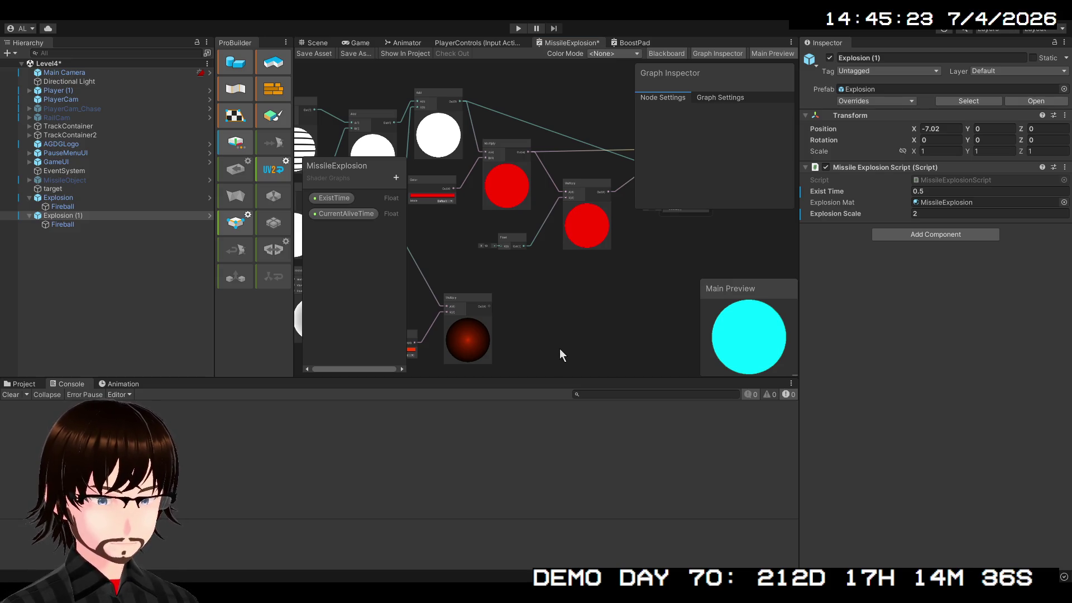
pyautogui.moveTo(566, 366)
pyautogui.mouseDown()
pyautogui.moveTo(557, 250)
pyautogui.moveTo(541, 323)
pyautogui.mouseUp()
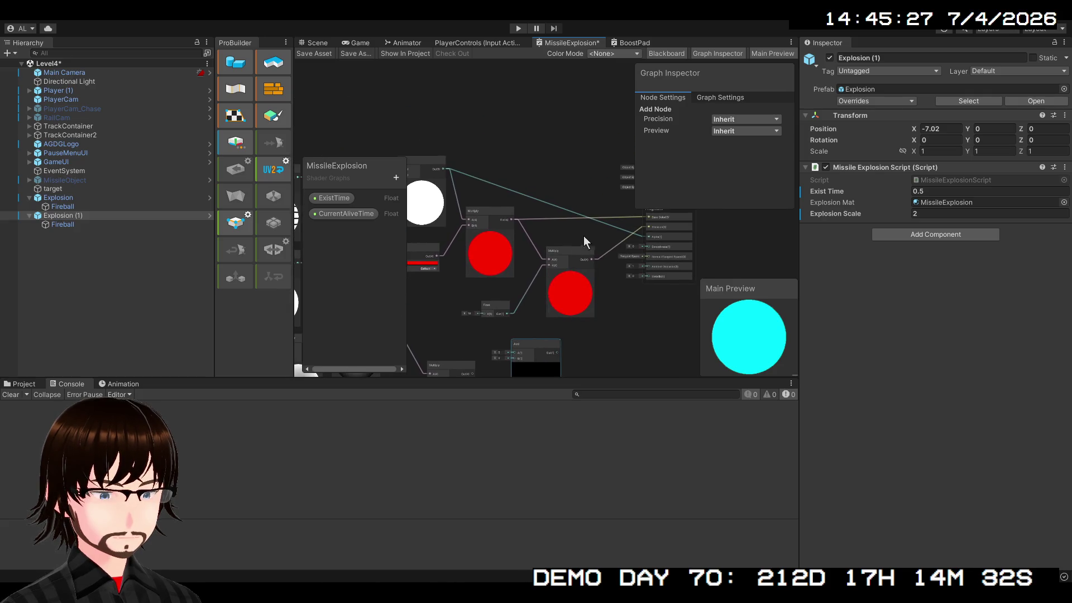
pyautogui.moveTo(595, 255); pyautogui.dragTo(506, 232)
pyautogui.moveTo(450, 134); pyautogui.dragTo(591, 323)
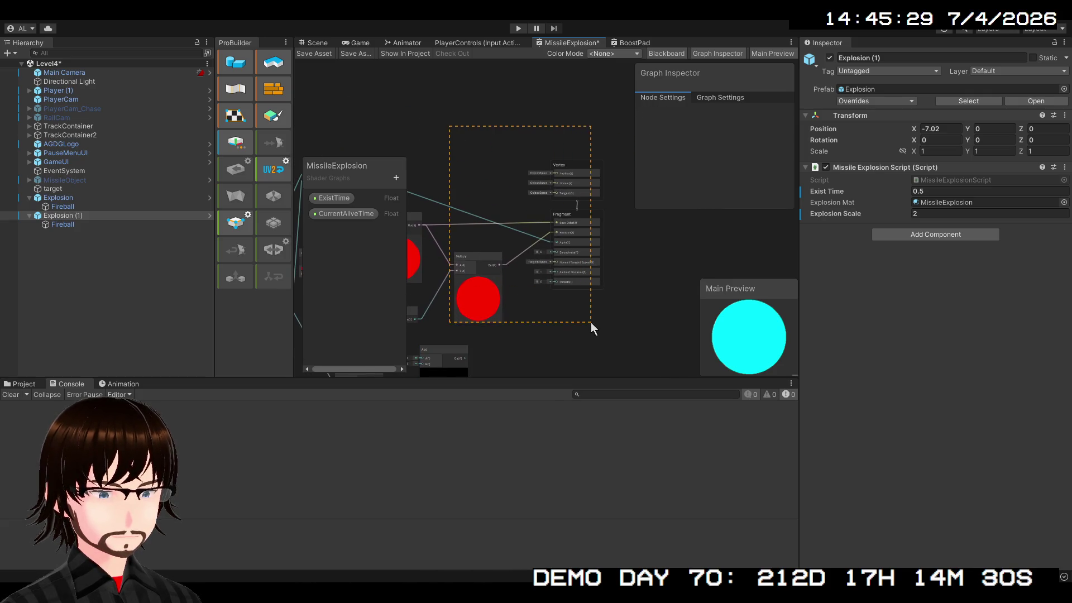
pyautogui.moveTo(502, 261); pyautogui.dragTo(590, 265)
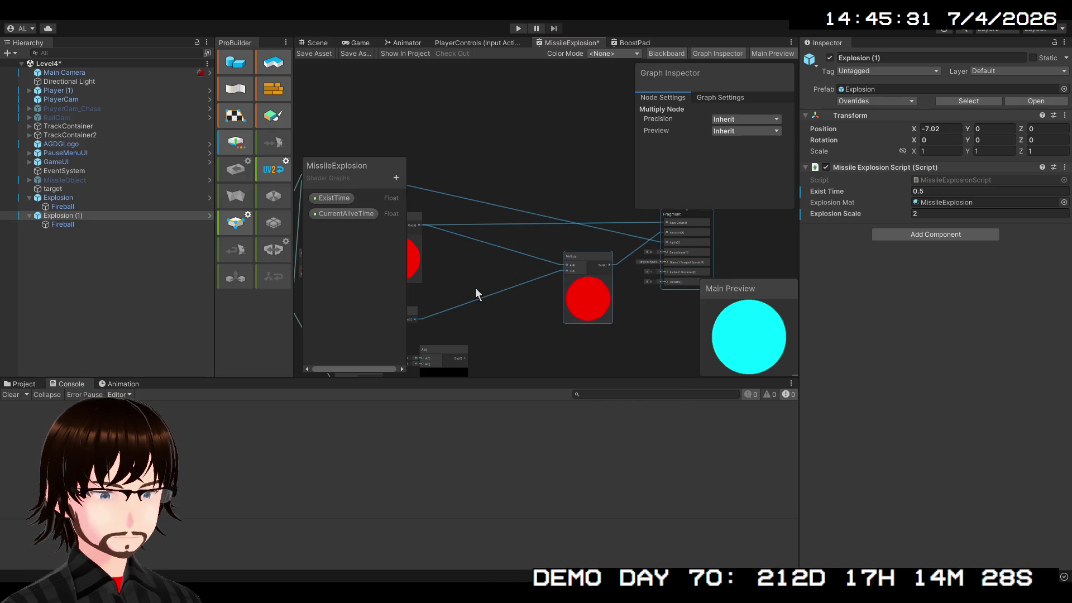
# Step: Connect the Multiply output to the Add node's B and A inputs
pyautogui.scroll(-1, 473, 282)
pyautogui.moveTo(472, 282)
pyautogui.mouseDown()
pyautogui.moveTo(527, 197)
pyautogui.moveTo(527, 240)
pyautogui.moveTo(547, 221)
pyautogui.mouseUp()
pyautogui.click(525, 242)
pyautogui.moveTo(465, 262)
pyautogui.mouseDown()
pyautogui.moveTo(523, 230)
pyautogui.moveTo(549, 171)
pyautogui.mouseUp()
pyautogui.scroll(2, 537, 146)
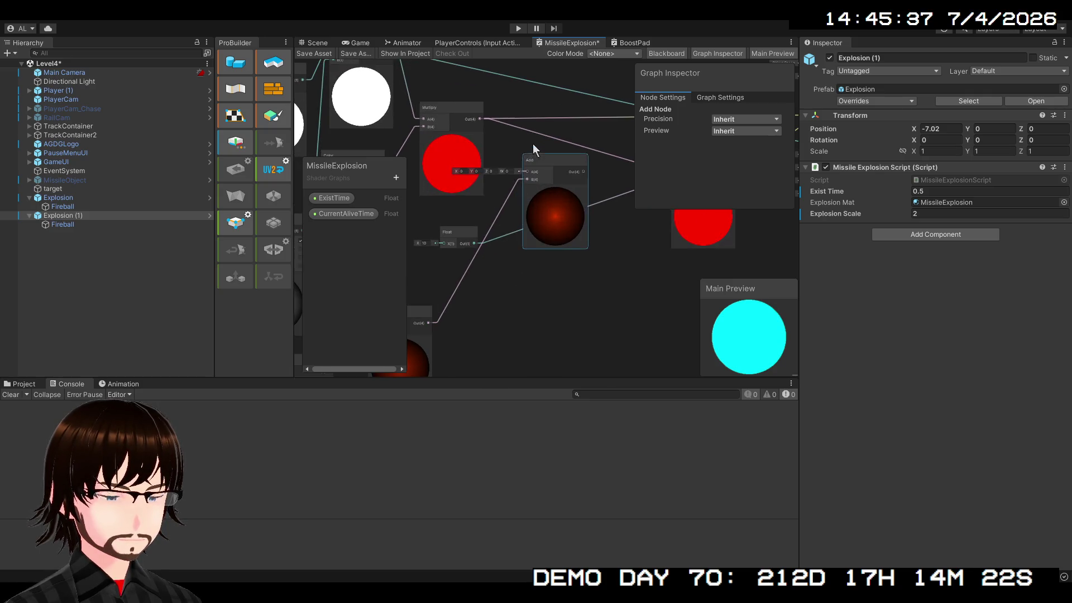
pyautogui.moveTo(480, 117); pyautogui.dragTo(530, 175)
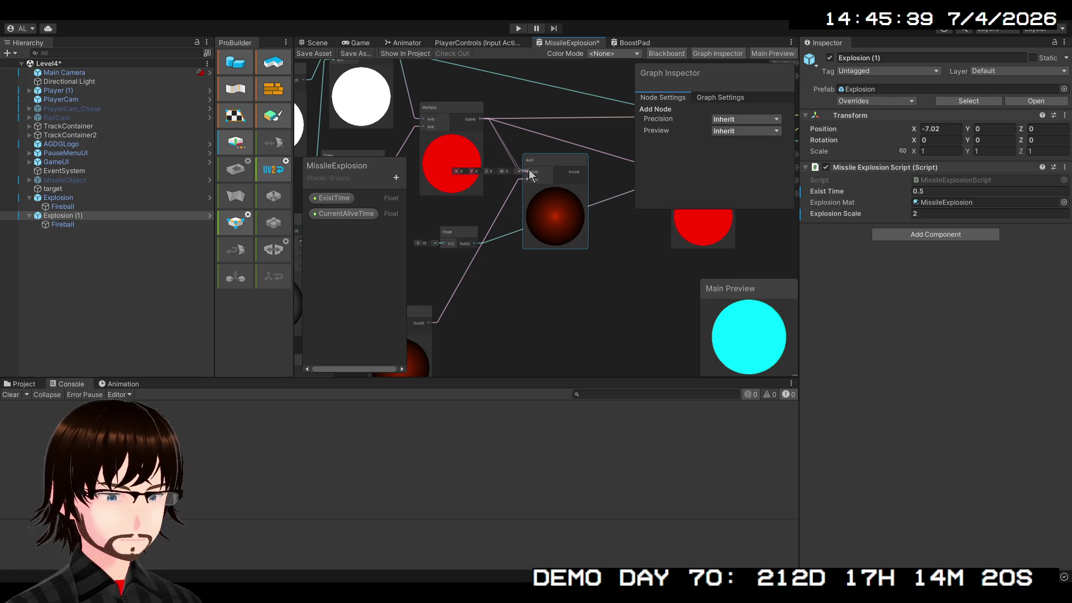
# Step: Move the Float node to the right of the Add node
pyautogui.scroll(-3, 480, 178)
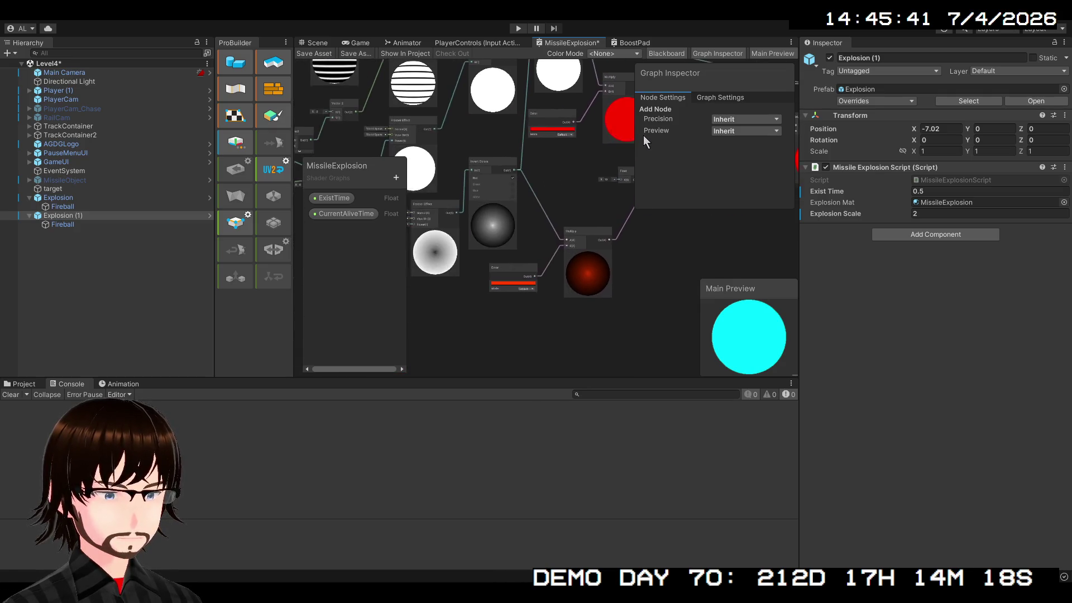
pyautogui.scroll(4, 600, 202)
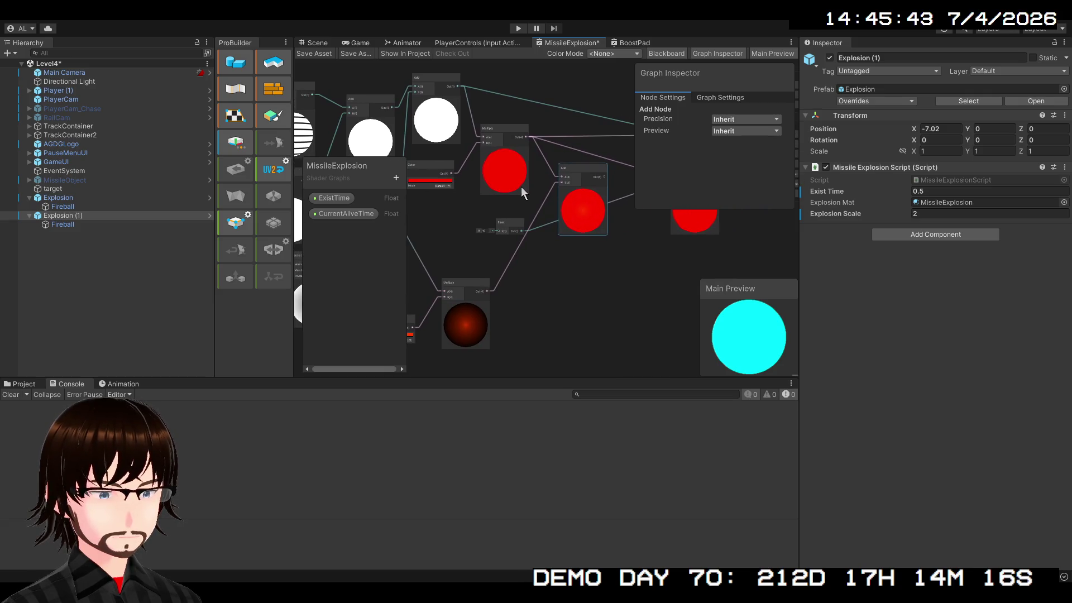
pyautogui.scroll(2, 500, 195)
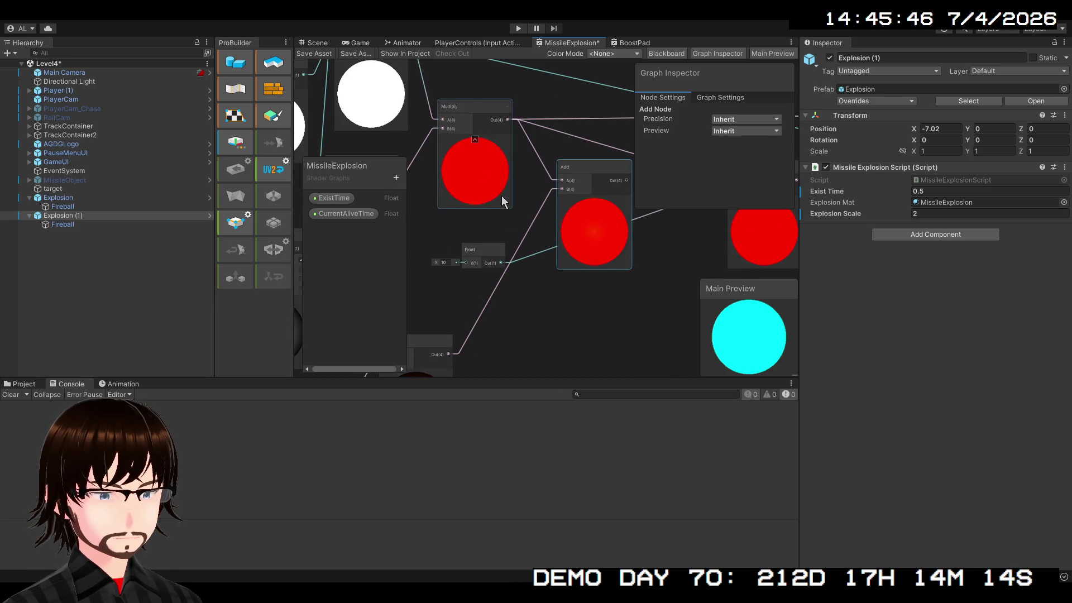
pyautogui.scroll(-2, 527, 229)
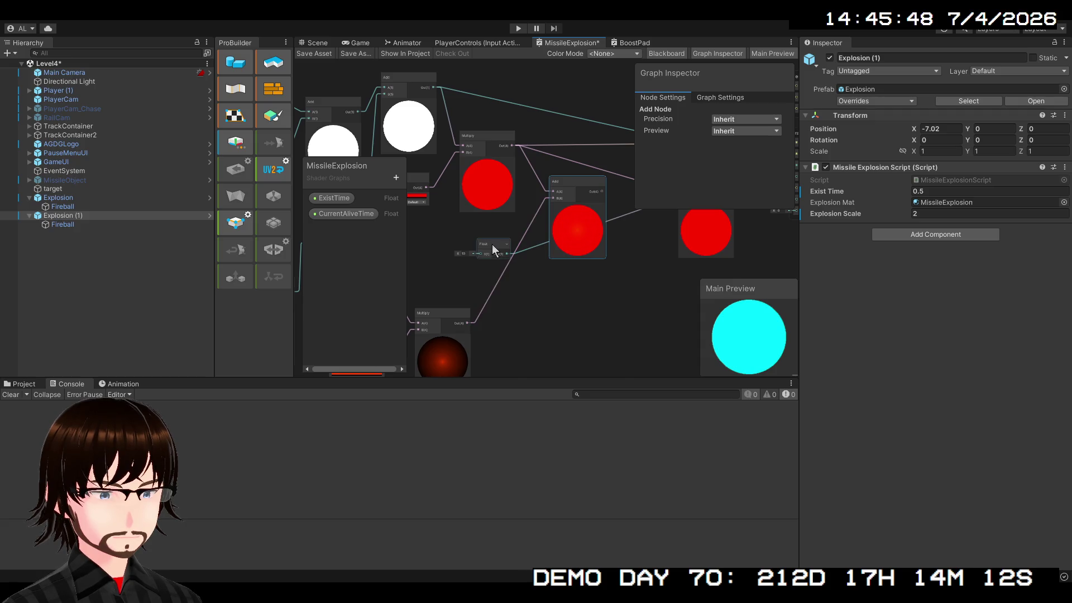
pyautogui.moveTo(493, 250)
pyautogui.mouseDown()
pyautogui.moveTo(598, 255)
pyautogui.moveTo(646, 225)
pyautogui.mouseUp()
pyautogui.scroll(3, 643, 226)
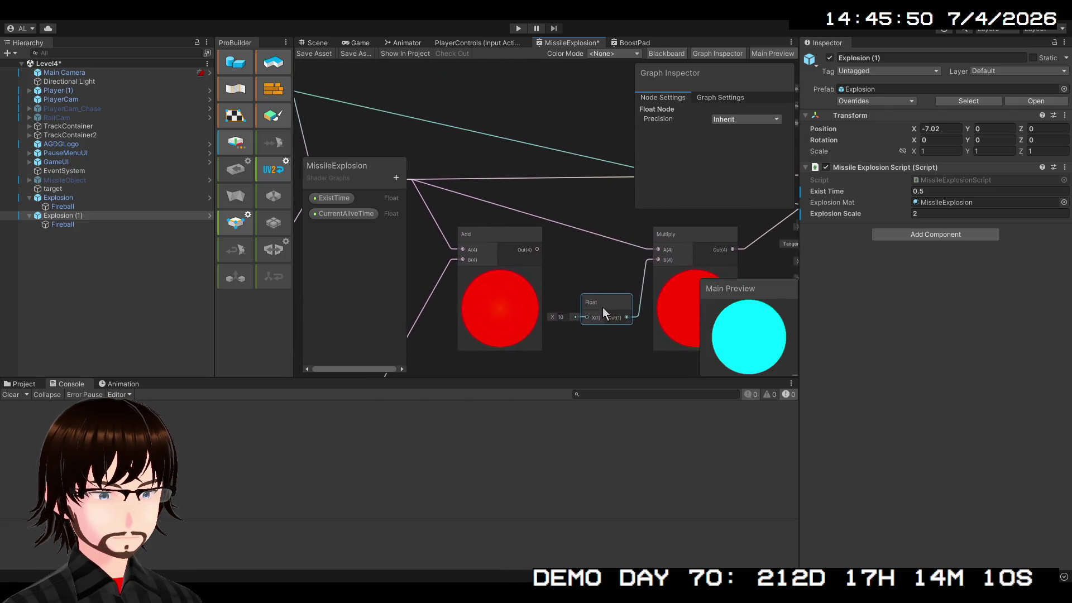
pyautogui.moveTo(602, 308); pyautogui.dragTo(721, 284)
# Step: Scrub the CurrentAliveTime default up to 5.5
pyautogui.scroll(3, 640, 276)
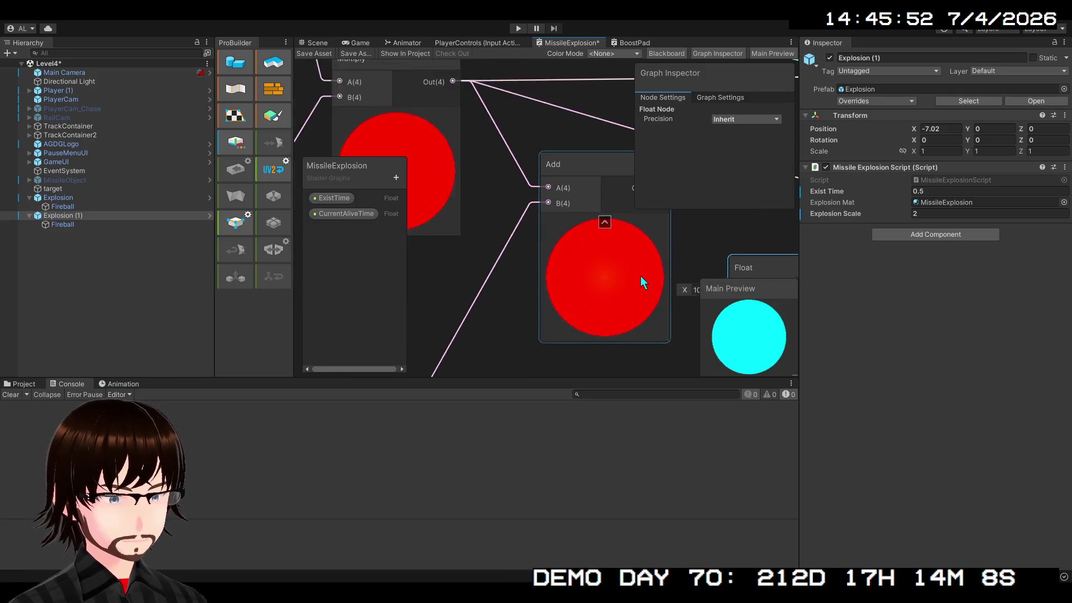
pyautogui.scroll(-3, 641, 276)
pyautogui.click(357, 214)
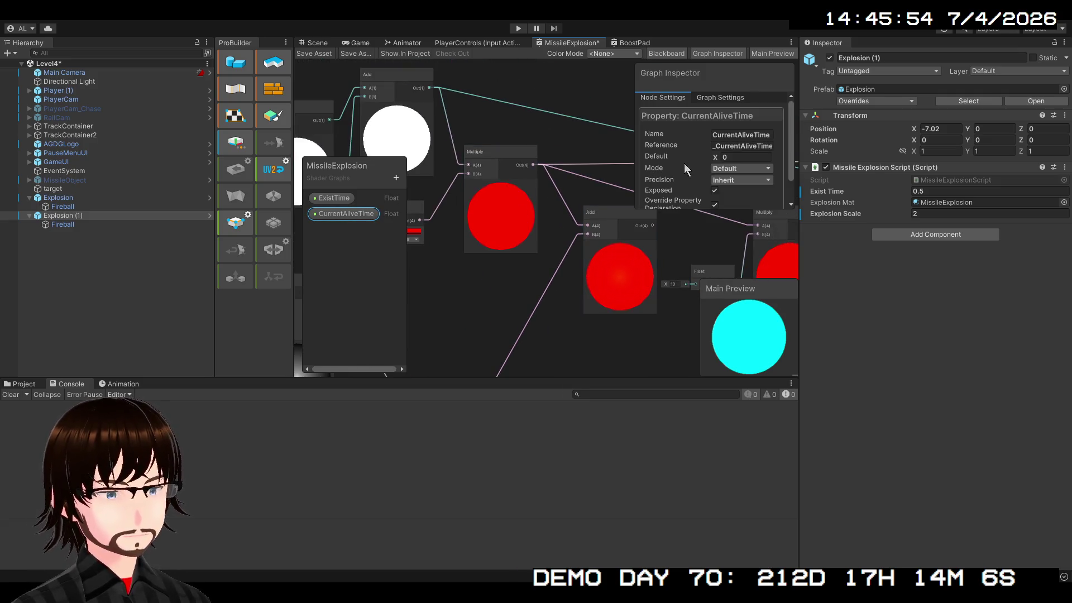
pyautogui.moveTo(714, 158)
pyautogui.mouseDown()
pyautogui.moveTo(839, 156)
pyautogui.moveTo(775, 159)
pyautogui.mouseUp()
# Step: Reset CurrentAliveTime's default value to 0
pyautogui.click(756, 159)
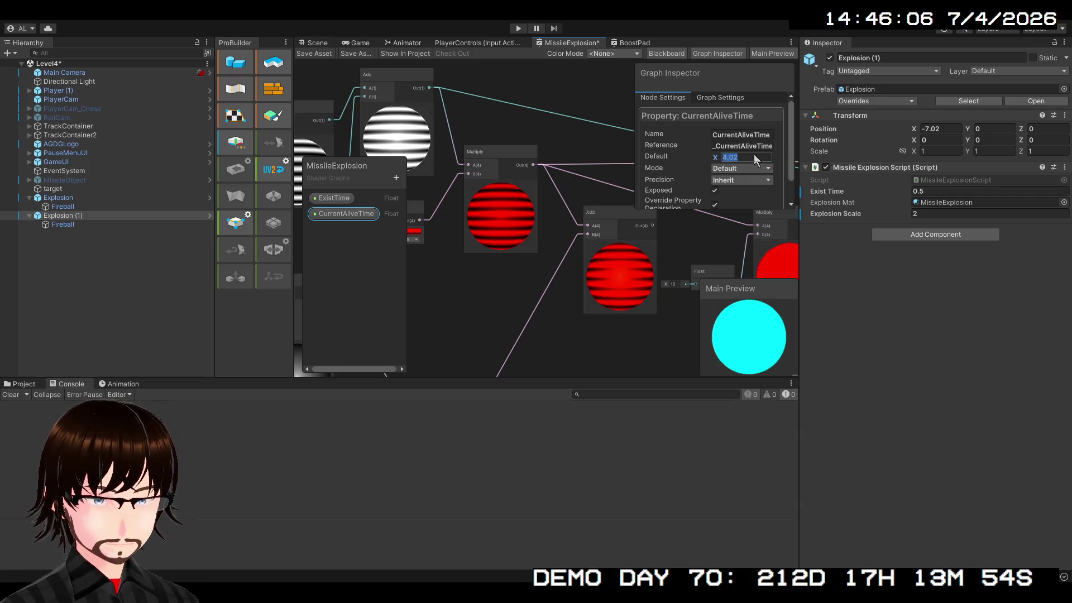
pyautogui.write('0')
pyautogui.press('Return')
pyautogui.scroll(-3, 626, 289)
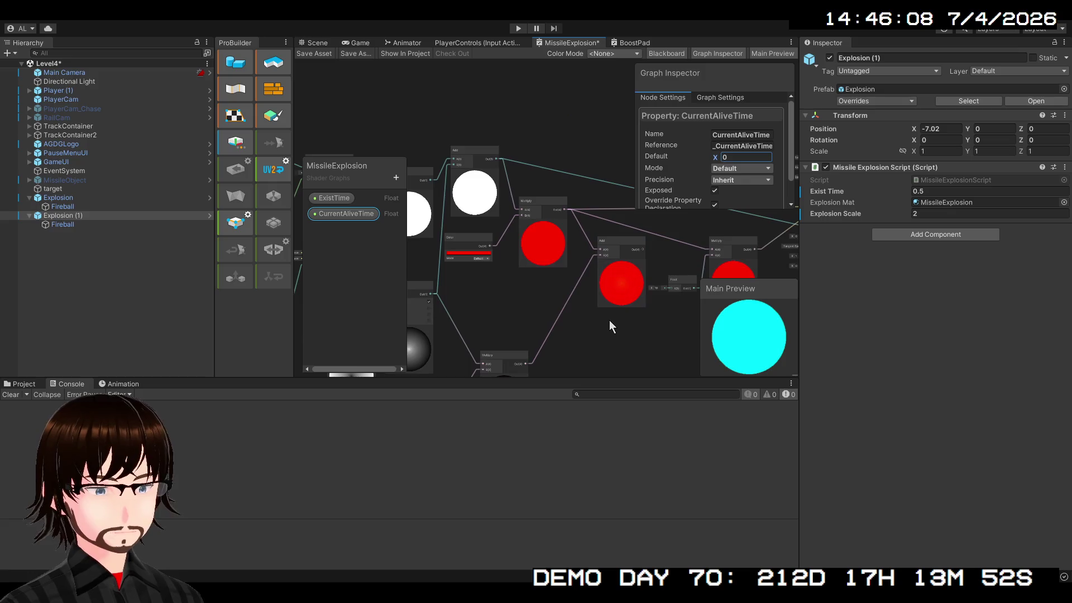
pyautogui.moveTo(608, 320); pyautogui.dragTo(527, 277)
pyautogui.scroll(-3, 532, 265)
pyautogui.scroll(3, 690, 288)
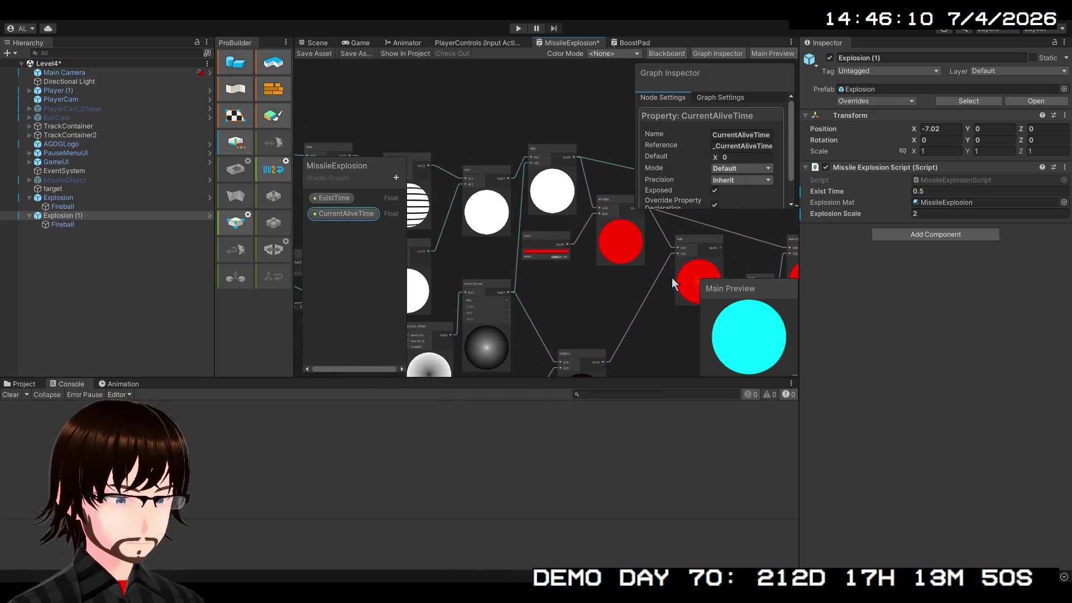
pyautogui.moveTo(560, 272)
pyautogui.mouseDown()
pyautogui.moveTo(589, 301)
pyautogui.moveTo(412, 210)
pyautogui.moveTo(470, 253)
pyautogui.moveTo(502, 328)
pyautogui.moveTo(442, 317)
pyautogui.moveTo(502, 311)
pyautogui.mouseUp()
# Step: Save the MissileExplosion shader graph asset
pyautogui.scroll(-2, 539, 302)
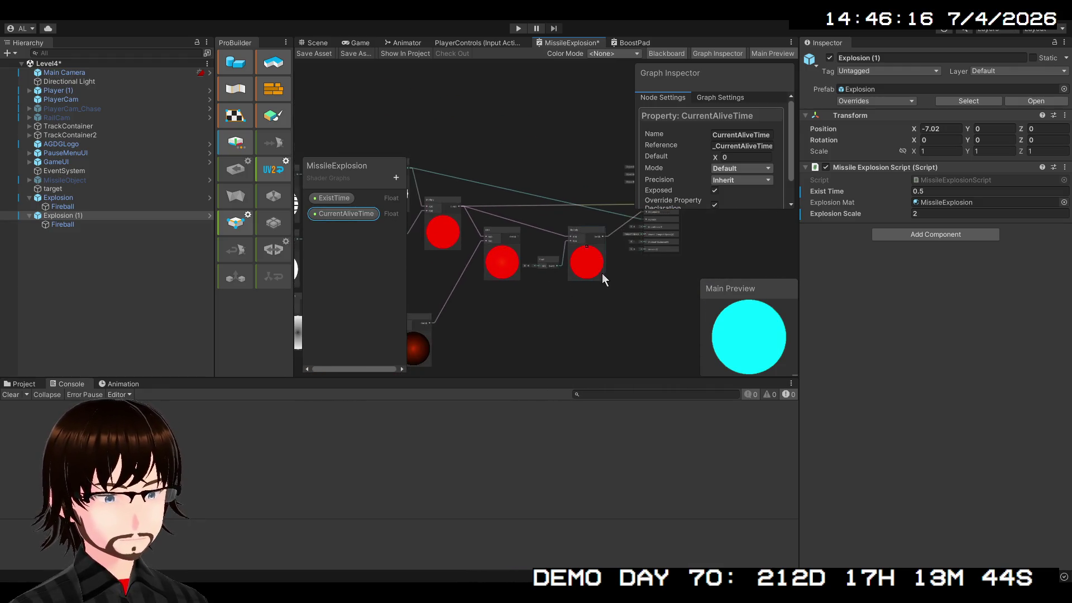
pyautogui.moveTo(602, 274)
pyautogui.mouseDown()
pyautogui.moveTo(541, 294)
pyautogui.moveTo(641, 250)
pyautogui.mouseUp()
pyautogui.scroll(1, 639, 250)
pyautogui.scroll(1, 597, 248)
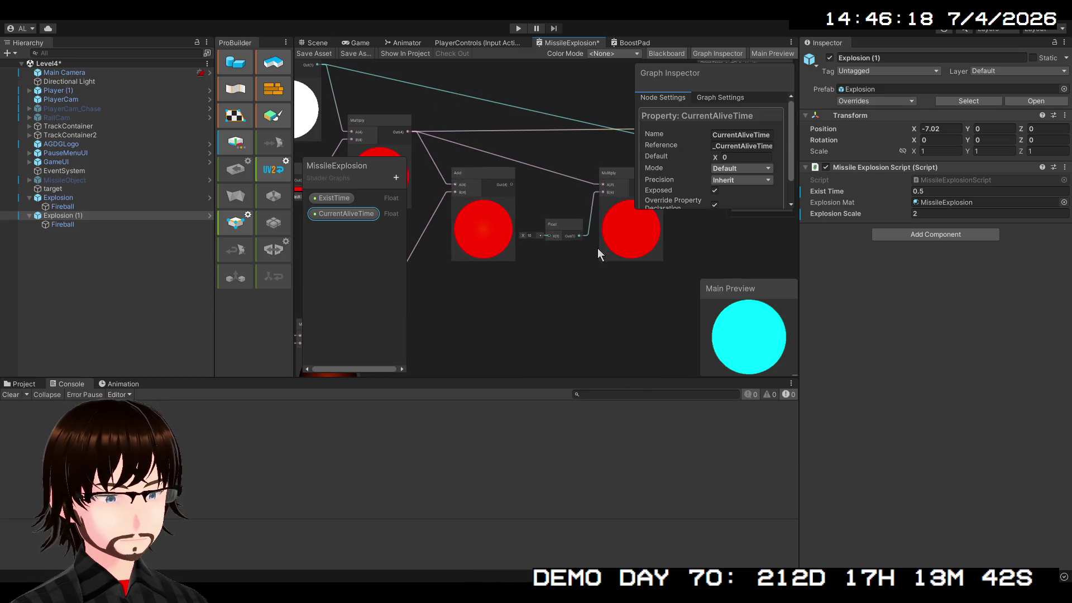
pyautogui.moveTo(541, 280)
pyautogui.mouseDown()
pyautogui.moveTo(568, 310)
pyautogui.moveTo(706, 348)
pyautogui.moveTo(652, 349)
pyautogui.moveTo(451, 293)
pyautogui.mouseUp()
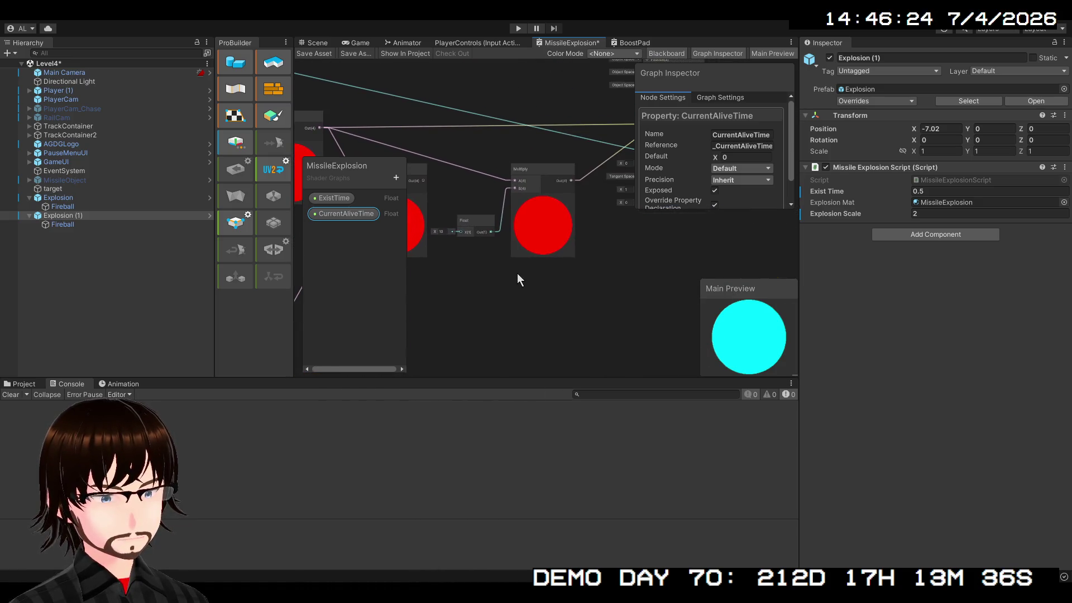
pyautogui.moveTo(517, 274)
pyautogui.mouseDown()
pyautogui.moveTo(507, 285)
pyautogui.moveTo(586, 311)
pyautogui.mouseUp()
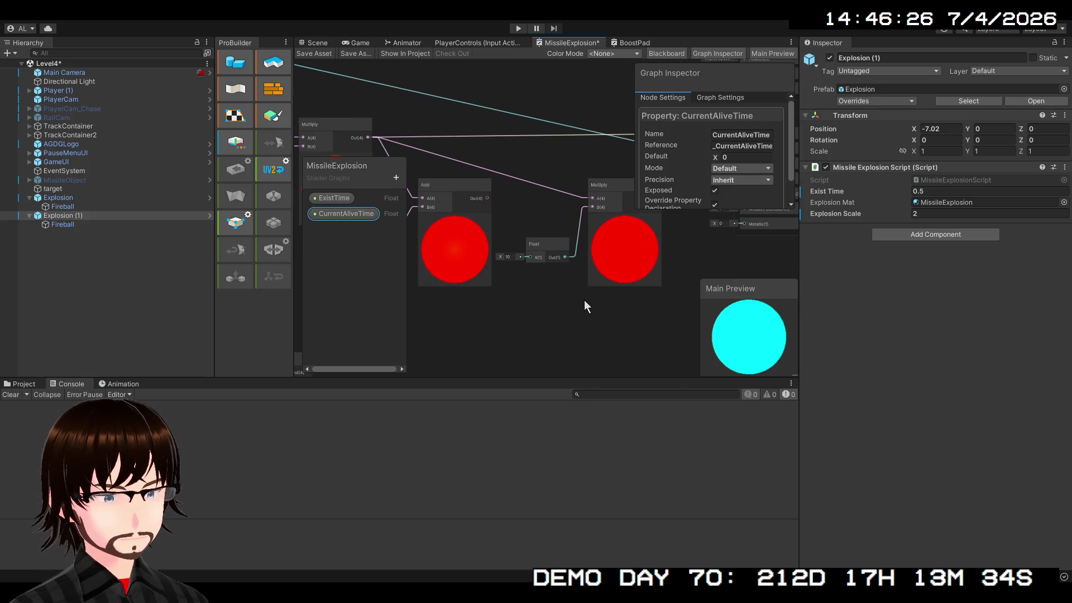
pyautogui.scroll(2, 583, 299)
pyautogui.scroll(-3, 581, 298)
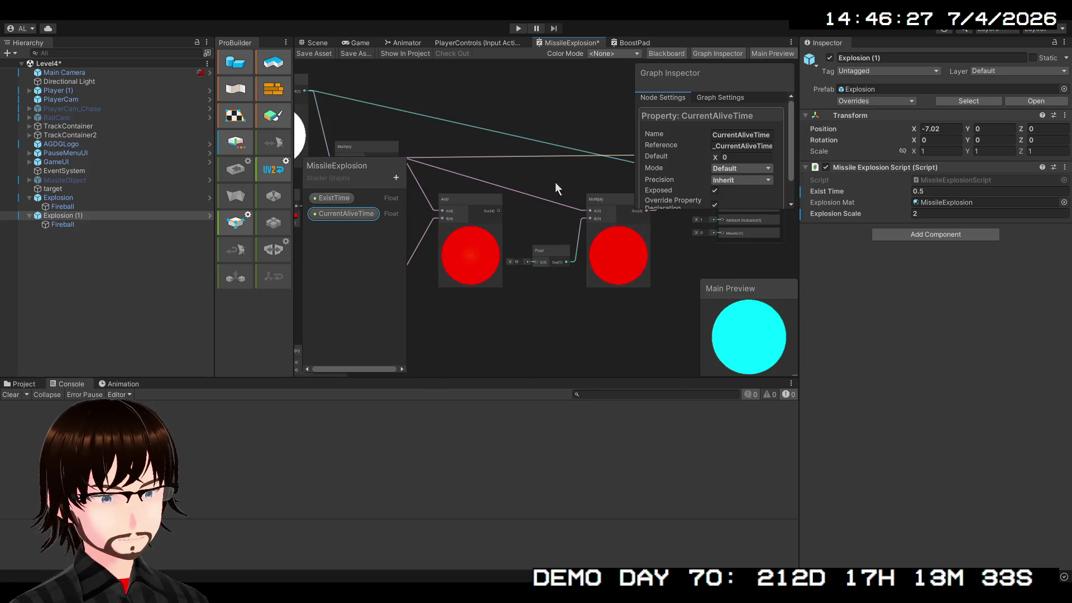
pyautogui.click(317, 53)
# Step: Set the lower Fresnel Effect's Power to 0.1, then scrub it to about -0.2
pyautogui.scroll(-2, 504, 235)
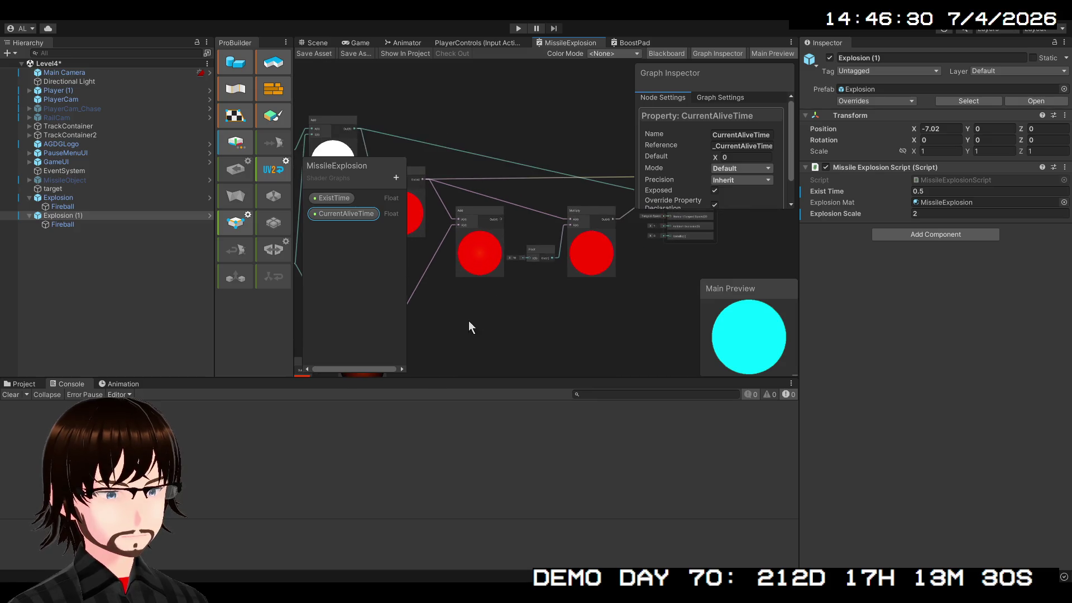
pyautogui.moveTo(469, 324)
pyautogui.mouseDown()
pyautogui.moveTo(745, 249)
pyautogui.moveTo(649, 240)
pyautogui.mouseUp()
pyautogui.scroll(3, 645, 246)
pyautogui.moveTo(588, 271); pyautogui.dragTo(757, 300)
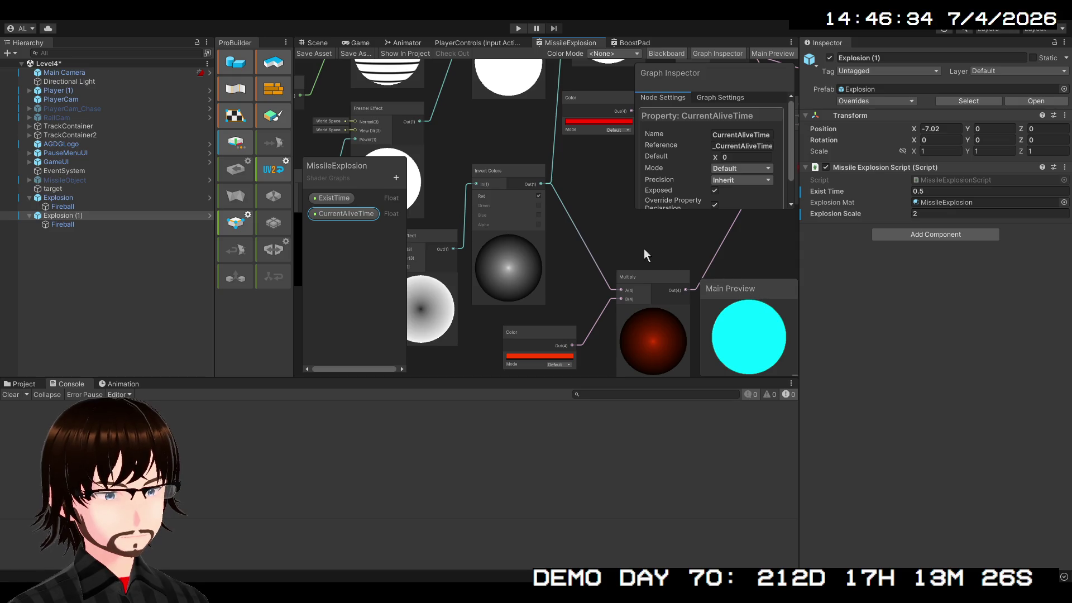
pyautogui.moveTo(548, 298); pyautogui.dragTo(619, 297)
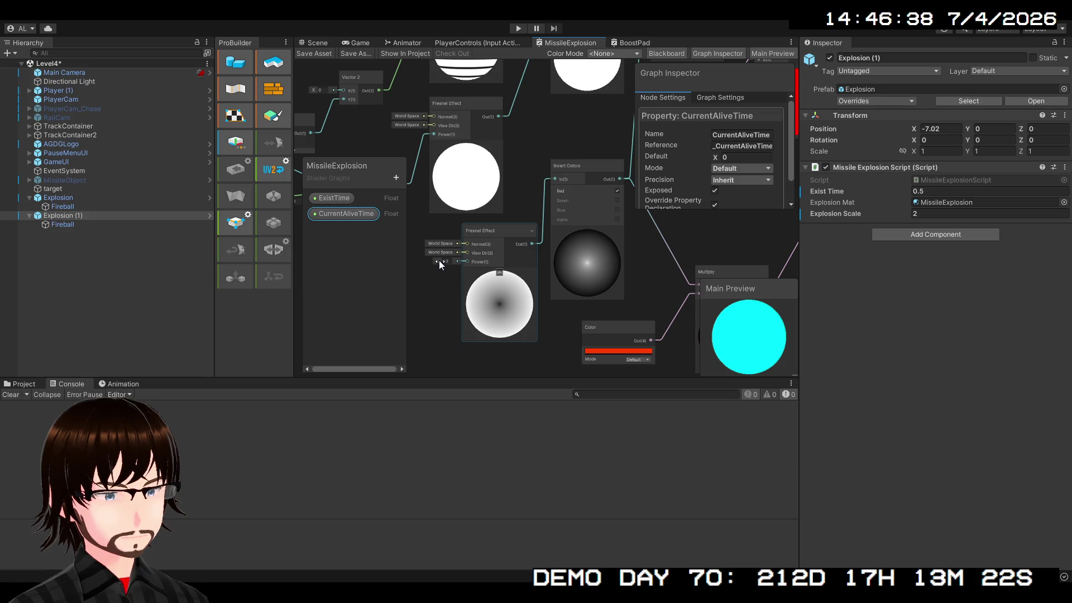
pyautogui.click(444, 260)
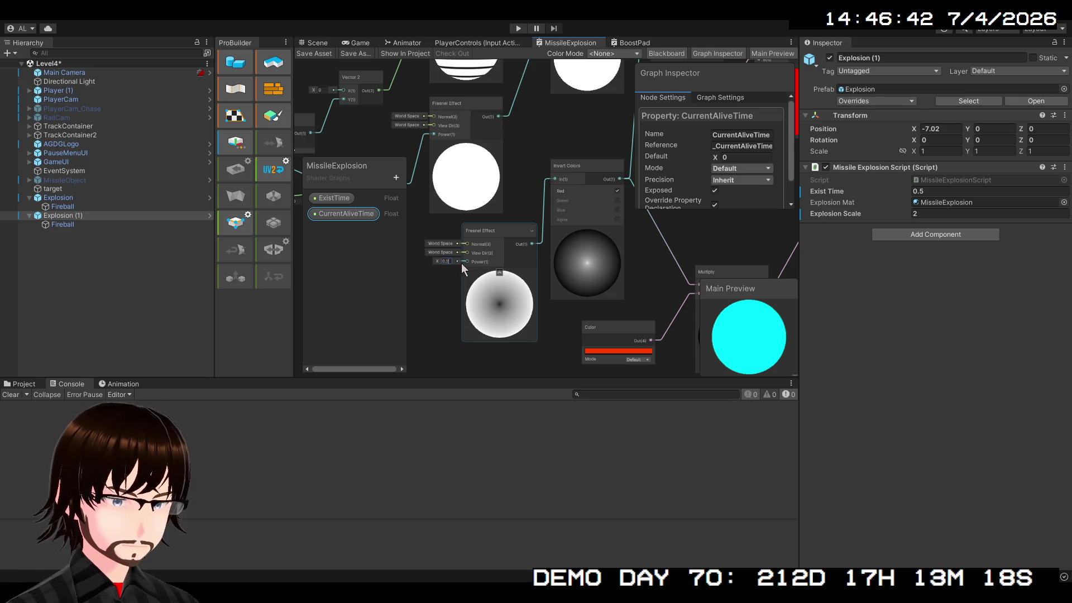
pyautogui.write('0.1')
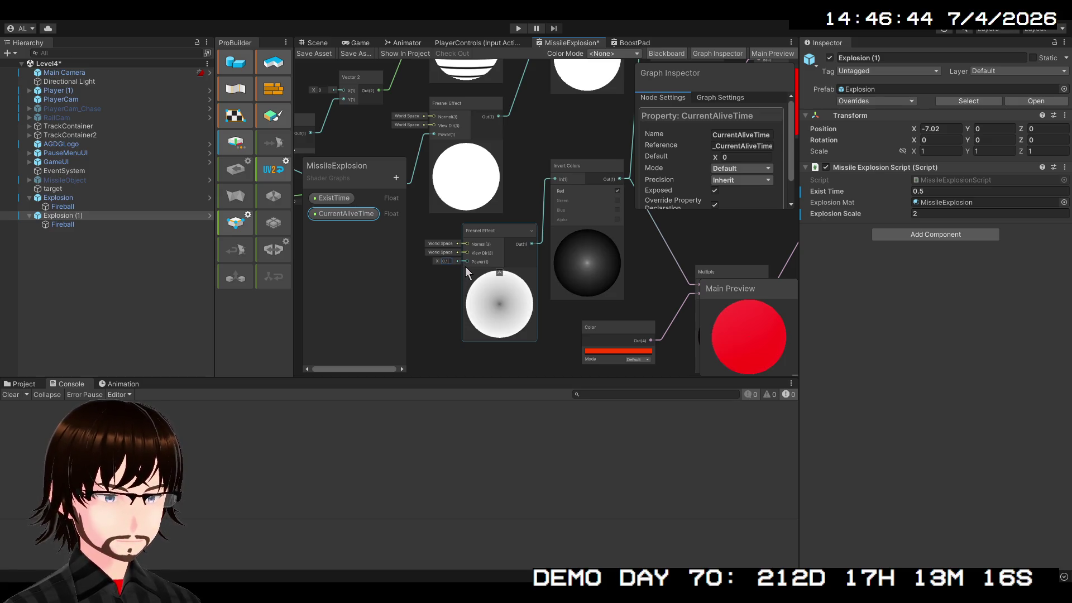
pyautogui.moveTo(437, 260); pyautogui.dragTo(432, 260)
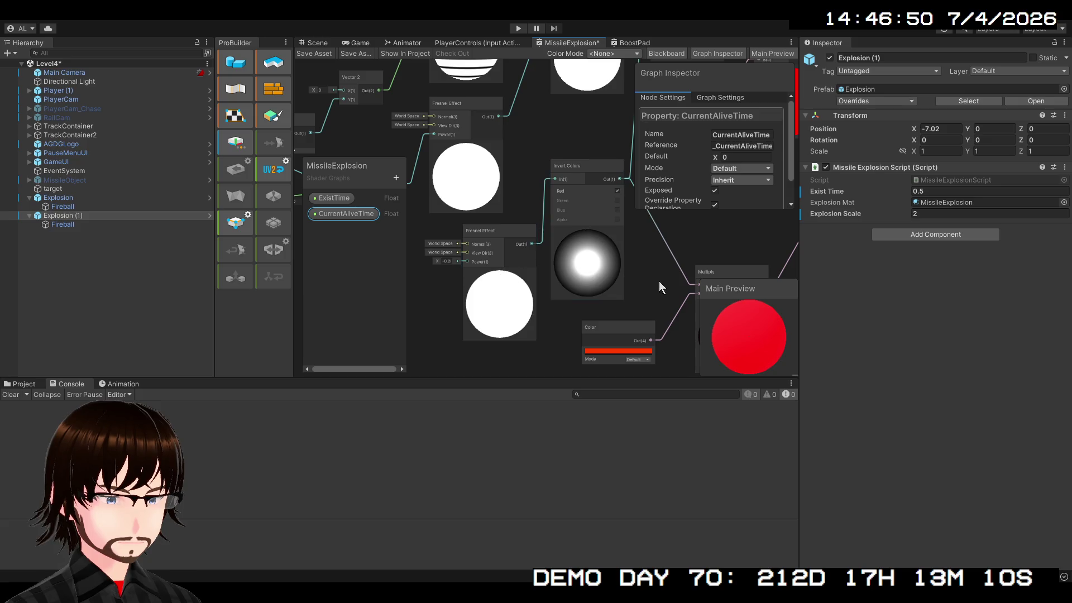
pyautogui.moveTo(659, 281)
pyautogui.mouseDown()
pyautogui.moveTo(409, 228)
pyautogui.moveTo(400, 319)
pyautogui.moveTo(200, 310)
pyautogui.moveTo(241, 338)
pyautogui.mouseUp()
pyautogui.moveTo(462, 303)
pyautogui.mouseDown()
pyautogui.moveTo(603, 322)
pyautogui.moveTo(610, 338)
pyautogui.mouseUp()
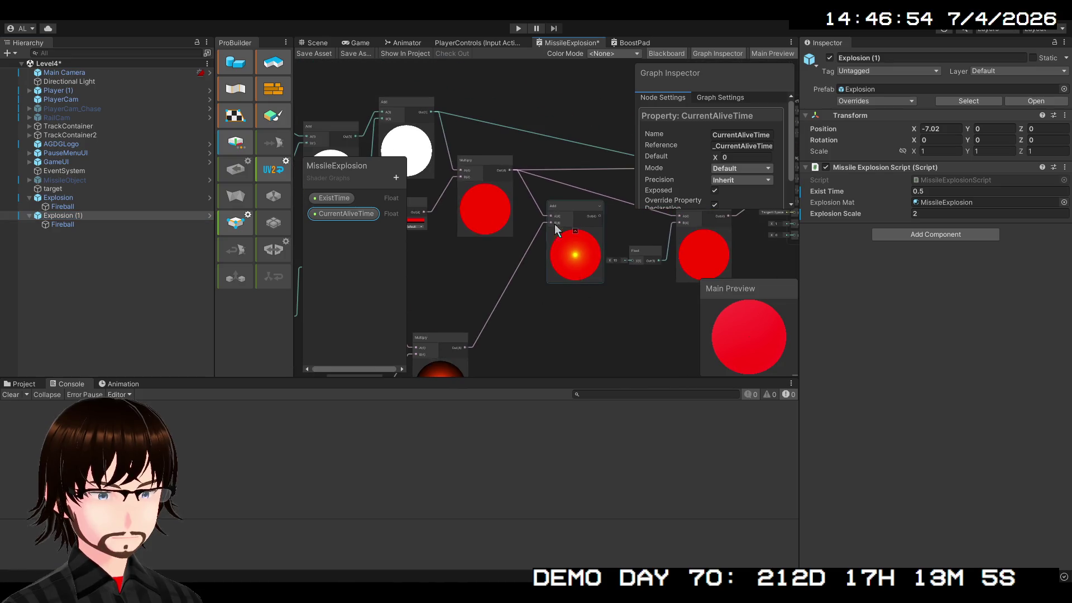
# Step: Play-test the level, watching both explosion spheres in the Scene view, then stop
pyautogui.click(318, 43)
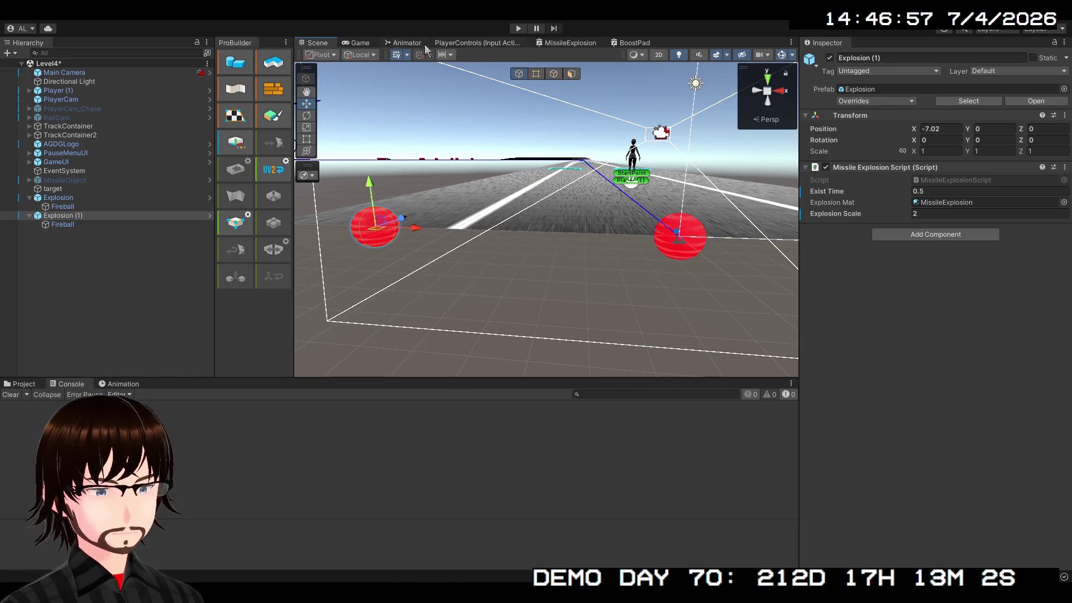
pyautogui.click(520, 30)
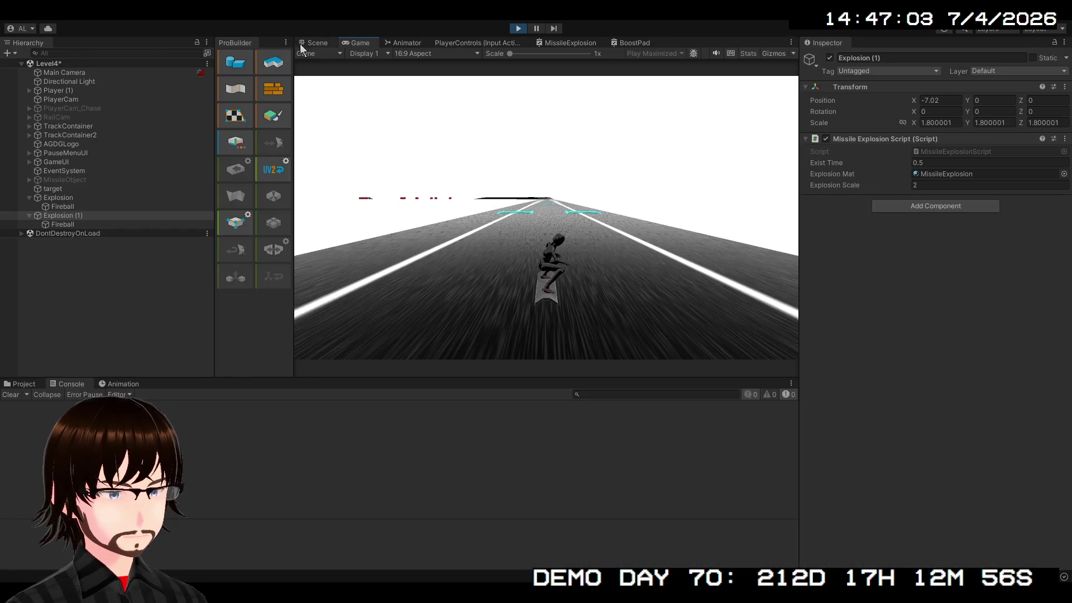
pyautogui.click(313, 43)
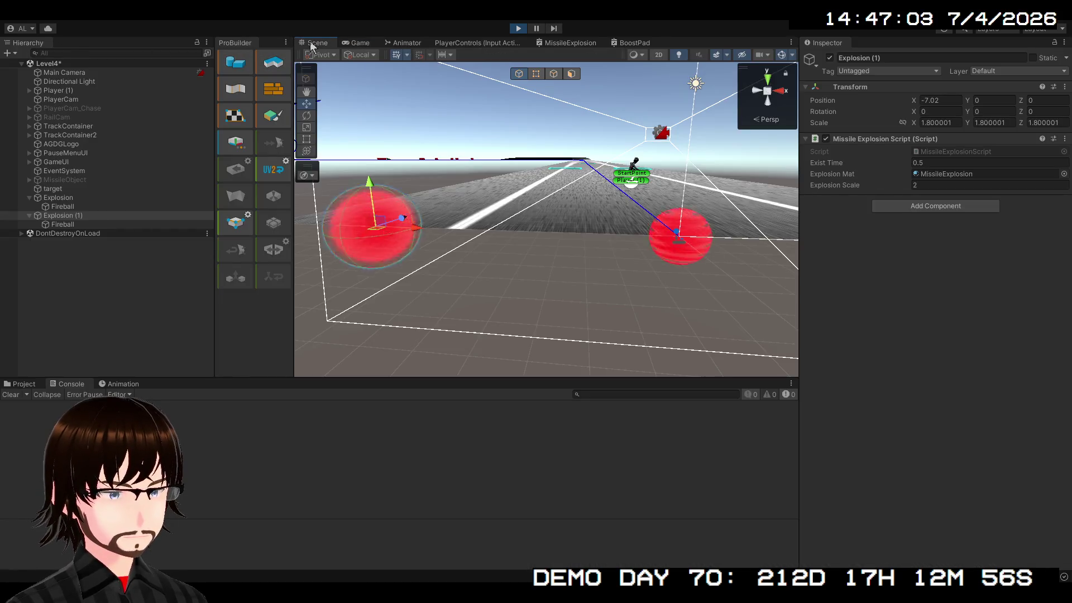
pyautogui.moveTo(364, 163)
pyautogui.mouseDown()
pyautogui.moveTo(486, 232)
pyautogui.moveTo(475, 217)
pyautogui.mouseUp()
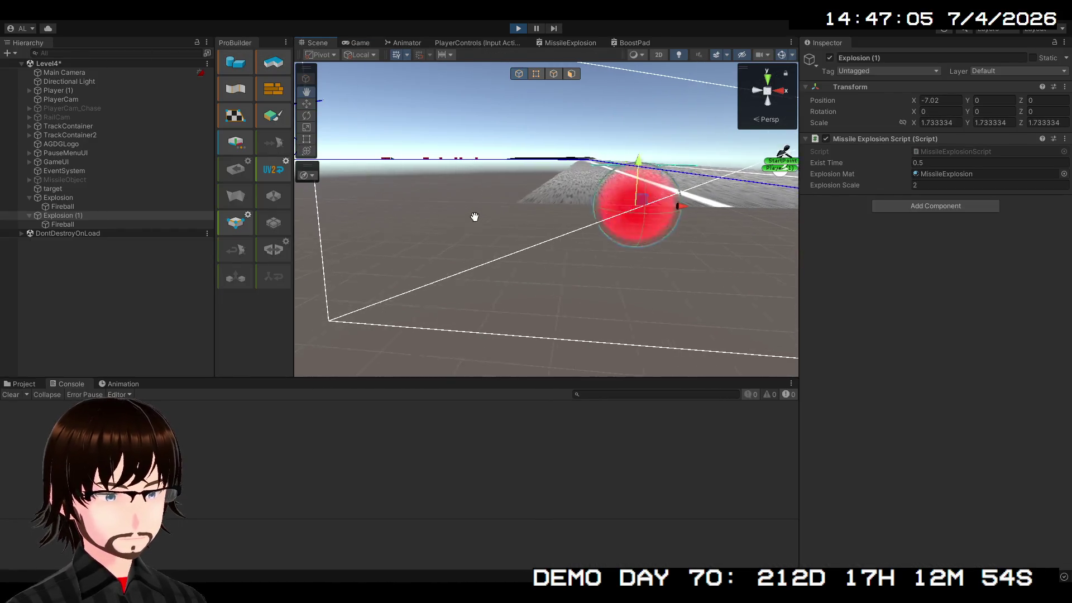
pyautogui.scroll(2, 471, 216)
pyautogui.scroll(3, 527, 207)
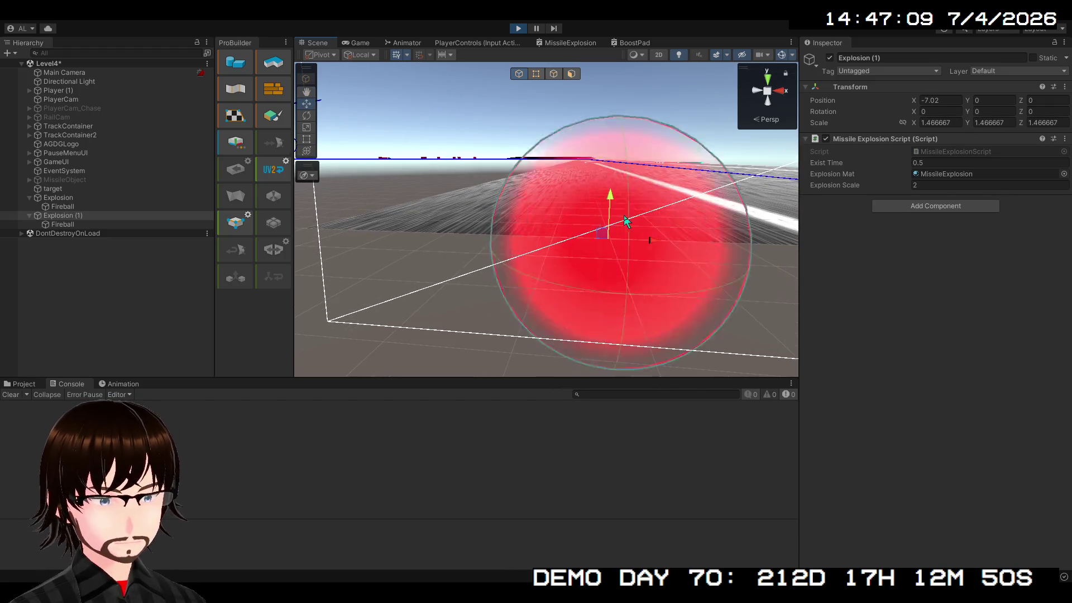
pyautogui.scroll(-5, 623, 221)
pyautogui.moveTo(624, 221); pyautogui.dragTo(669, 242)
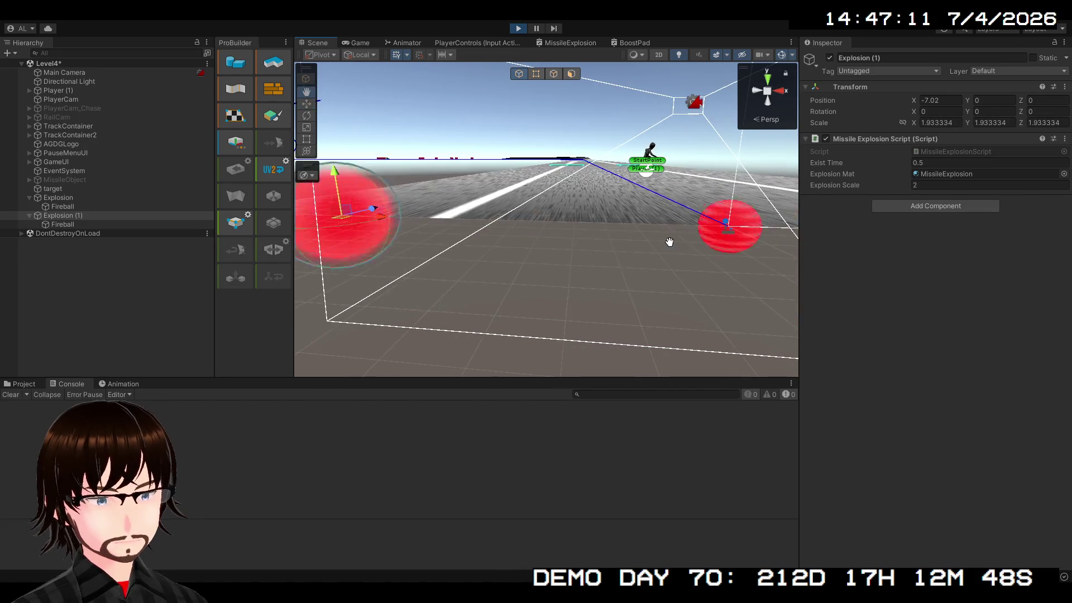
pyautogui.scroll(-2, 671, 243)
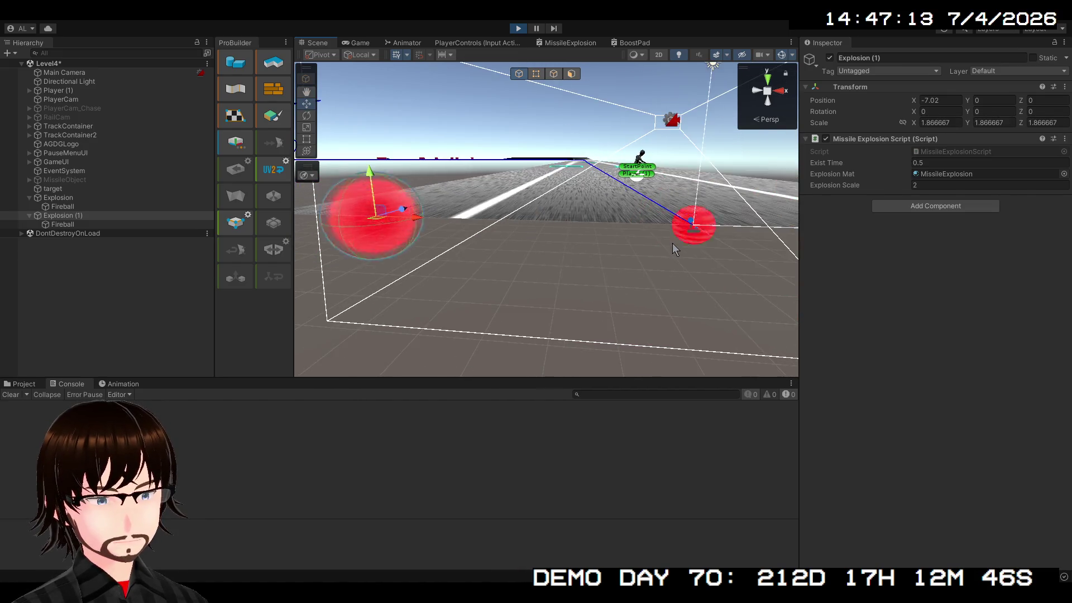
pyautogui.scroll(-1, 672, 242)
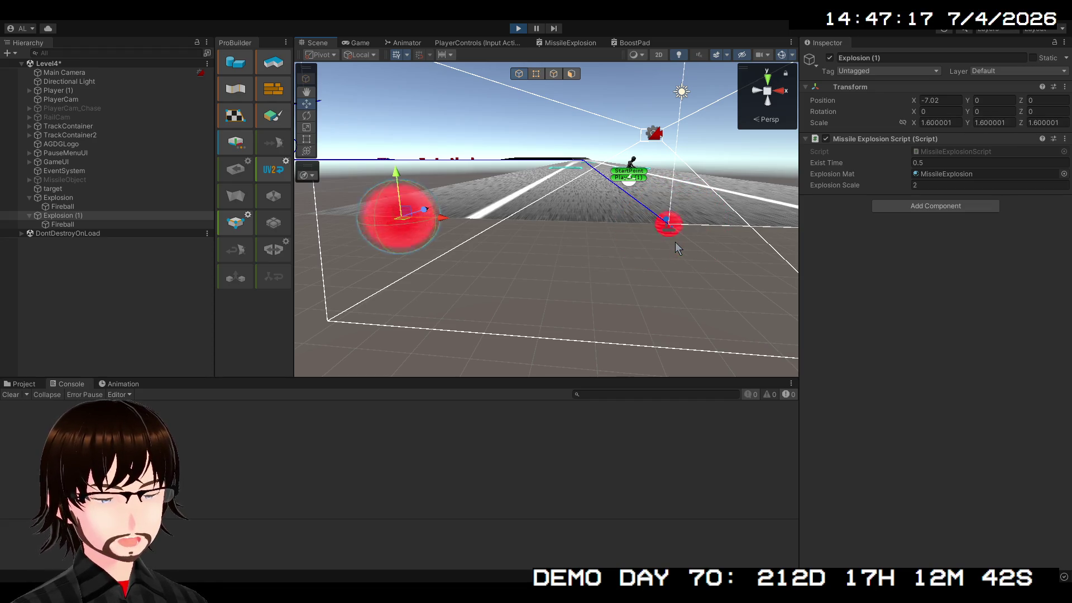
pyautogui.click(519, 28)
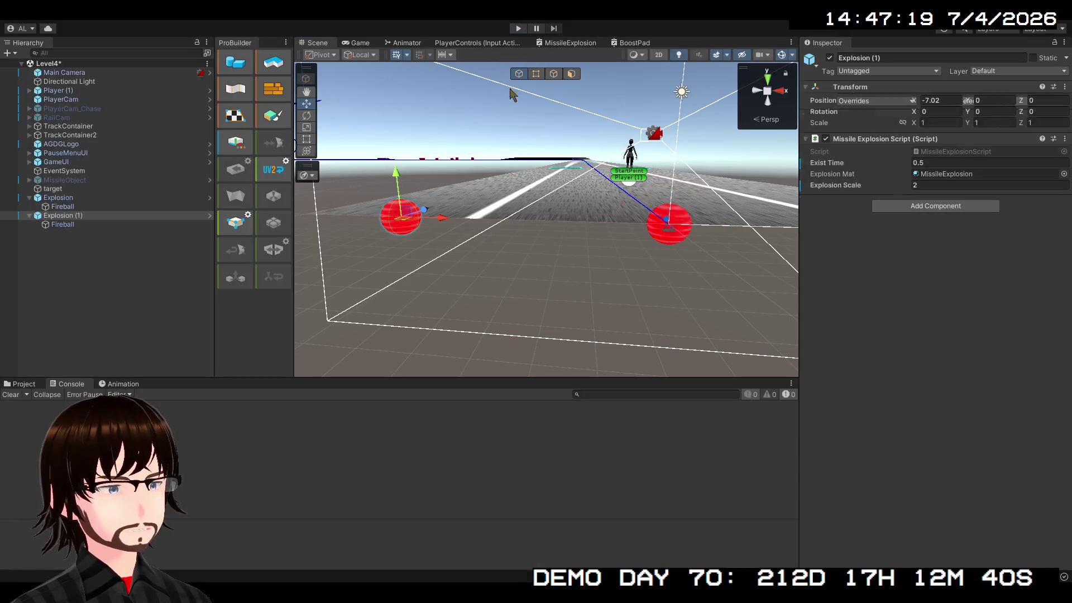
# Step: Change the Fresnel Effect Power to 0.2, then return to the Scene view
pyautogui.click(570, 43)
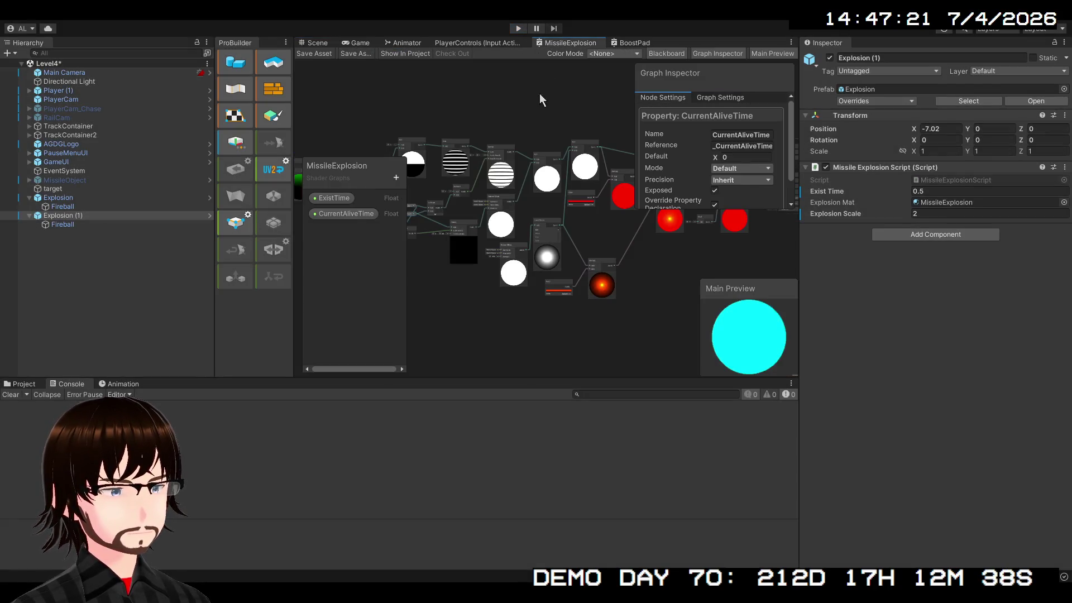
pyautogui.scroll(3, 535, 249)
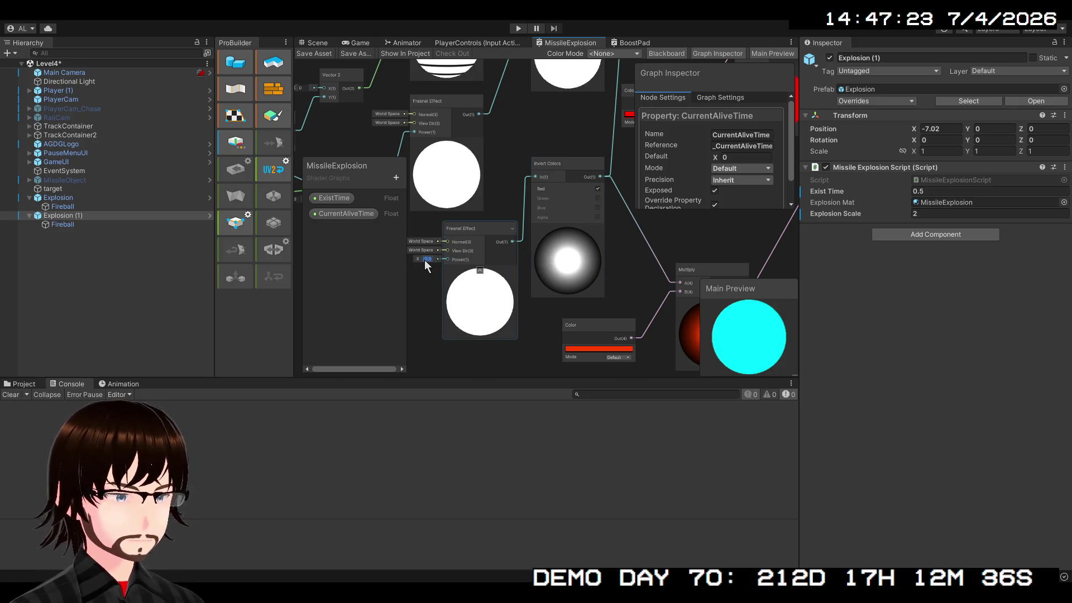
pyautogui.write('0.')
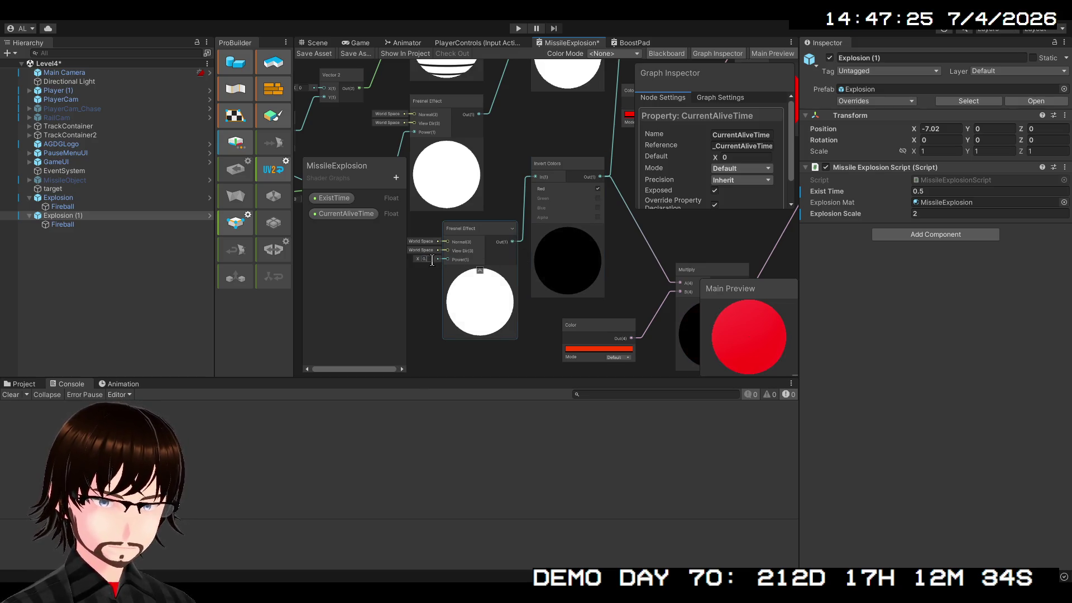
pyautogui.write('1')
pyautogui.press('BackSpace')
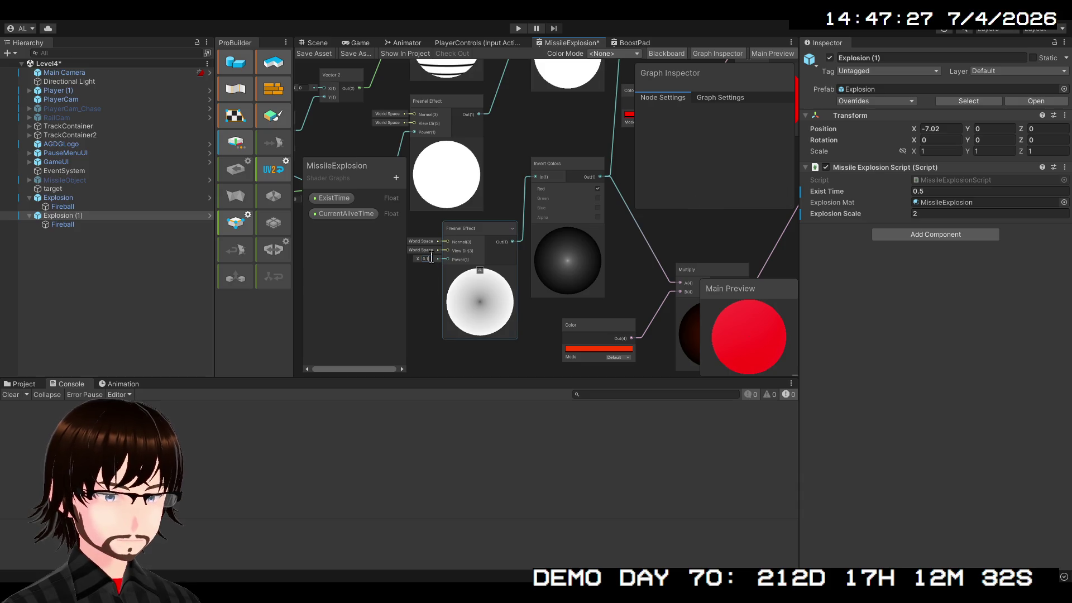
pyautogui.write('2')
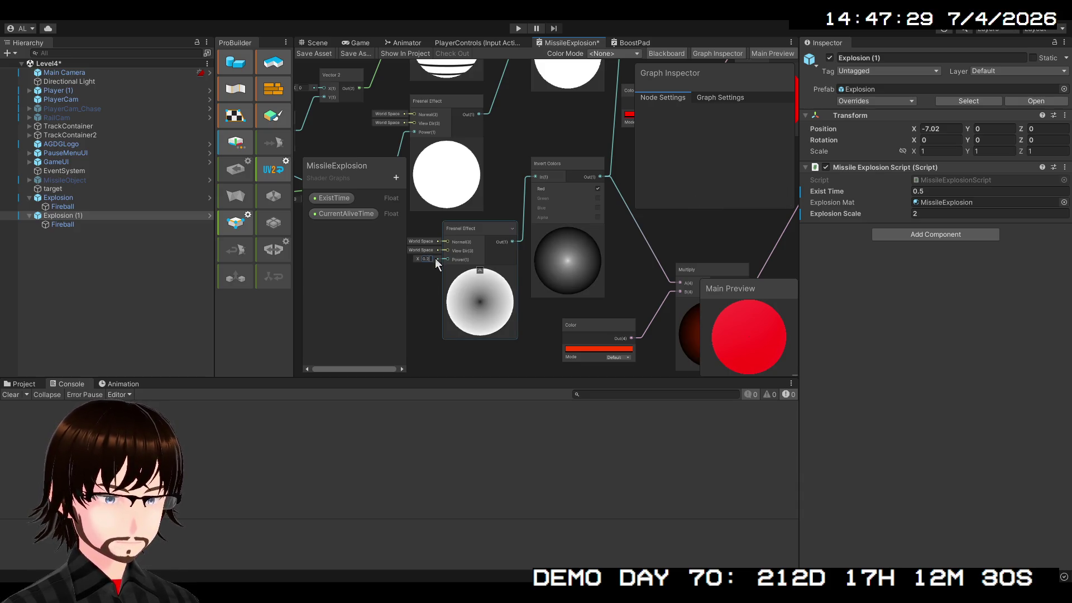
pyautogui.scroll(-3, 651, 285)
pyautogui.moveTo(651, 285)
pyautogui.mouseDown()
pyautogui.moveTo(506, 278)
pyautogui.moveTo(432, 302)
pyautogui.mouseUp()
pyautogui.scroll(3, 507, 278)
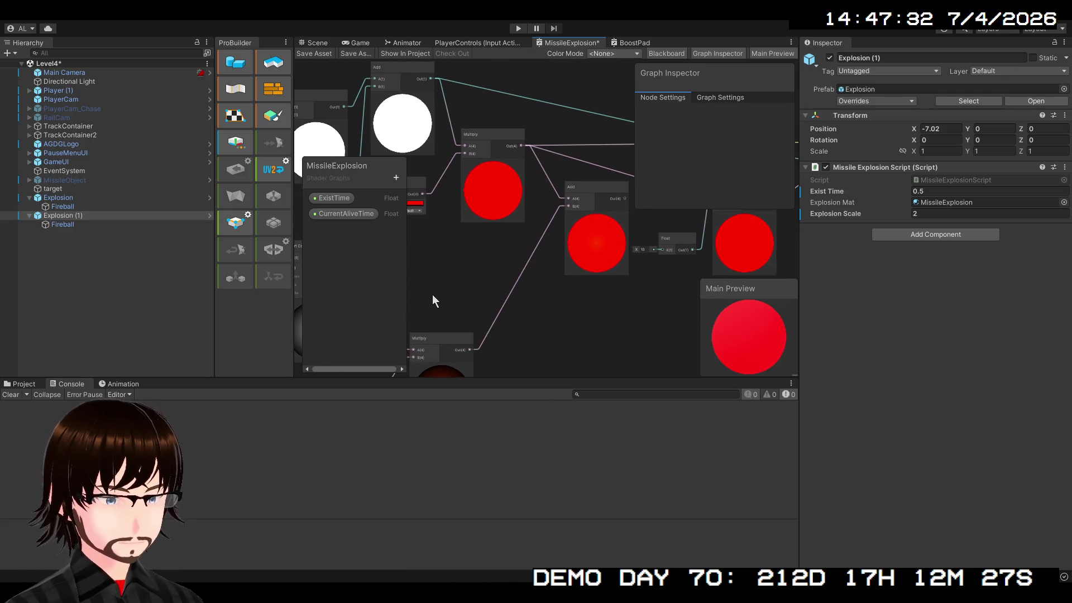
pyautogui.click(317, 43)
# Step: Run the game and frame the red explosion sphere near the player in the Scene view
pyautogui.click(516, 28)
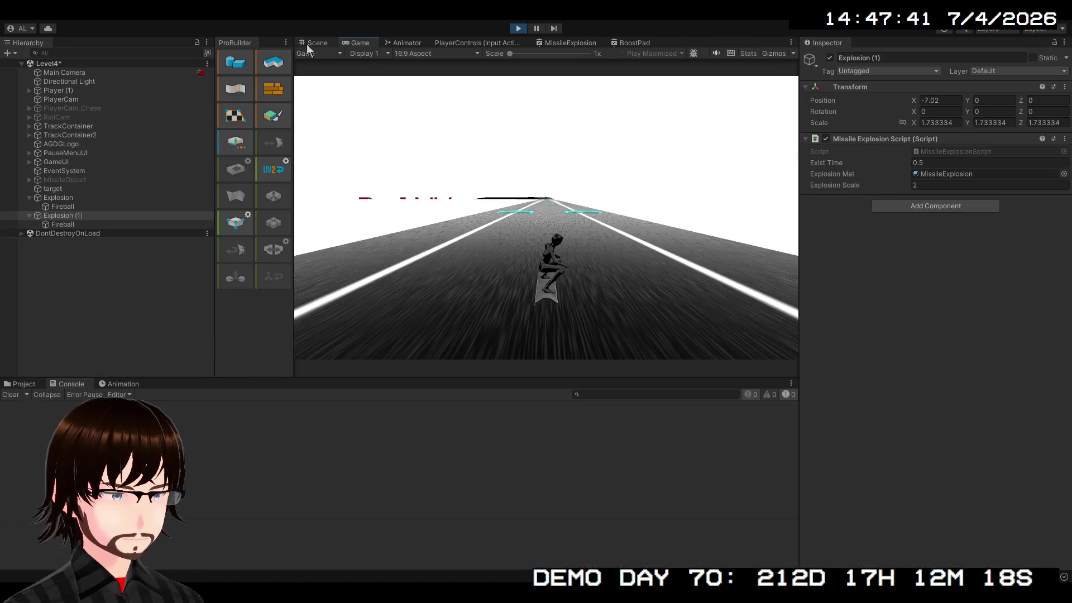
pyautogui.click(314, 43)
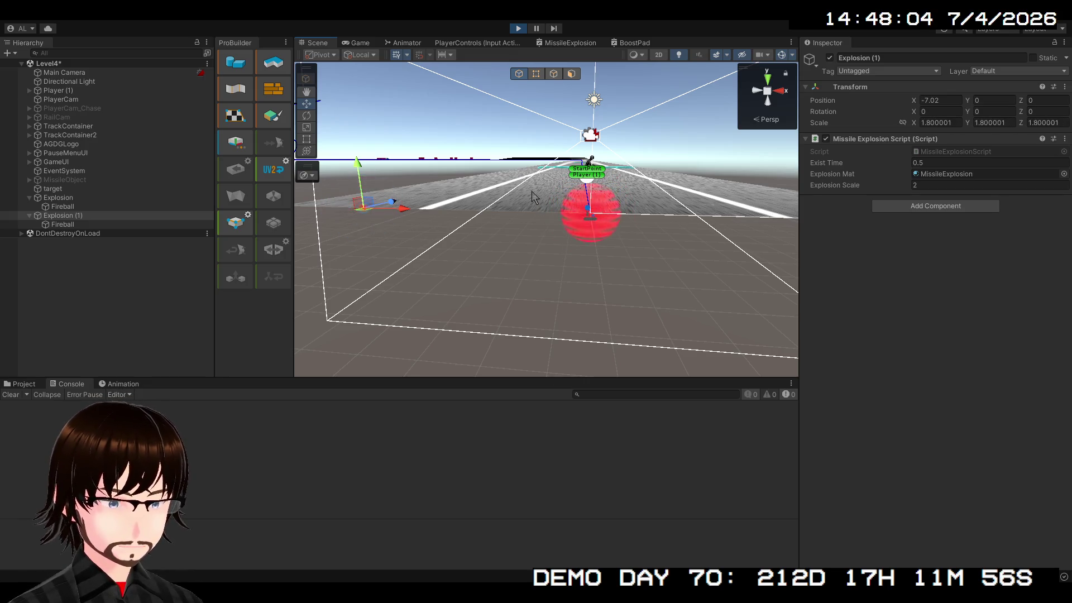
pyautogui.moveTo(507, 216)
pyautogui.mouseDown()
pyautogui.moveTo(503, 233)
pyautogui.moveTo(546, 240)
pyautogui.moveTo(509, 227)
pyautogui.mouseUp()
pyautogui.scroll(3, 511, 227)
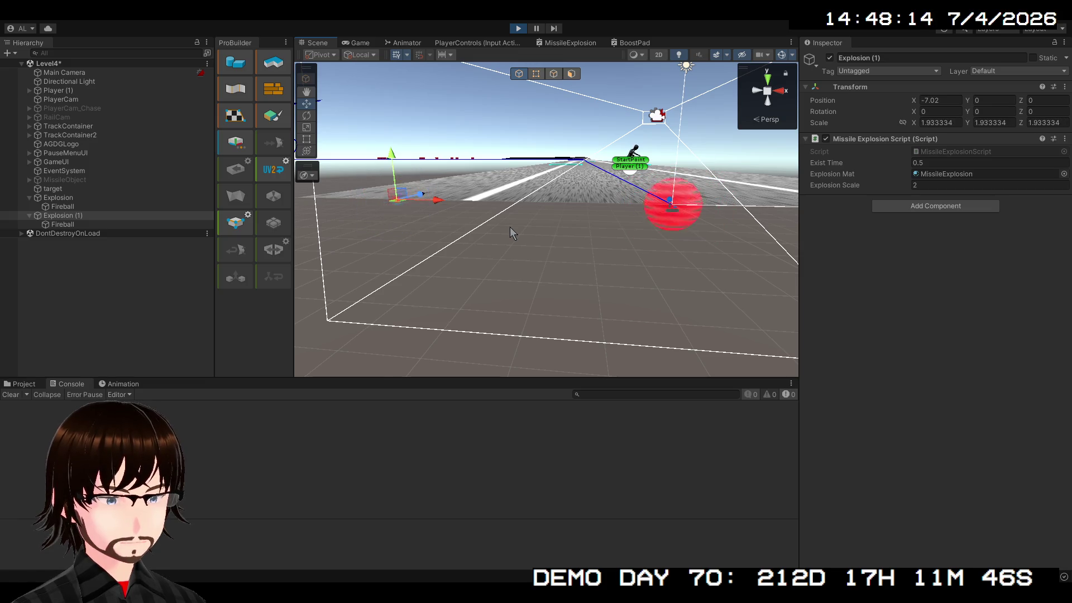
pyautogui.scroll(-2, 510, 227)
pyautogui.scroll(-1, 539, 220)
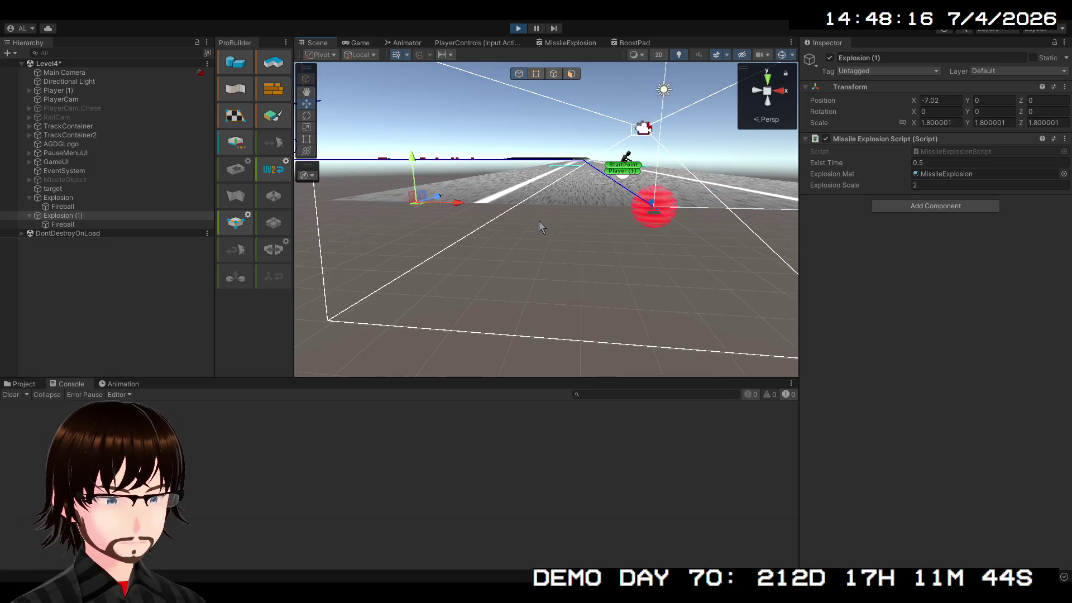
pyautogui.moveTo(538, 221); pyautogui.dragTo(528, 239)
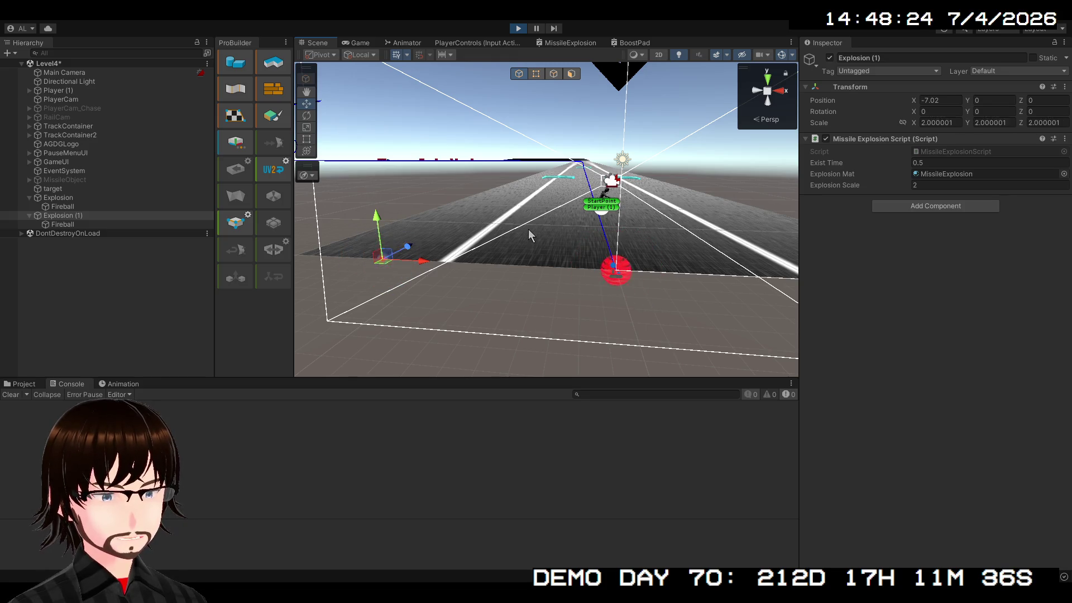
pyautogui.scroll(2, 529, 229)
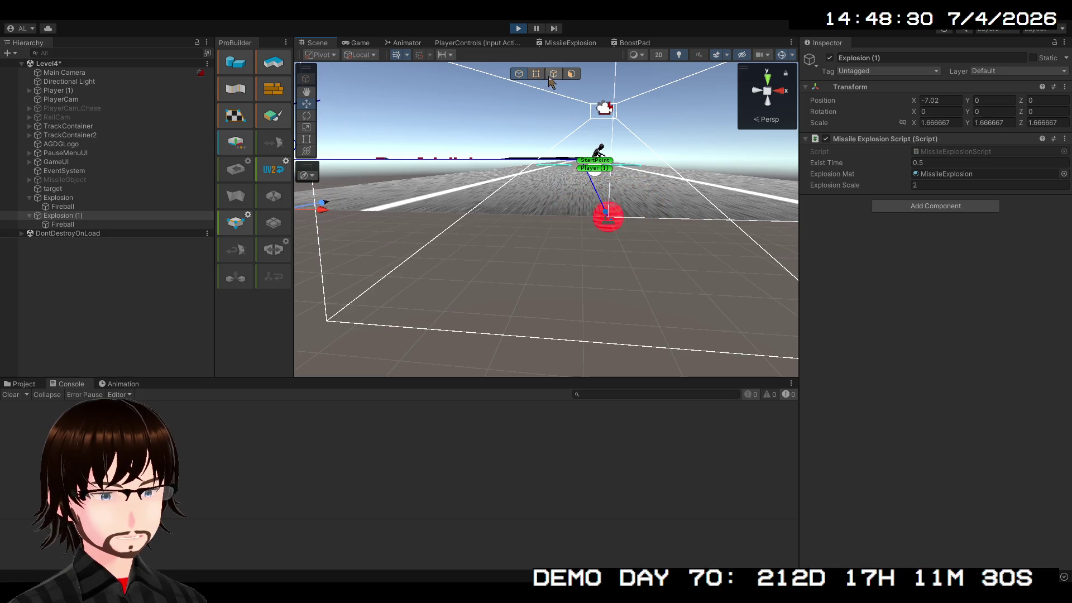
# Step: Back in the MissileExplosion graph, scrub CurrentAliveTime's default up to 5.4
pyautogui.click(556, 42)
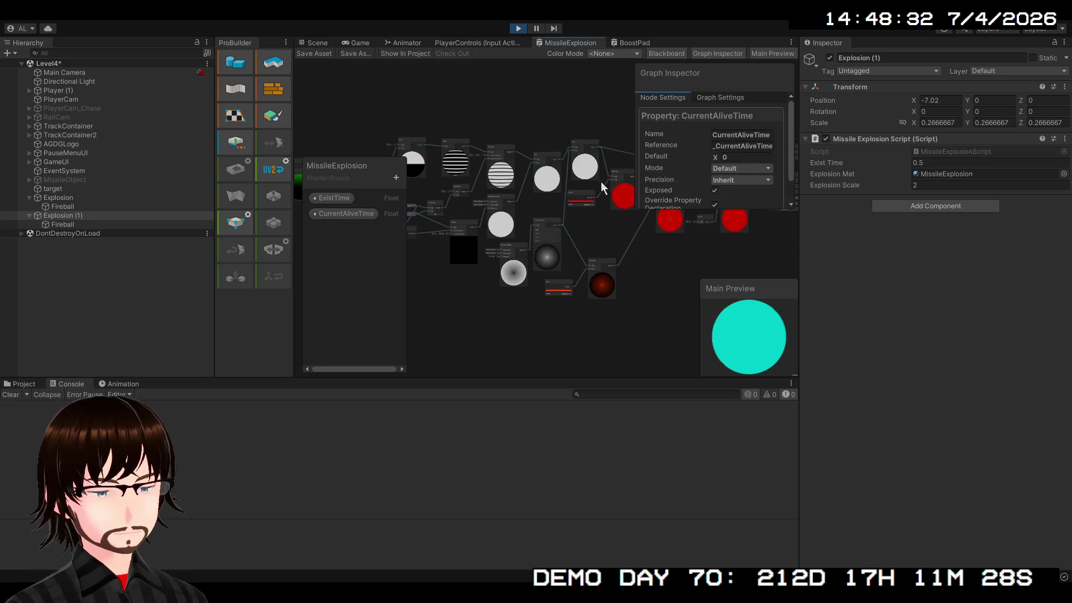
pyautogui.scroll(3, 595, 284)
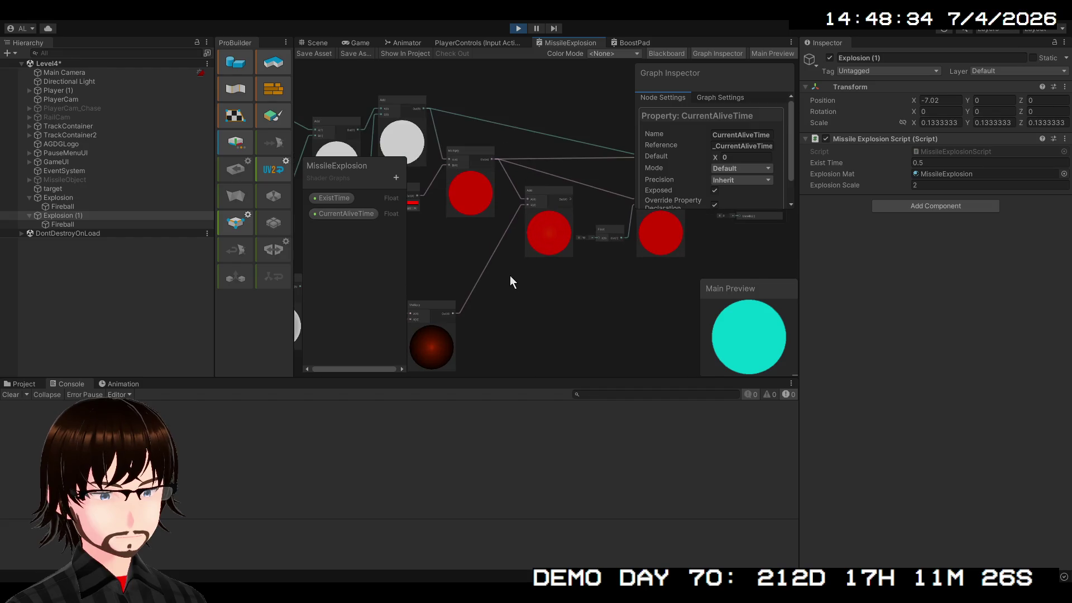
pyautogui.scroll(2, 560, 271)
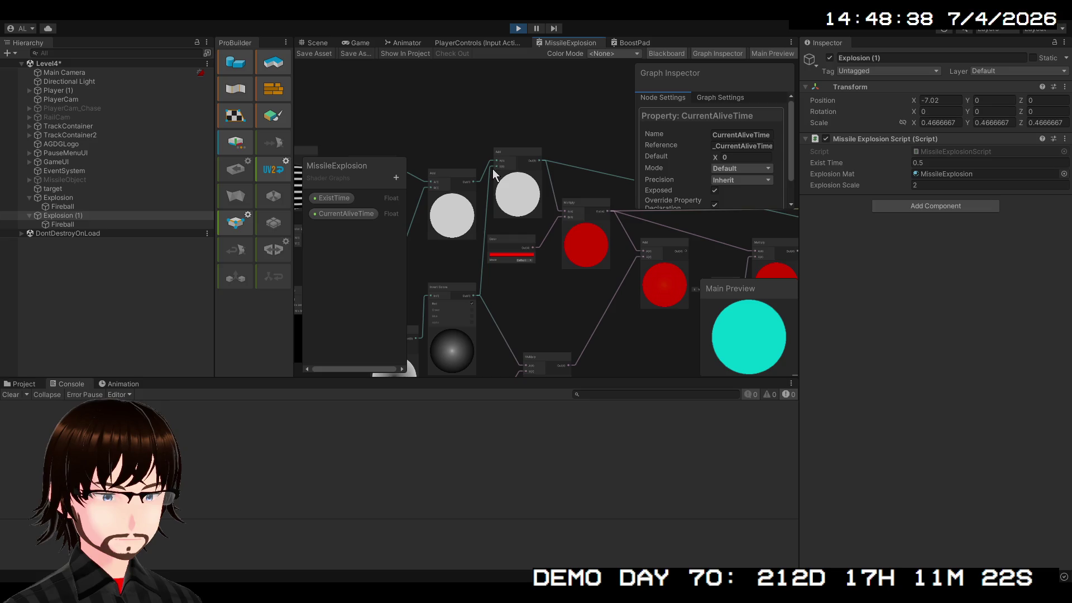
pyautogui.moveTo(490, 168); pyautogui.dragTo(479, 258)
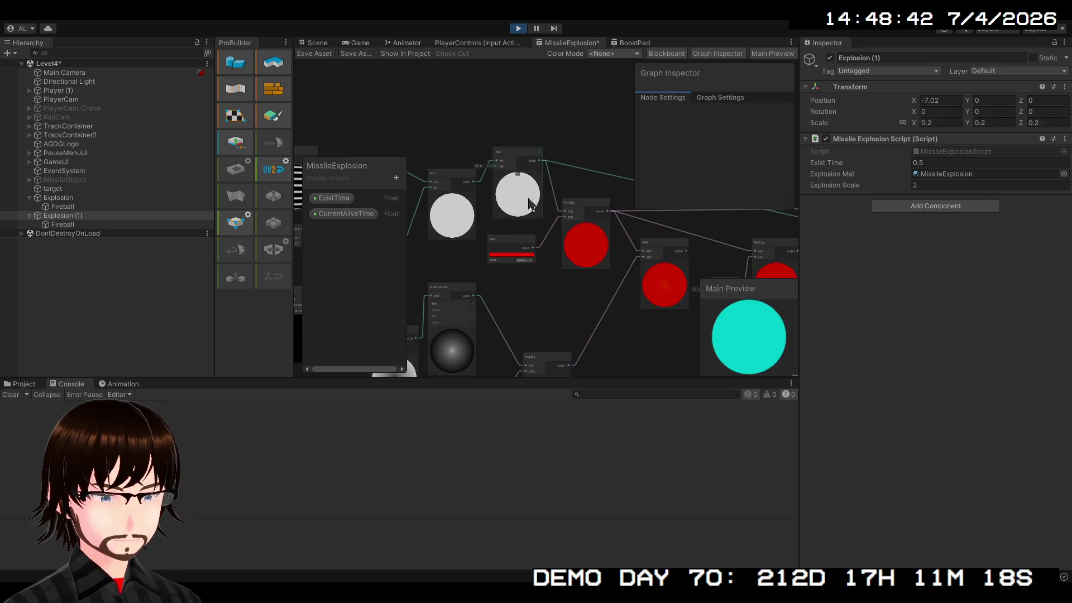
pyautogui.click(347, 218)
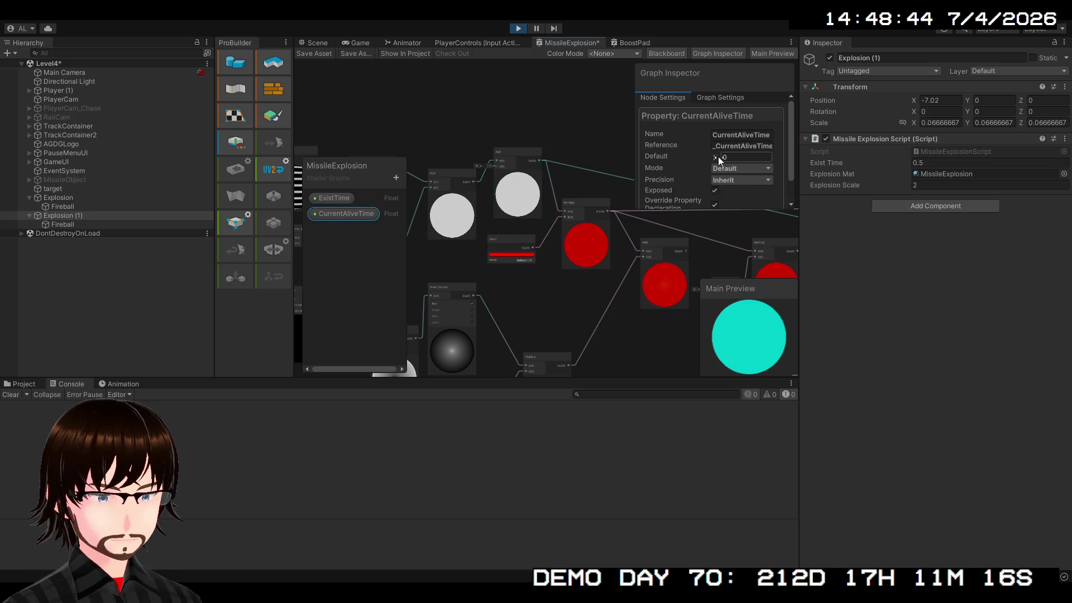
pyautogui.moveTo(718, 156)
pyautogui.mouseDown()
pyautogui.moveTo(848, 156)
pyautogui.moveTo(790, 161)
pyautogui.moveTo(817, 158)
pyautogui.mouseUp()
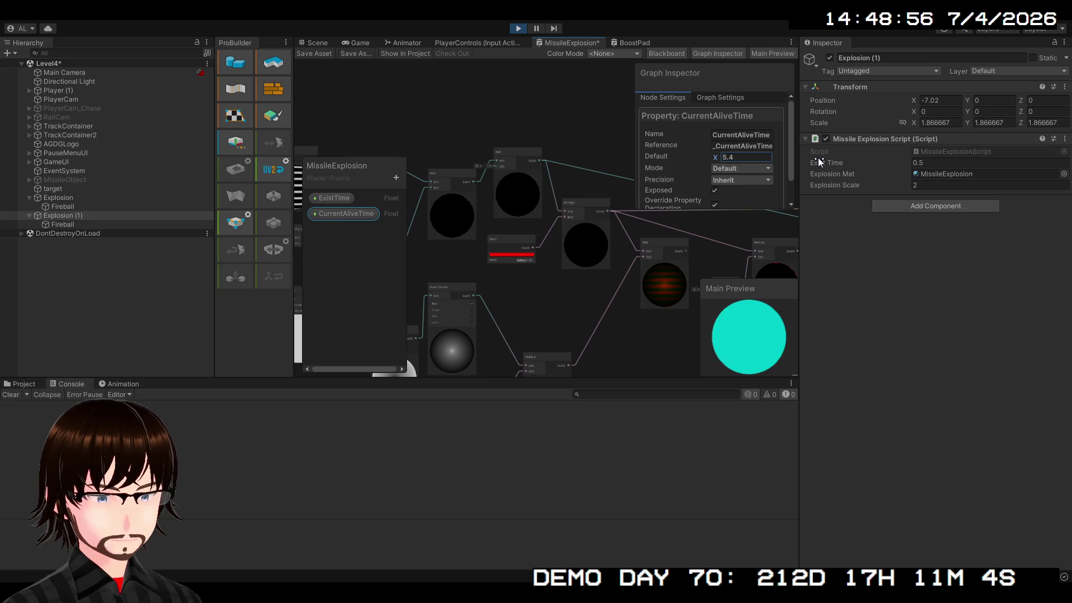
# Step: Rearrange the Multiply nodes and feed the upper Multiply result into the lower Multiply's A input
pyautogui.moveTo(653, 324)
pyautogui.mouseDown()
pyautogui.moveTo(631, 245)
pyautogui.moveTo(626, 278)
pyautogui.moveTo(684, 303)
pyautogui.moveTo(671, 283)
pyautogui.mouseUp()
pyautogui.scroll(3, 625, 279)
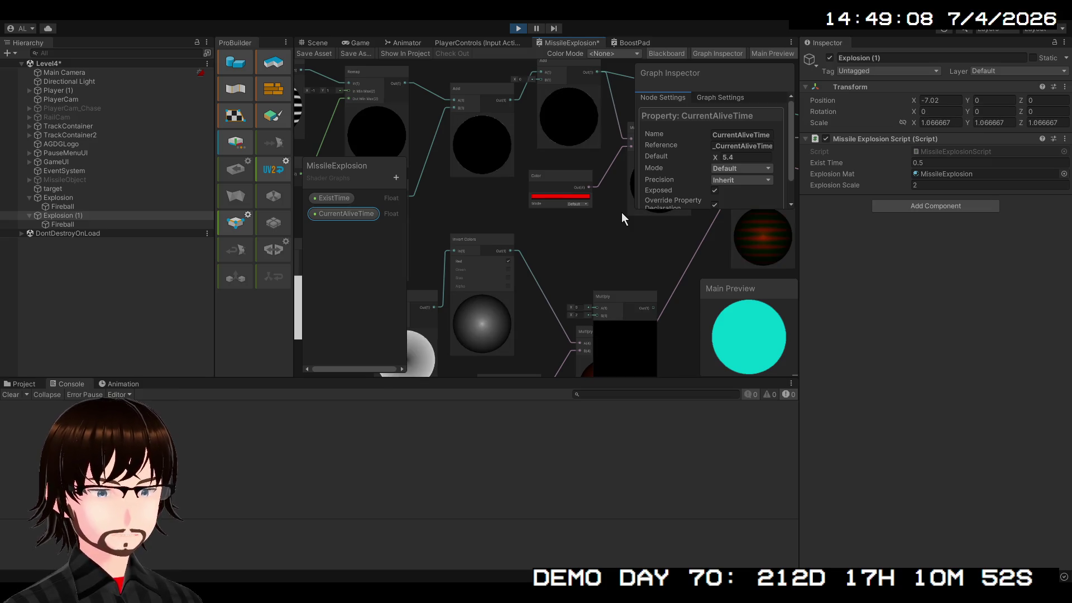
pyautogui.moveTo(624, 248); pyautogui.dragTo(601, 288)
pyautogui.moveTo(596, 330)
pyautogui.mouseDown()
pyautogui.moveTo(570, 270)
pyautogui.moveTo(686, 165)
pyautogui.mouseUp()
pyautogui.scroll(-2, 686, 165)
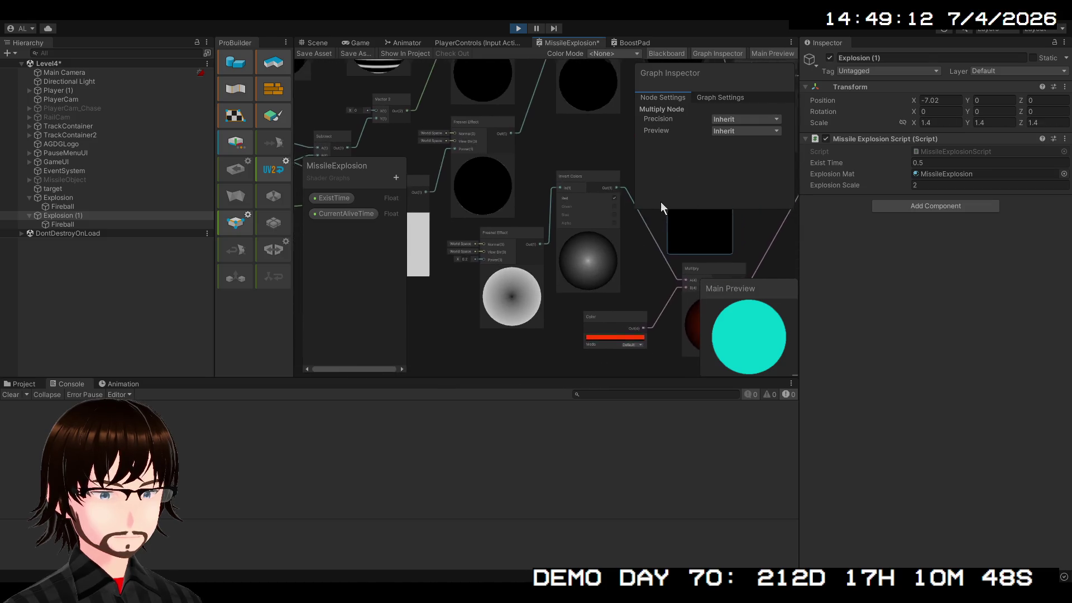
pyautogui.moveTo(661, 202)
pyautogui.mouseDown()
pyautogui.moveTo(616, 228)
pyautogui.moveTo(594, 305)
pyautogui.moveTo(727, 320)
pyautogui.moveTo(628, 304)
pyautogui.mouseUp()
pyautogui.scroll(2, 487, 247)
pyautogui.moveTo(486, 249)
pyautogui.mouseDown()
pyautogui.moveTo(560, 276)
pyautogui.moveTo(631, 283)
pyautogui.moveTo(626, 297)
pyautogui.moveTo(507, 294)
pyautogui.moveTo(480, 321)
pyautogui.moveTo(556, 333)
pyautogui.mouseUp()
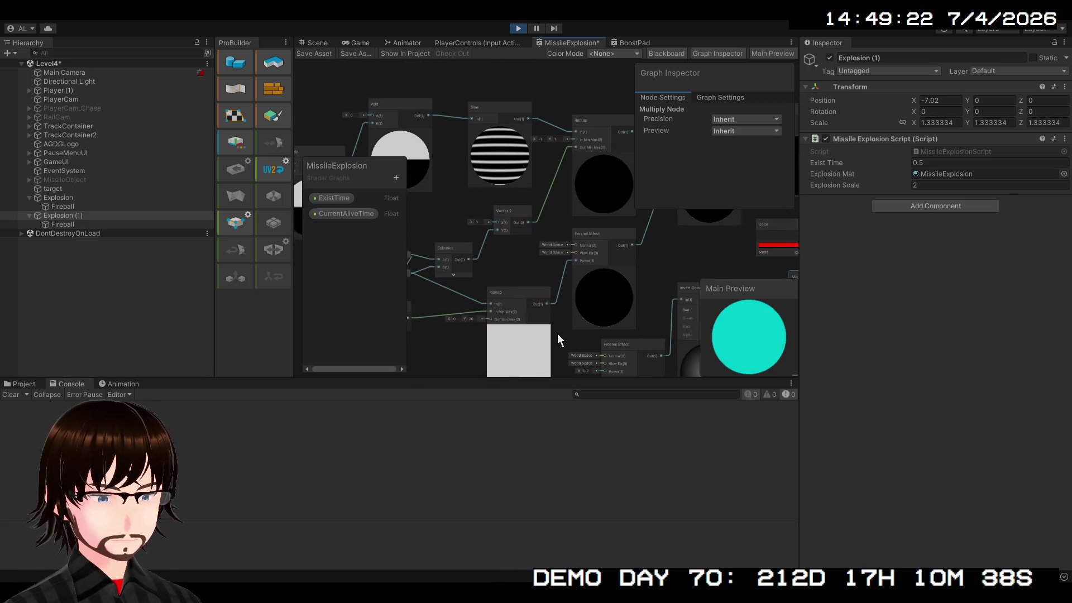
pyautogui.moveTo(471, 259)
pyautogui.mouseDown()
pyautogui.moveTo(824, 318)
pyautogui.moveTo(612, 286)
pyautogui.moveTo(600, 264)
pyautogui.mouseUp()
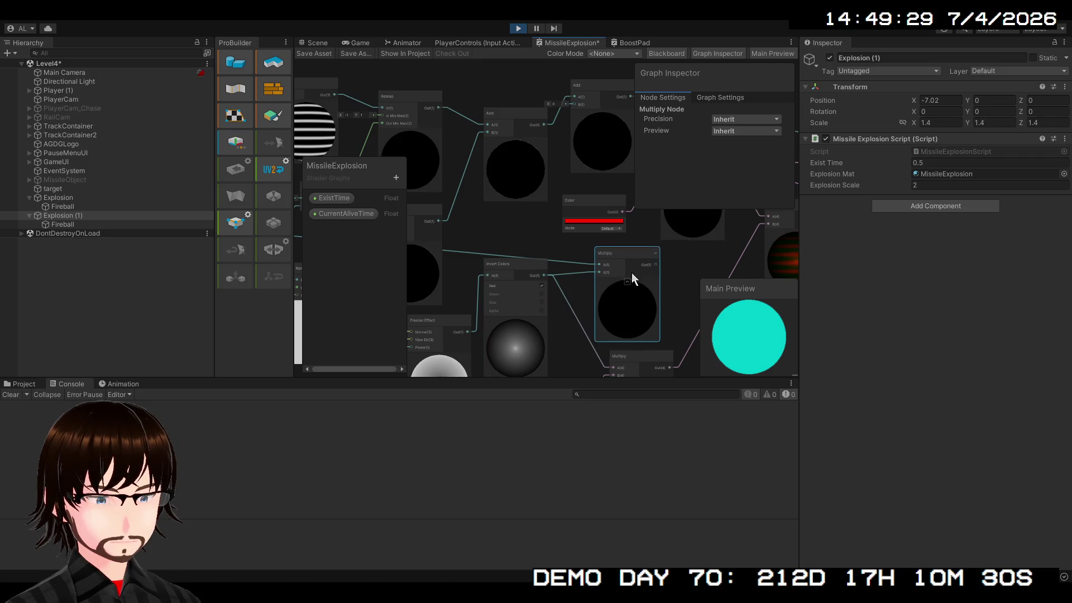
pyautogui.moveTo(632, 271)
pyautogui.mouseDown()
pyautogui.moveTo(569, 279)
pyautogui.moveTo(527, 265)
pyautogui.moveTo(549, 203)
pyautogui.moveTo(593, 197)
pyautogui.mouseUp()
pyautogui.moveTo(570, 284); pyautogui.dragTo(630, 276)
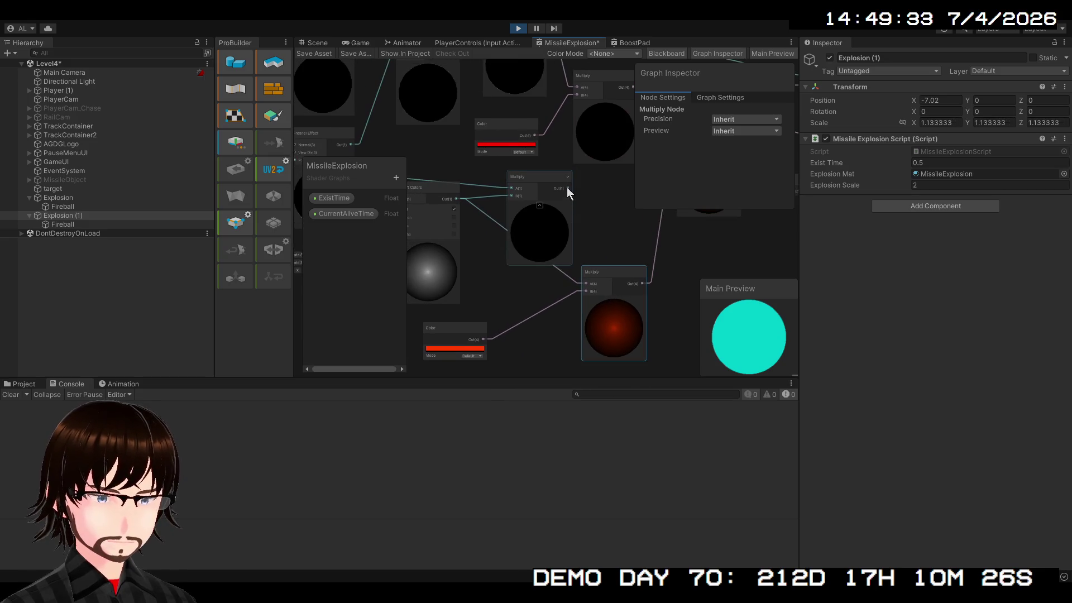
pyautogui.moveTo(568, 188)
pyautogui.mouseDown()
pyautogui.moveTo(565, 264)
pyautogui.moveTo(583, 284)
pyautogui.mouseUp()
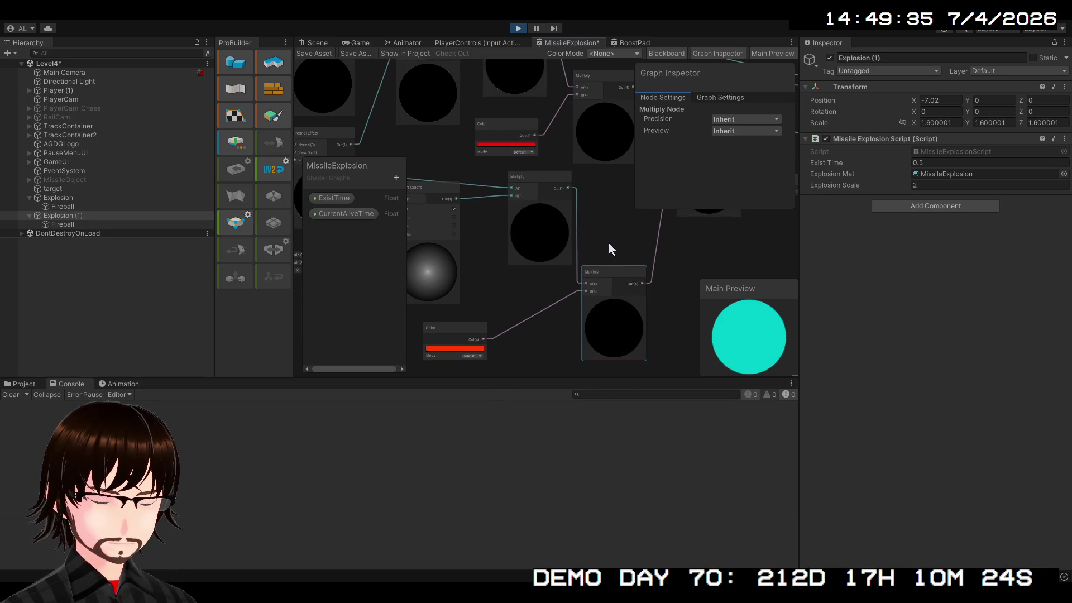
# Step: Reset CurrentAliveTime's default value to 0
pyautogui.click(345, 214)
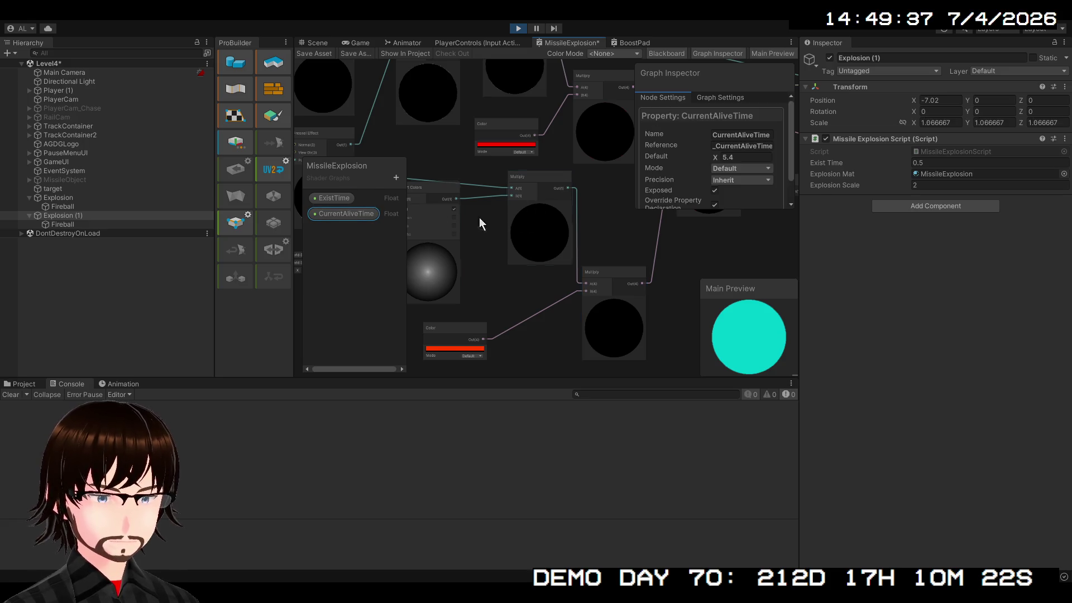
pyautogui.moveTo(708, 155); pyautogui.dragTo(681, 157)
pyautogui.click(721, 161)
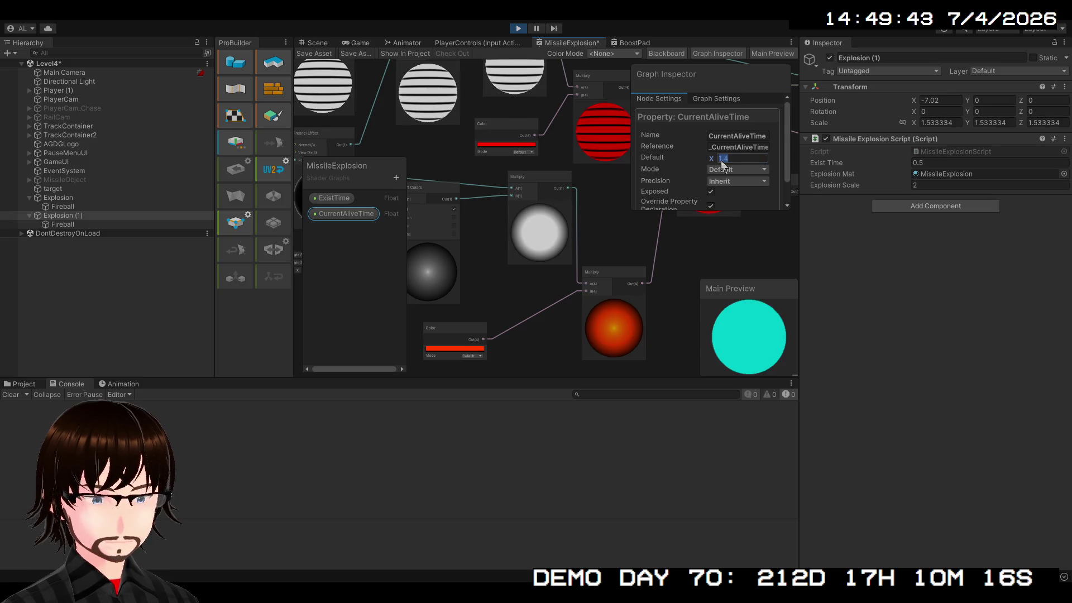
# Step: Confirm CurrentAliveTime's default of 0 and move the Fresnel Effect node down and right
pyautogui.write('0')
pyautogui.press('Return')
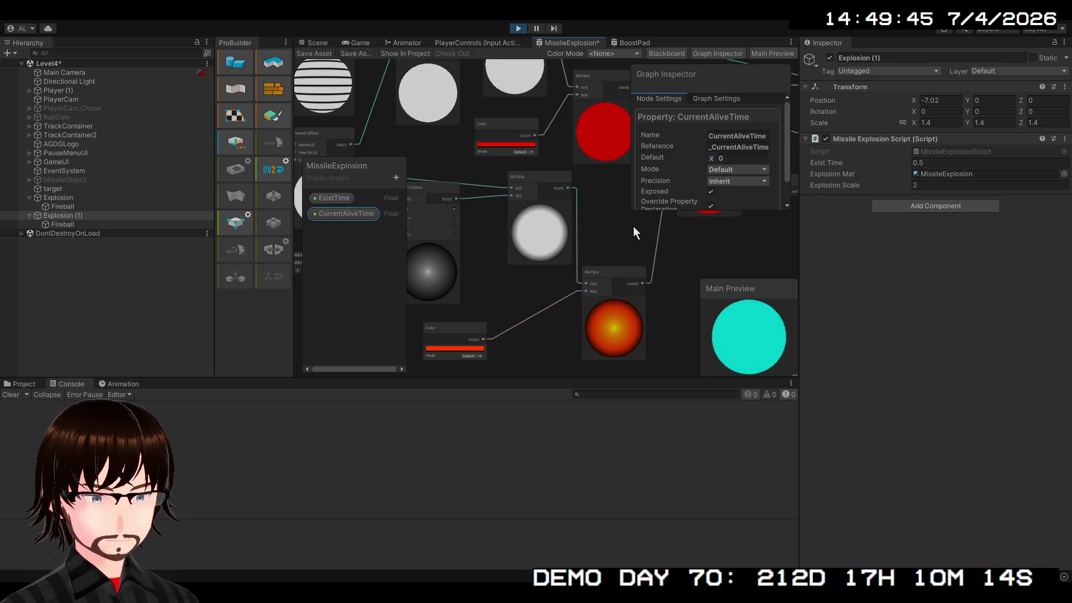
pyautogui.moveTo(633, 226)
pyautogui.mouseDown()
pyautogui.moveTo(656, 245)
pyautogui.moveTo(694, 249)
pyautogui.moveTo(663, 249)
pyautogui.moveTo(692, 292)
pyautogui.moveTo(912, 253)
pyautogui.moveTo(626, 236)
pyautogui.moveTo(649, 258)
pyautogui.moveTo(613, 233)
pyautogui.moveTo(661, 300)
pyautogui.moveTo(574, 220)
pyautogui.moveTo(600, 268)
pyautogui.moveTo(661, 307)
pyautogui.moveTo(547, 261)
pyautogui.moveTo(594, 339)
pyautogui.moveTo(587, 335)
pyautogui.moveTo(787, 339)
pyautogui.moveTo(548, 322)
pyautogui.moveTo(515, 312)
pyautogui.moveTo(519, 289)
pyautogui.mouseUp()
pyautogui.moveTo(650, 322)
pyautogui.mouseDown()
pyautogui.moveTo(505, 246)
pyautogui.moveTo(427, 173)
pyautogui.moveTo(467, 188)
pyautogui.moveTo(499, 249)
pyautogui.moveTo(529, 239)
pyautogui.mouseUp()
pyautogui.moveTo(478, 196)
pyautogui.mouseDown()
pyautogui.moveTo(491, 292)
pyautogui.moveTo(505, 255)
pyautogui.mouseUp()
pyautogui.click(522, 216)
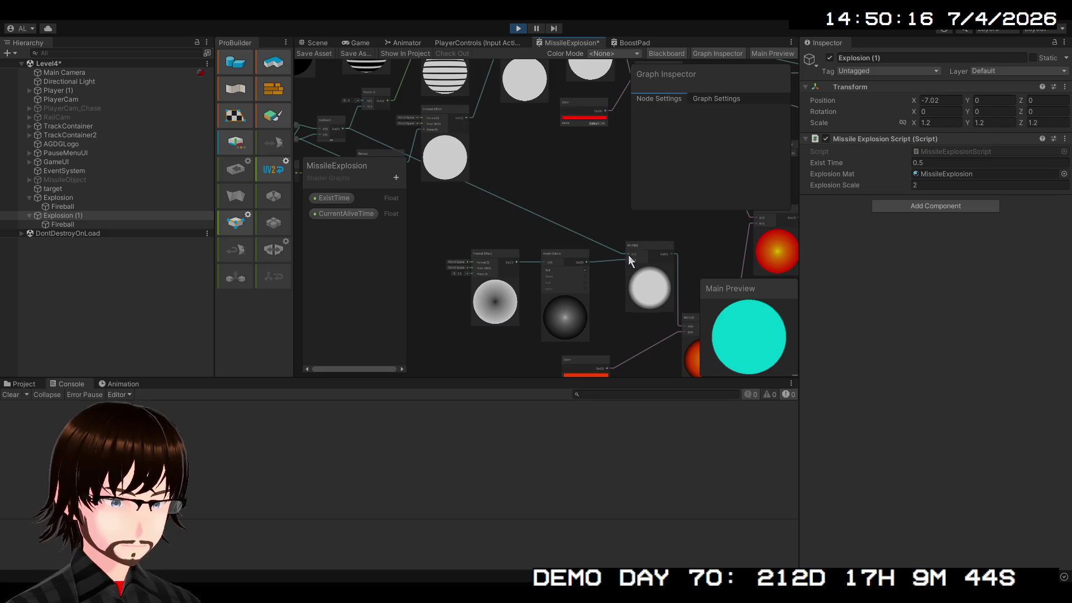
# Step: Paste a Remap copy, feed the small node into its Out Min Max, and wire it into Multiply's A
pyautogui.moveTo(609, 247); pyautogui.dragTo(569, 227)
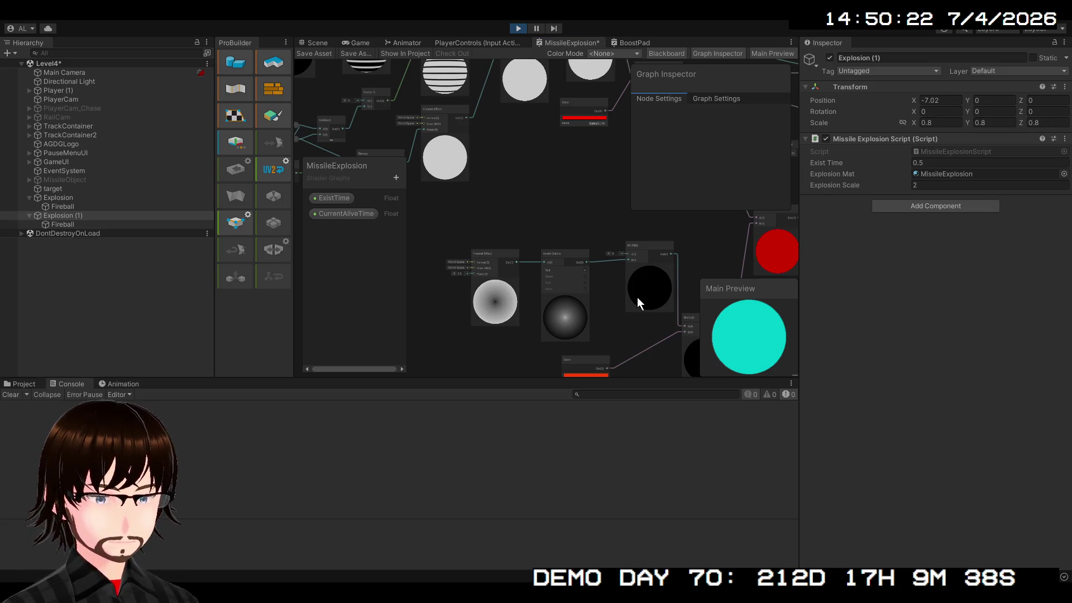
pyautogui.hotkey('ctrl', 'v')
pyautogui.moveTo(588, 229)
pyautogui.mouseDown()
pyautogui.moveTo(545, 185)
pyautogui.moveTo(564, 171)
pyautogui.mouseUp()
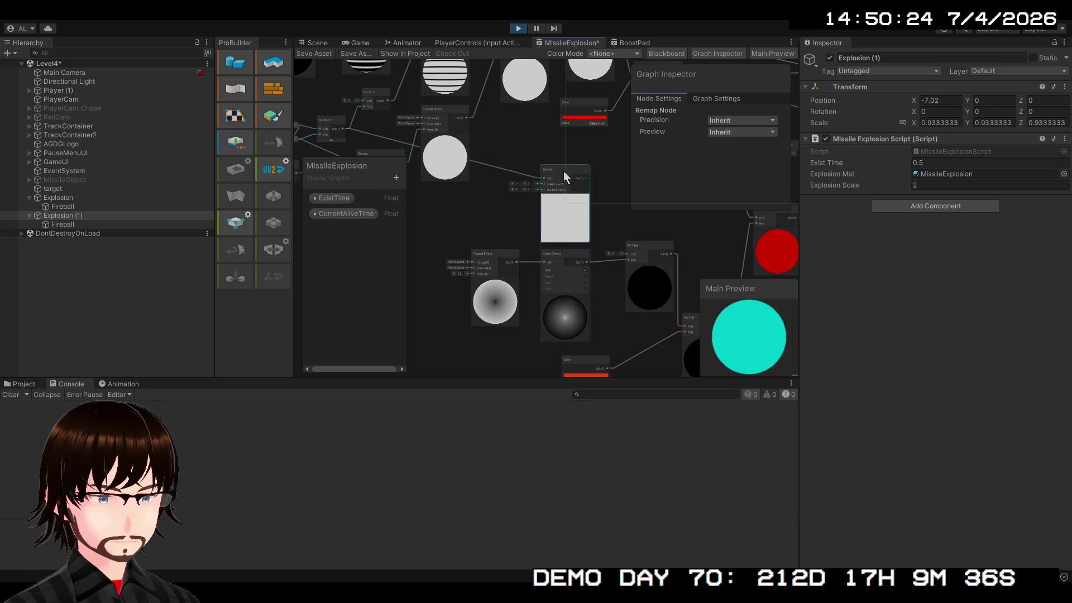
pyautogui.scroll(5, 559, 179)
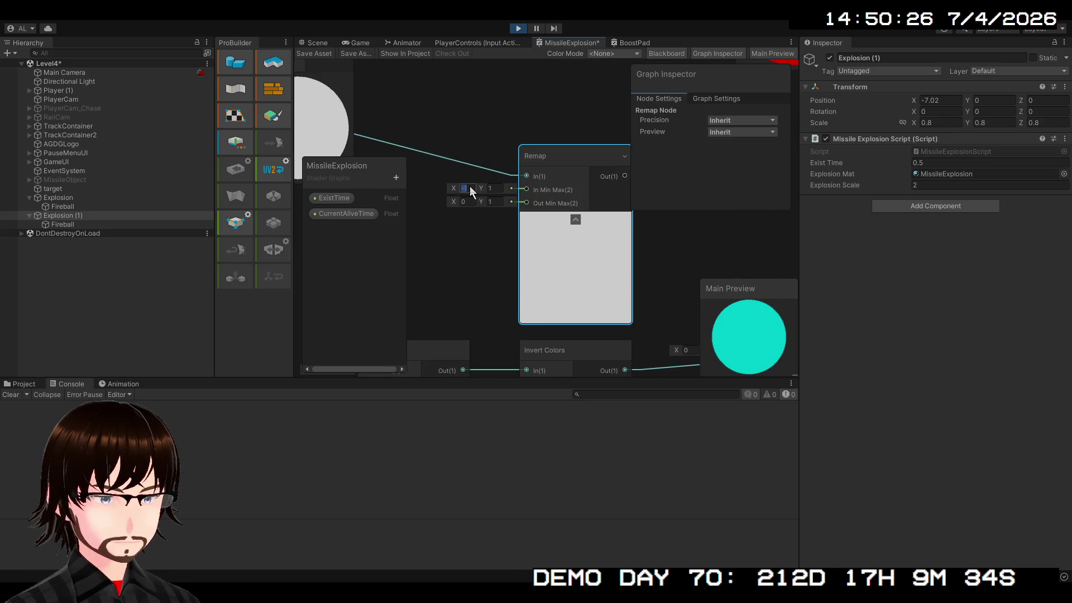
pyautogui.moveTo(419, 281)
pyautogui.mouseDown()
pyautogui.moveTo(834, 256)
pyautogui.moveTo(766, 285)
pyautogui.moveTo(717, 288)
pyautogui.moveTo(734, 289)
pyautogui.mouseUp()
pyautogui.scroll(-3, 554, 272)
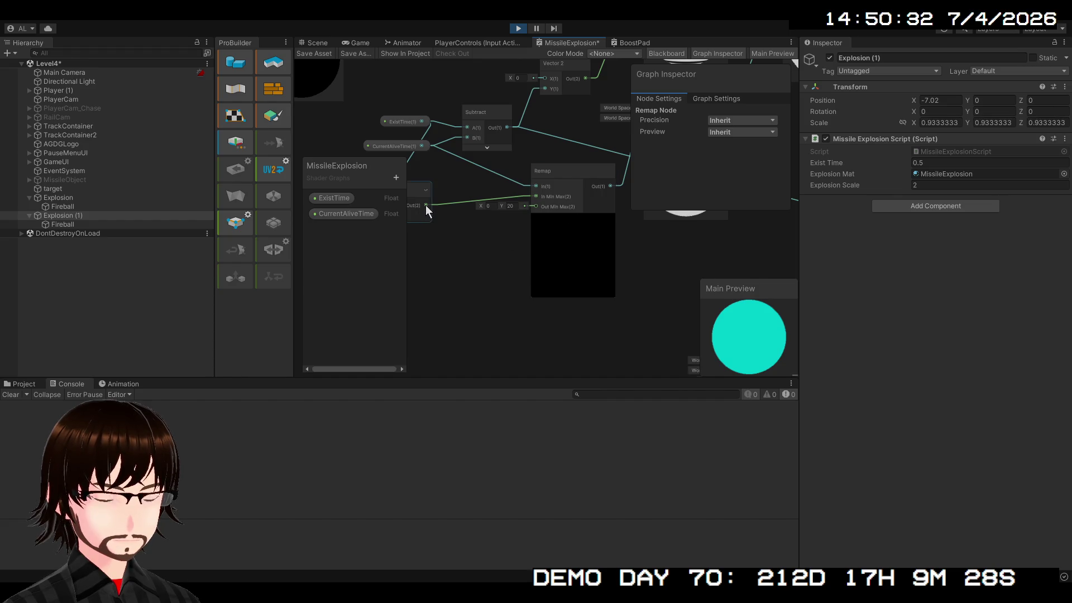
pyautogui.moveTo(425, 205)
pyautogui.mouseDown()
pyautogui.moveTo(446, 225)
pyautogui.moveTo(783, 312)
pyautogui.moveTo(842, 317)
pyautogui.moveTo(614, 235)
pyautogui.moveTo(379, 230)
pyautogui.mouseUp()
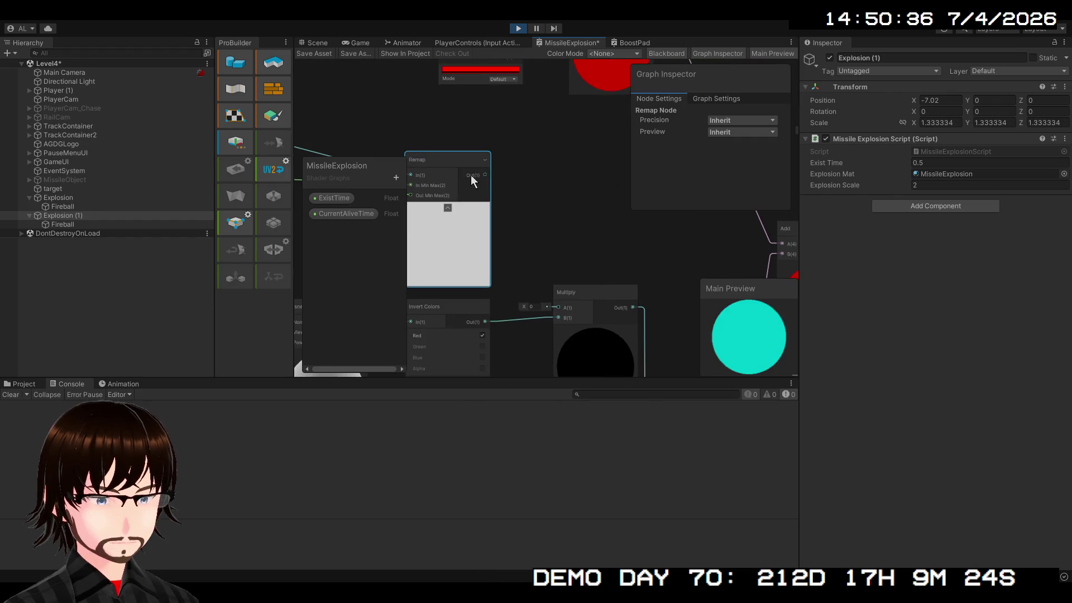
pyautogui.moveTo(485, 176)
pyautogui.mouseDown()
pyautogui.moveTo(519, 217)
pyautogui.moveTo(557, 300)
pyautogui.mouseUp()
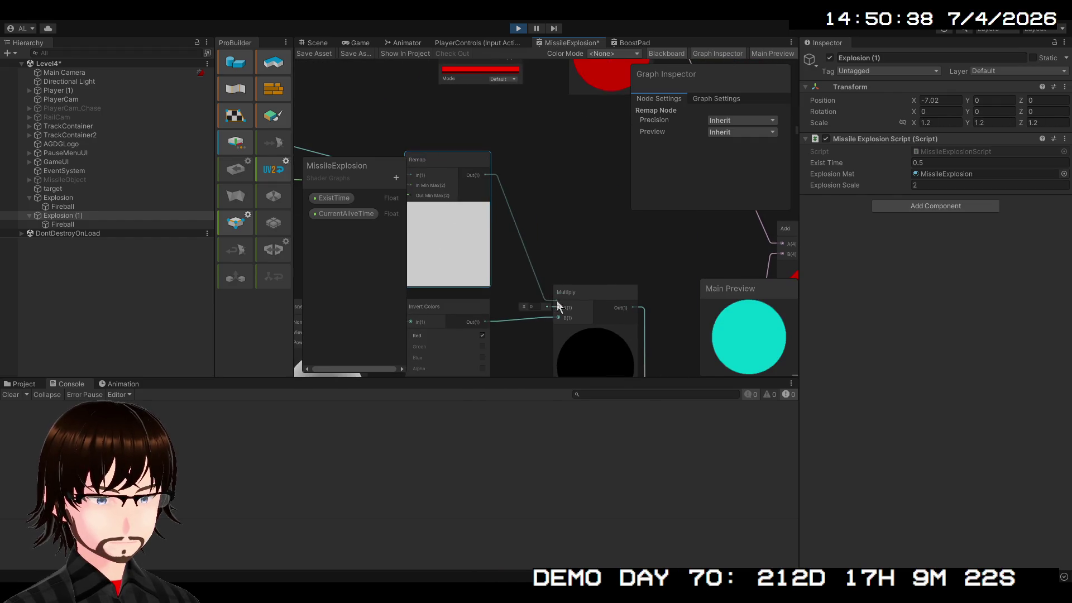
# Step: Nudge the Add node slightly upward and zoom in on the graph
pyautogui.scroll(-3, 547, 141)
pyautogui.moveTo(582, 264)
pyautogui.mouseDown()
pyautogui.moveTo(548, 140)
pyautogui.moveTo(565, 178)
pyautogui.moveTo(472, 259)
pyautogui.moveTo(476, 223)
pyautogui.moveTo(366, 329)
pyautogui.moveTo(487, 369)
pyautogui.moveTo(491, 252)
pyautogui.moveTo(425, 311)
pyautogui.moveTo(404, 358)
pyautogui.mouseUp()
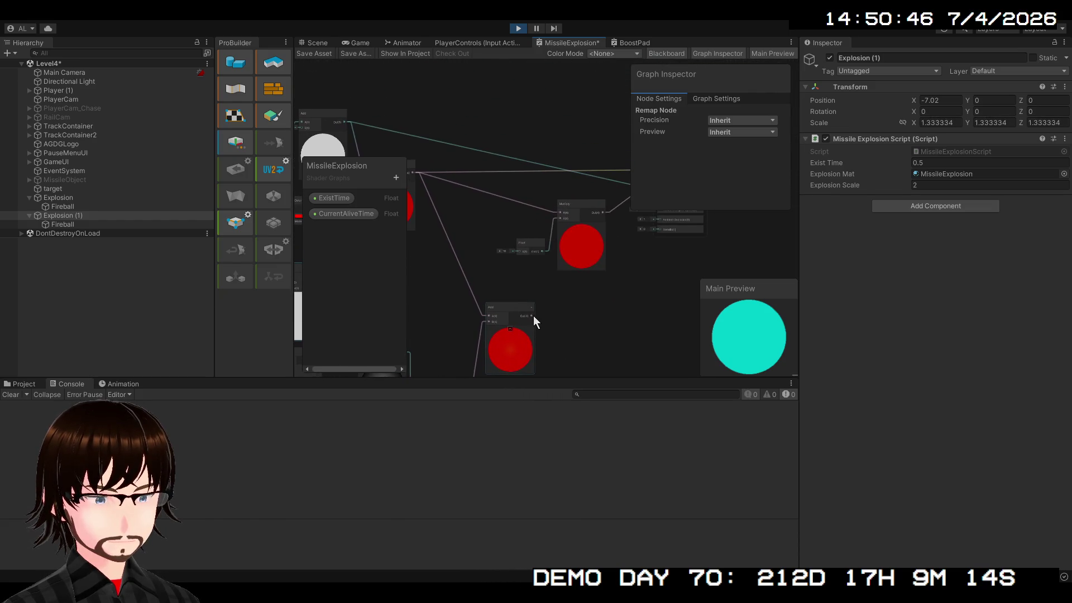
pyautogui.moveTo(529, 310)
pyautogui.mouseDown()
pyautogui.moveTo(507, 290)
pyautogui.moveTo(621, 284)
pyautogui.moveTo(596, 326)
pyautogui.moveTo(607, 339)
pyautogui.mouseUp()
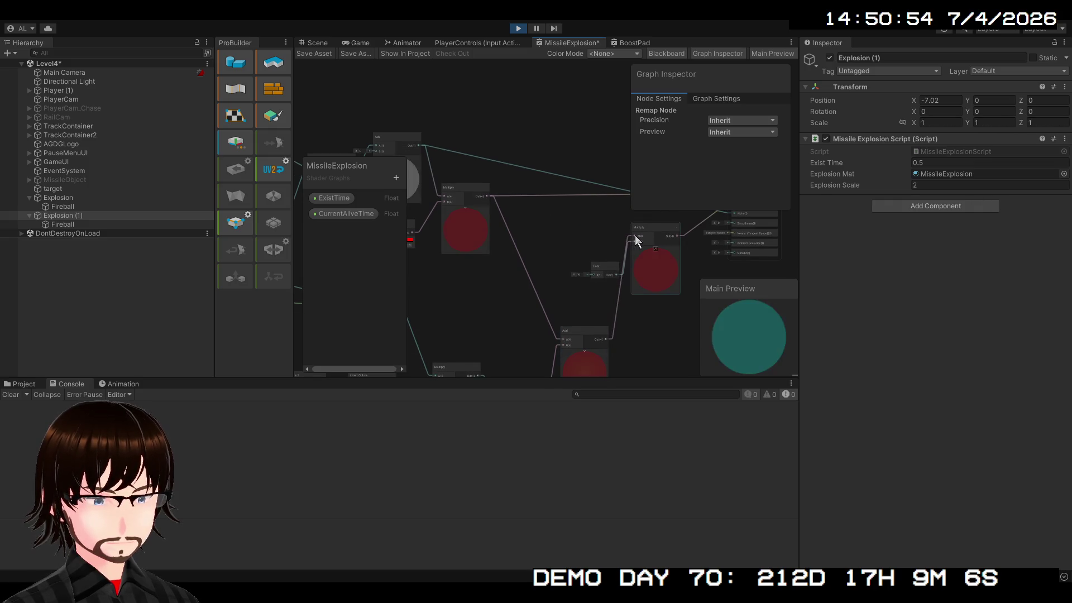
pyautogui.moveTo(592, 329); pyautogui.dragTo(587, 305)
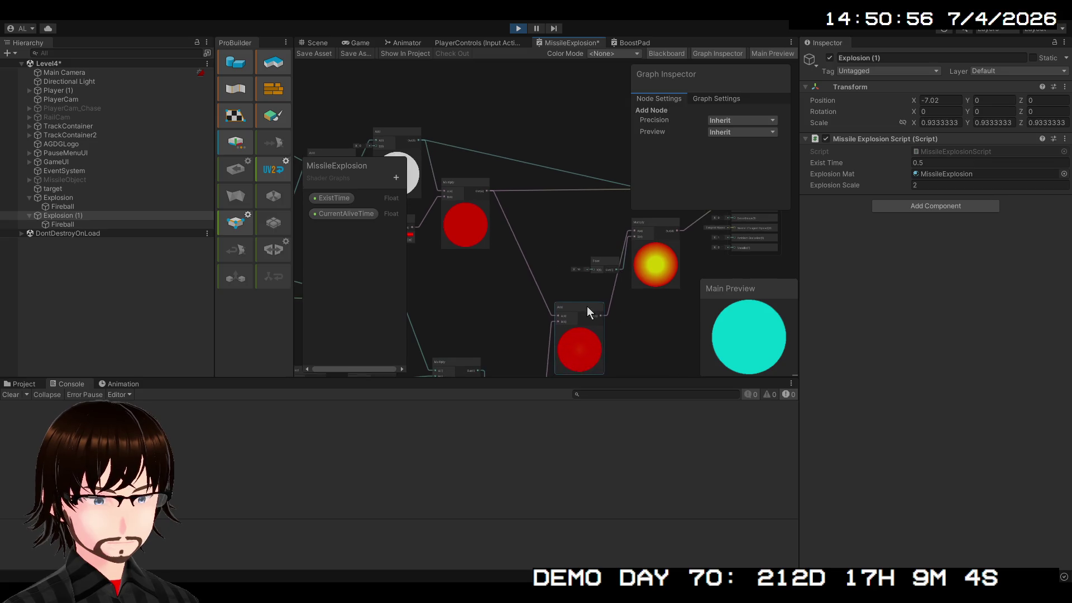
pyautogui.scroll(4, 595, 291)
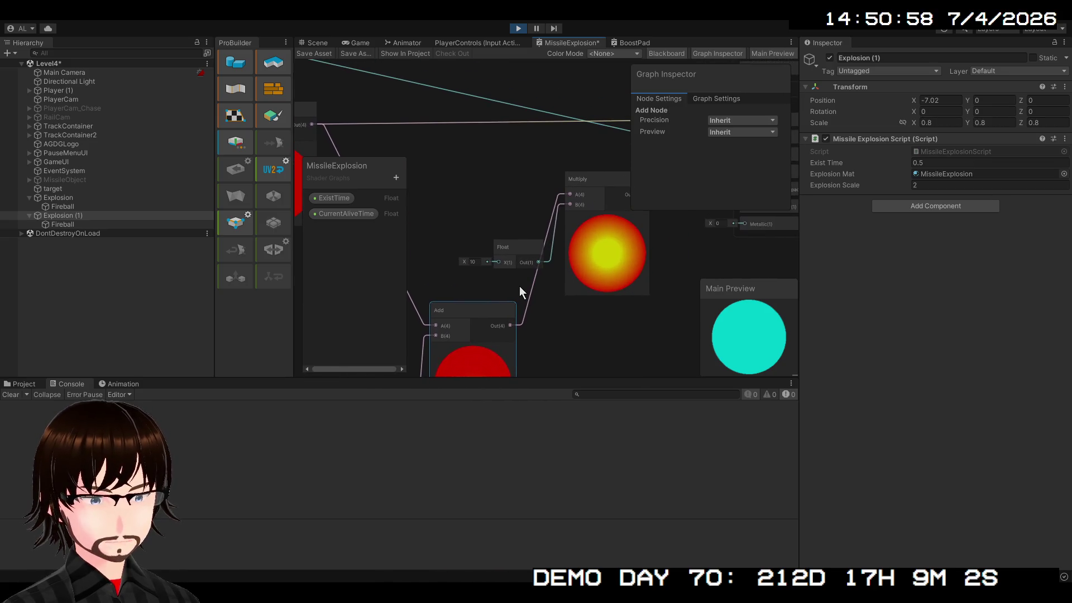
pyautogui.click(346, 214)
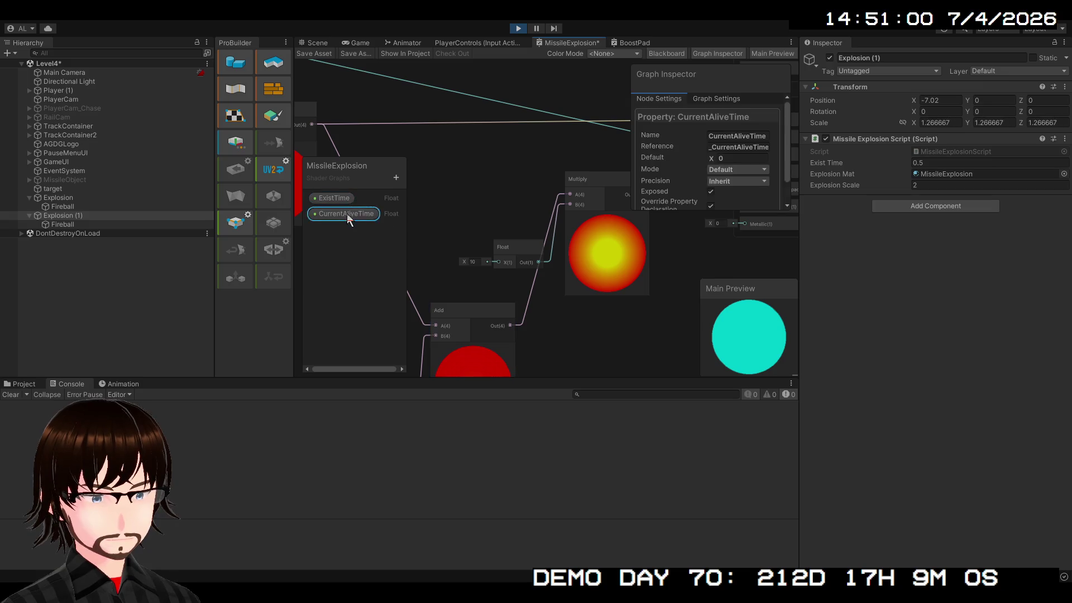
pyautogui.moveTo(712, 159)
pyautogui.mouseDown()
pyautogui.moveTo(810, 154)
pyautogui.moveTo(695, 154)
pyautogui.mouseUp()
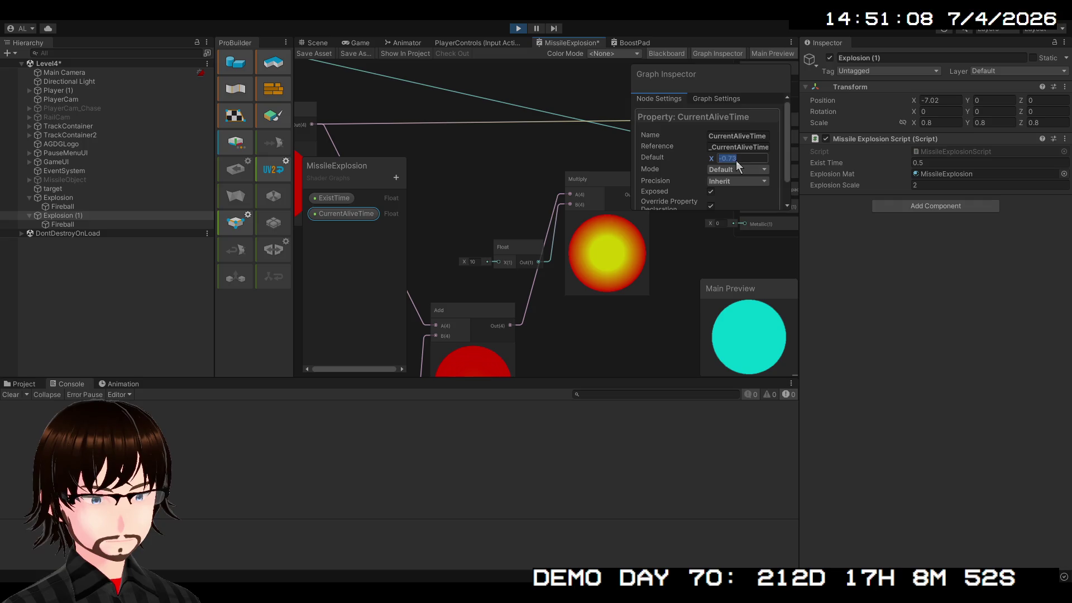
pyautogui.write('0')
pyautogui.press('Return')
pyautogui.scroll(-2, 584, 326)
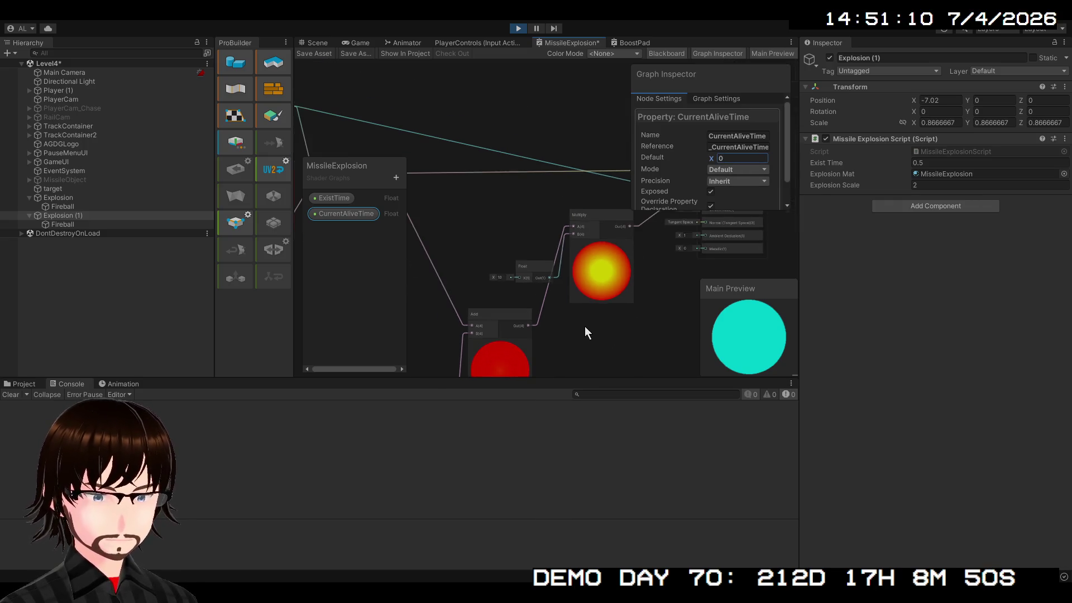
pyautogui.moveTo(584, 326); pyautogui.dragTo(636, 273)
pyautogui.scroll(-1, 639, 273)
pyautogui.moveTo(627, 314)
pyautogui.mouseDown()
pyautogui.moveTo(543, 284)
pyautogui.moveTo(523, 306)
pyautogui.mouseUp()
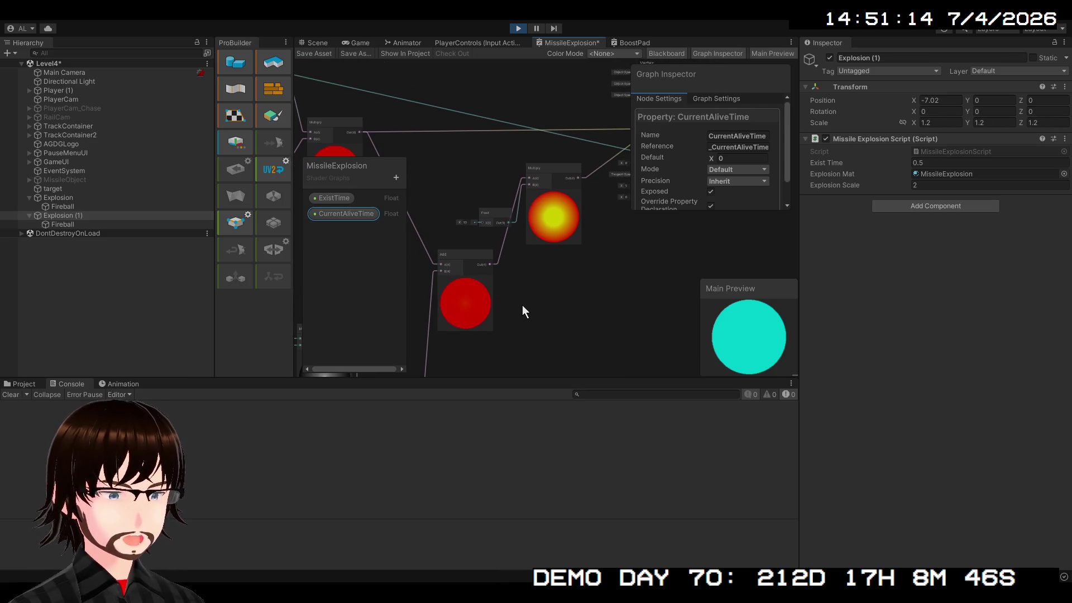
pyautogui.moveTo(523, 306)
pyautogui.mouseDown()
pyautogui.moveTo(606, 311)
pyautogui.moveTo(574, 308)
pyautogui.moveTo(661, 147)
pyautogui.moveTo(647, 145)
pyautogui.moveTo(666, 120)
pyautogui.moveTo(763, 112)
pyautogui.moveTo(624, 192)
pyautogui.moveTo(742, 88)
pyautogui.mouseUp()
pyautogui.scroll(4, 519, 260)
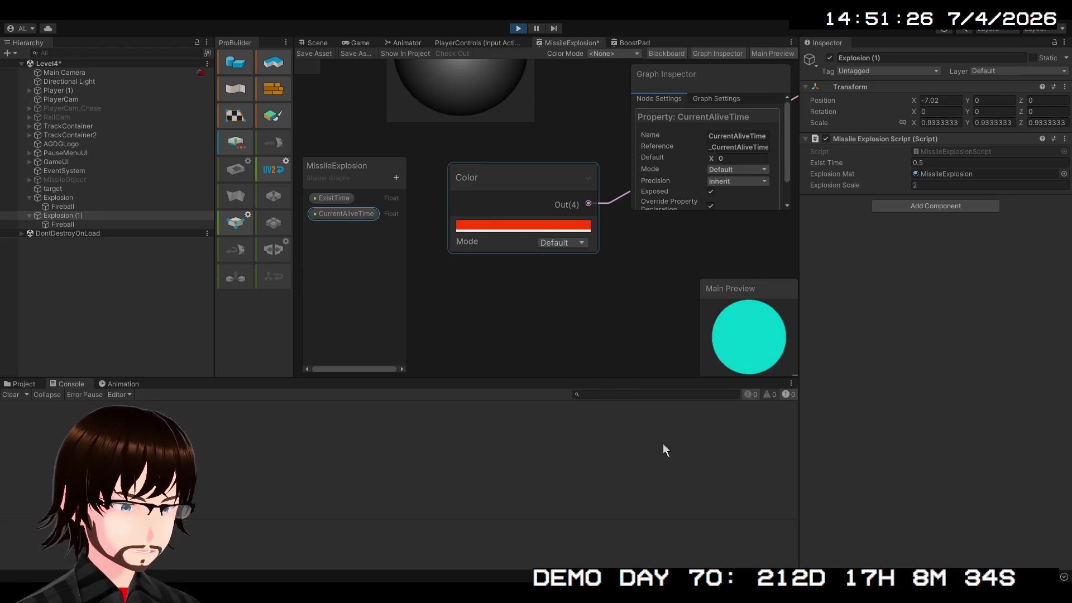
pyautogui.moveTo(660, 248); pyautogui.dragTo(393, 391)
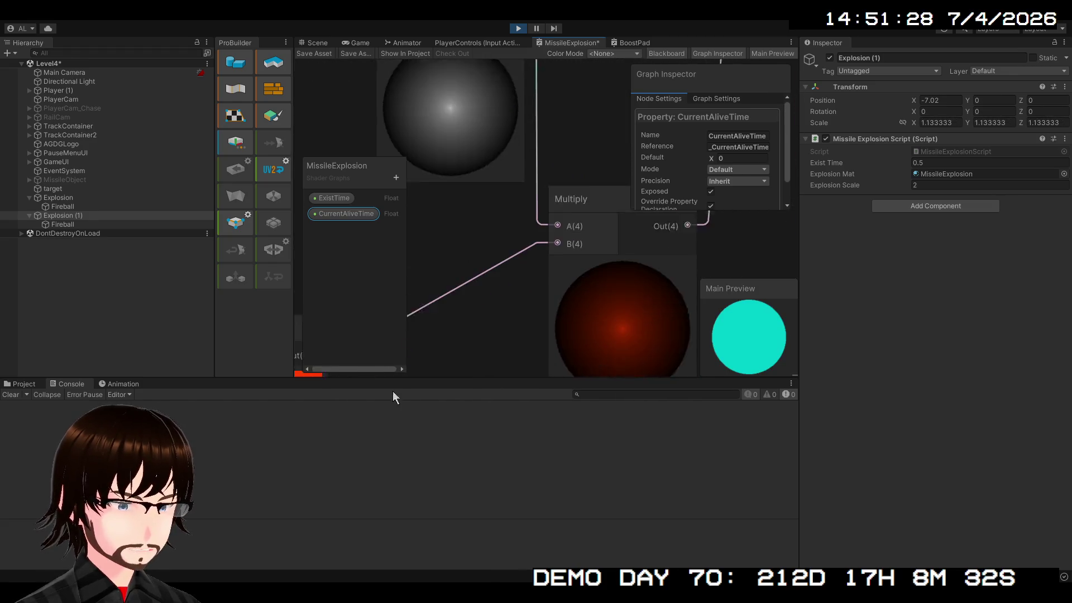
pyautogui.moveTo(571, 354); pyautogui.dragTo(533, 299)
pyautogui.scroll(-5, 533, 299)
pyautogui.moveTo(623, 311)
pyautogui.mouseDown()
pyautogui.moveTo(601, 371)
pyautogui.moveTo(540, 217)
pyautogui.mouseUp()
pyautogui.moveTo(477, 144); pyautogui.dragTo(519, 284)
pyautogui.scroll(3, 522, 257)
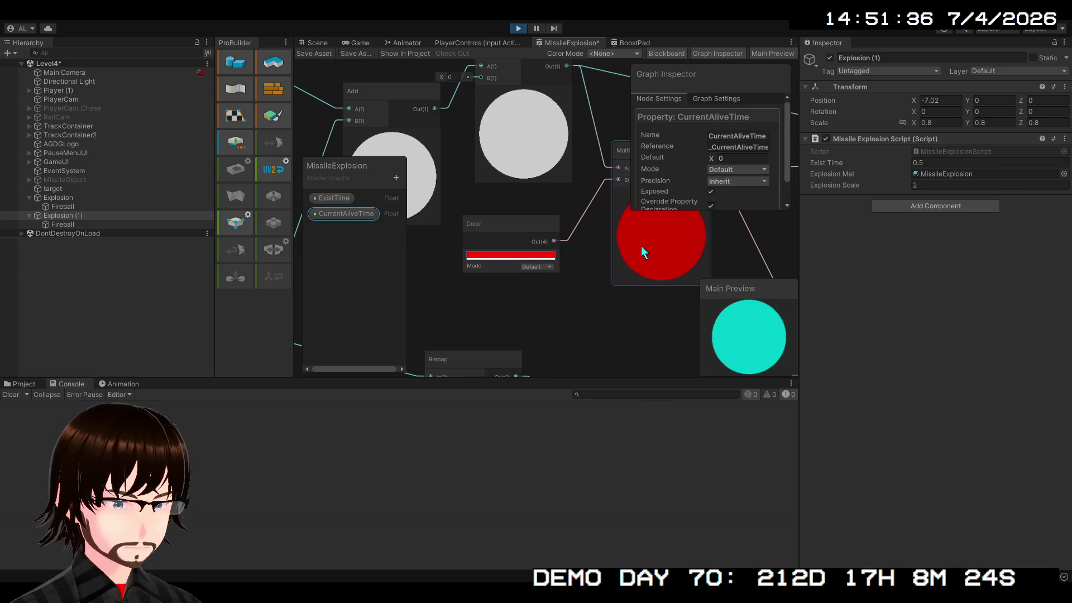
pyautogui.moveTo(643, 313)
pyautogui.mouseDown()
pyautogui.moveTo(643, 332)
pyautogui.moveTo(415, 295)
pyautogui.mouseUp()
pyautogui.scroll(-2, 518, 246)
pyautogui.moveTo(519, 246)
pyautogui.mouseDown()
pyautogui.moveTo(493, 116)
pyautogui.moveTo(461, 183)
pyautogui.mouseUp()
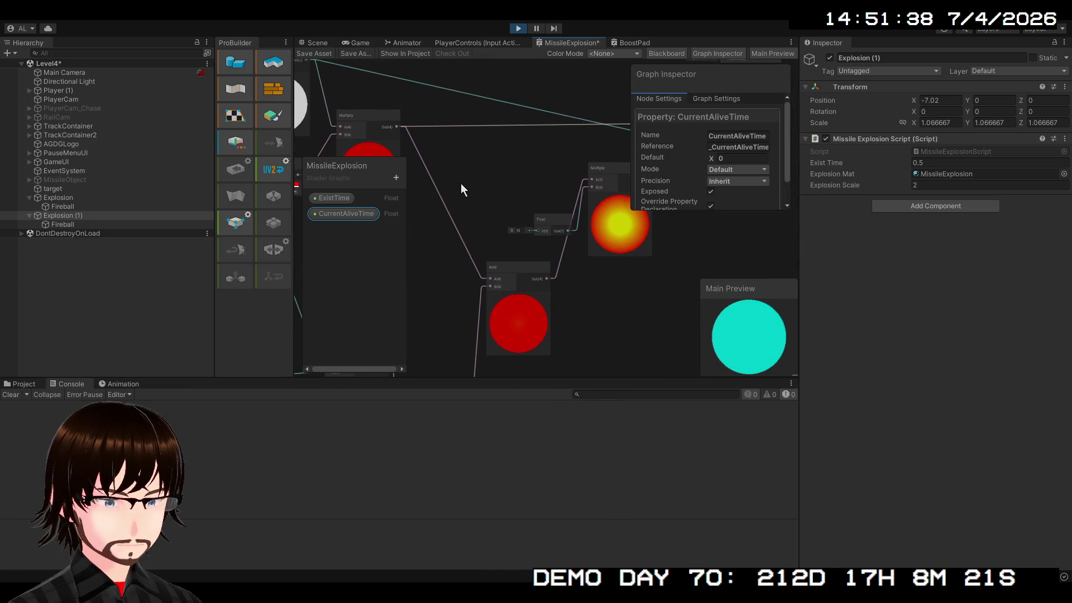
pyautogui.click(599, 173)
pyautogui.moveTo(591, 175); pyautogui.dragTo(444, 283)
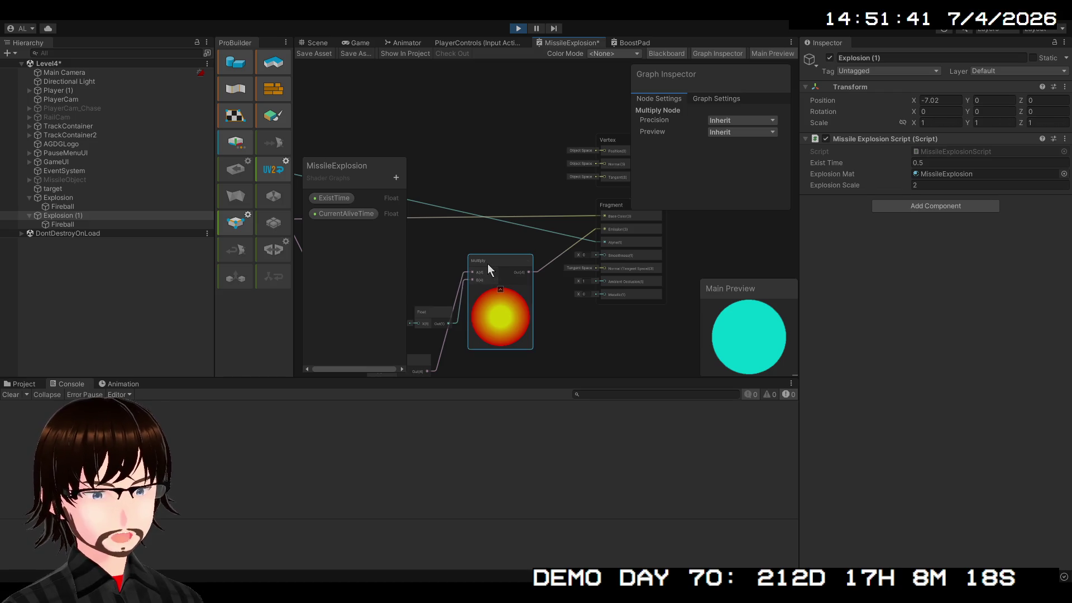
# Step: Delete the fire-gradient Multiply and Float nodes
pyautogui.click(443, 312)
pyautogui.click(500, 265)
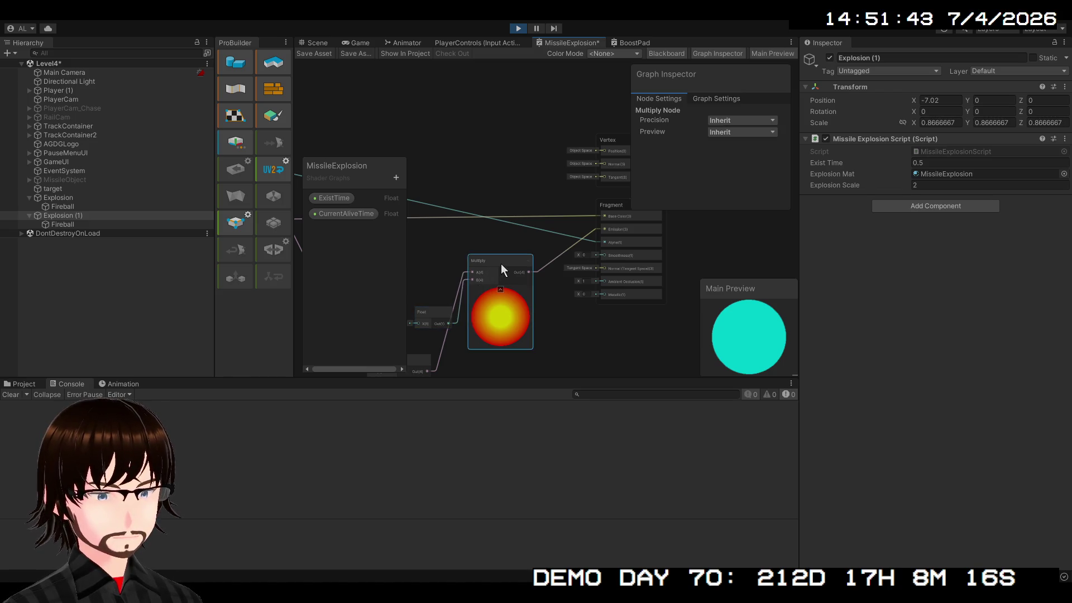
pyautogui.press('Delete')
pyautogui.click(436, 313)
pyautogui.press('Delete')
# Step: Connect the Add node's output to the Fragment stage and reposition the Add and Multiply nodes
pyautogui.moveTo(471, 307); pyautogui.dragTo(507, 265)
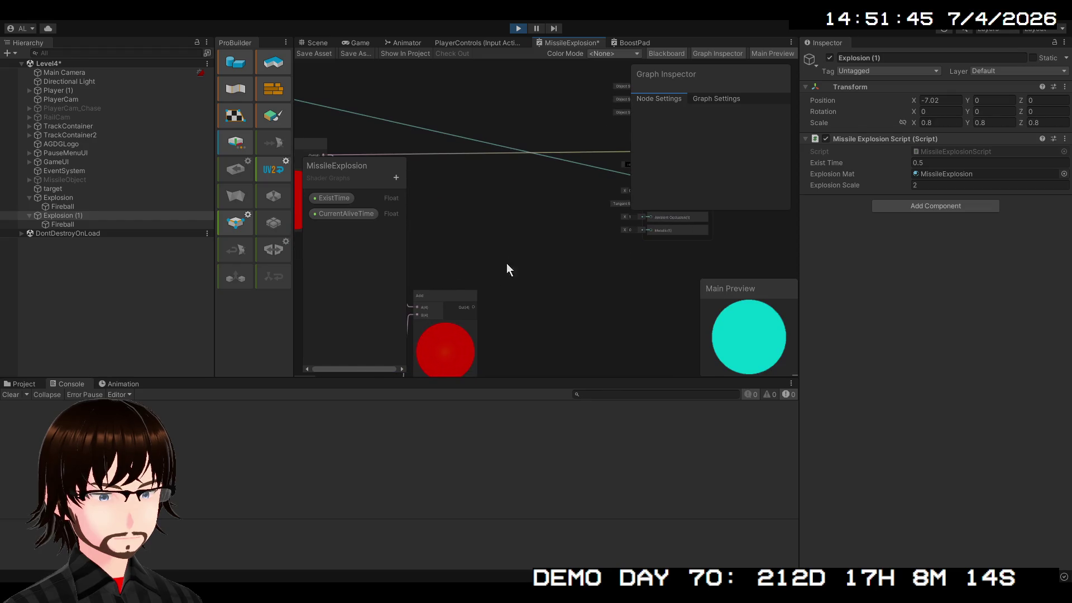
pyautogui.moveTo(475, 306)
pyautogui.mouseDown()
pyautogui.moveTo(555, 255)
pyautogui.moveTo(770, 208)
pyautogui.moveTo(552, 165)
pyautogui.moveTo(645, 192)
pyautogui.mouseUp()
pyautogui.moveTo(513, 233)
pyautogui.mouseDown()
pyautogui.moveTo(525, 132)
pyautogui.moveTo(553, 102)
pyautogui.mouseUp()
pyautogui.moveTo(492, 291); pyautogui.dragTo(509, 238)
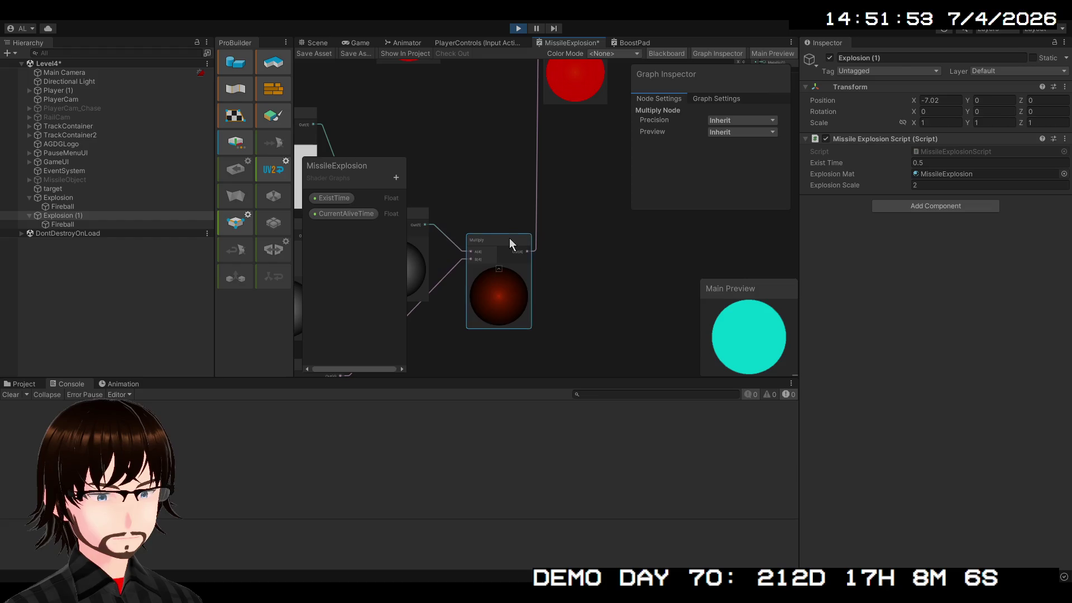
pyautogui.moveTo(636, 237); pyautogui.dragTo(540, 359)
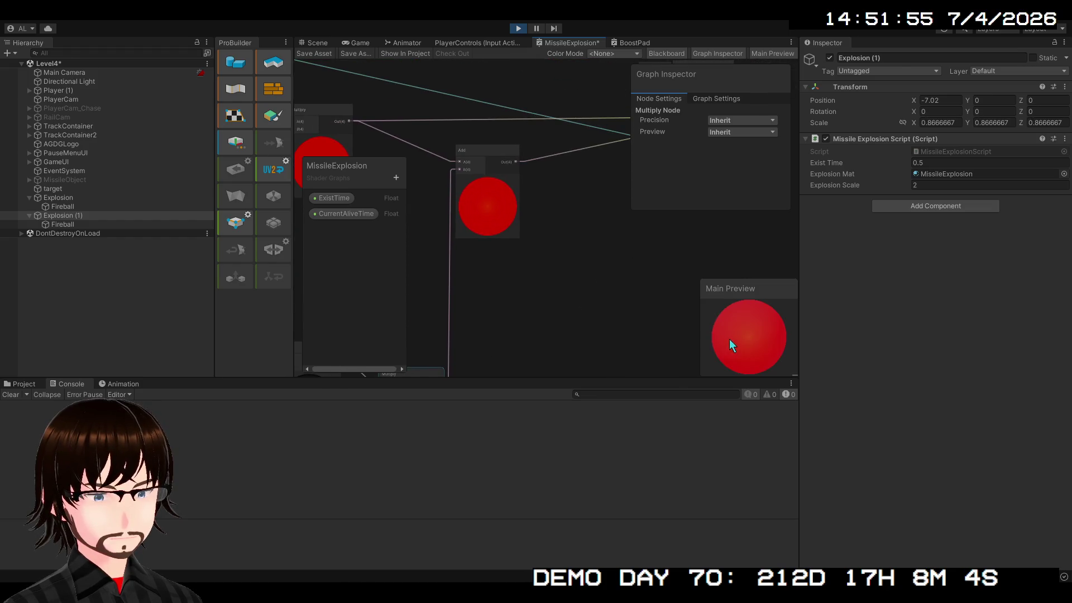
# Step: Scrub CurrentAliveTime's default upward, around 1.9 and 4.45, to preview later times
pyautogui.click(346, 213)
pyautogui.moveTo(711, 160); pyautogui.dragTo(735, 155)
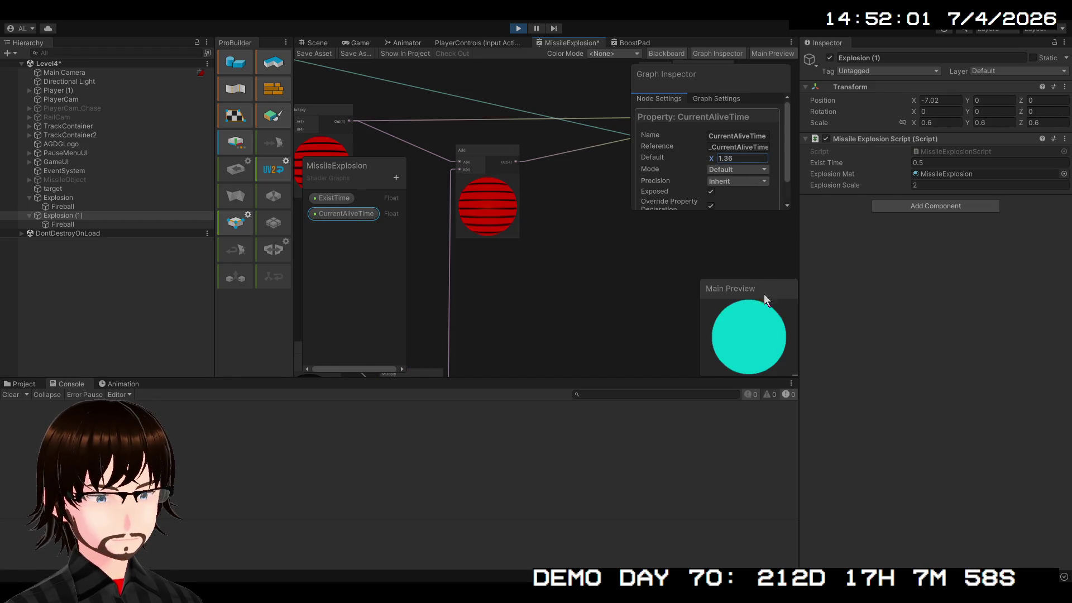
pyautogui.moveTo(711, 157)
pyautogui.mouseDown()
pyautogui.moveTo(731, 159)
pyautogui.moveTo(762, 358)
pyautogui.mouseUp()
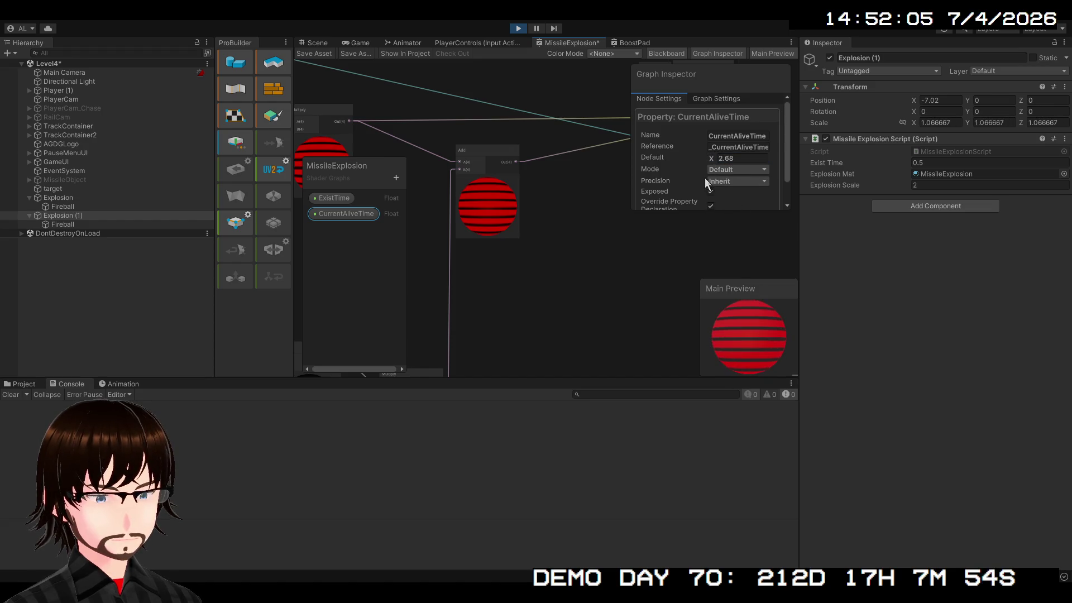
pyautogui.moveTo(711, 158)
pyautogui.mouseDown()
pyautogui.moveTo(730, 160)
pyautogui.moveTo(756, 342)
pyautogui.moveTo(711, 153)
pyautogui.moveTo(739, 160)
pyautogui.mouseUp()
pyautogui.write('5')
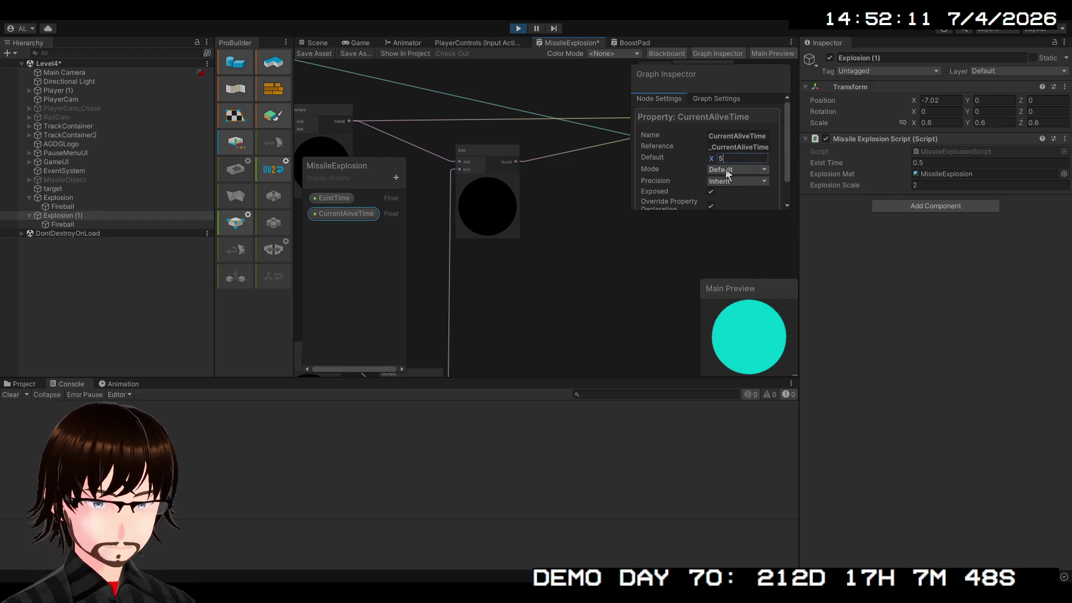
pyautogui.moveTo(601, 272)
pyautogui.mouseDown()
pyautogui.moveTo(725, 170)
pyautogui.moveTo(701, 158)
pyautogui.moveTo(558, 158)
pyautogui.moveTo(684, 165)
pyautogui.mouseUp()
pyautogui.write('1.77')
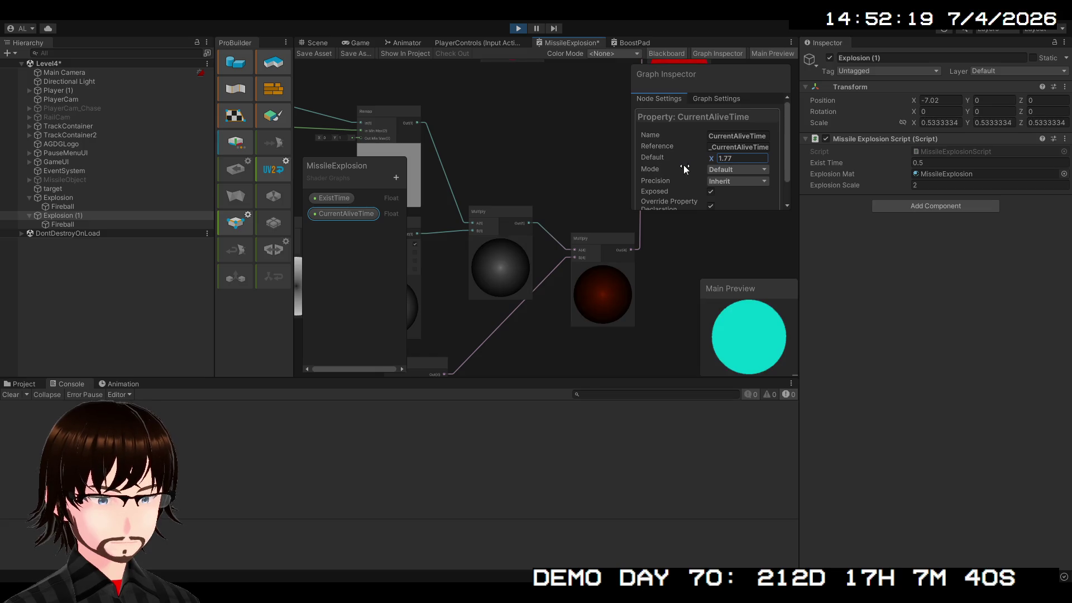
# Step: Reset CurrentAliveTime's default to 0 and zoom around the Multiply and Remap nodes
pyautogui.click(732, 158)
pyautogui.write('0')
pyautogui.press('Return')
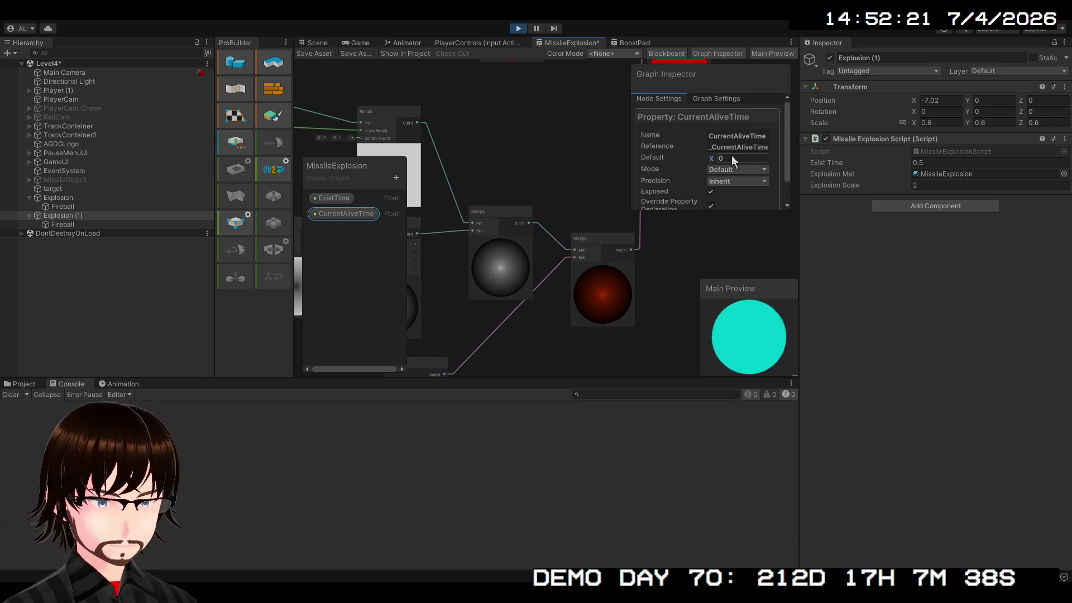
pyautogui.scroll(-2, 657, 267)
pyautogui.moveTo(657, 291); pyautogui.dragTo(693, 262)
pyautogui.scroll(2, 693, 262)
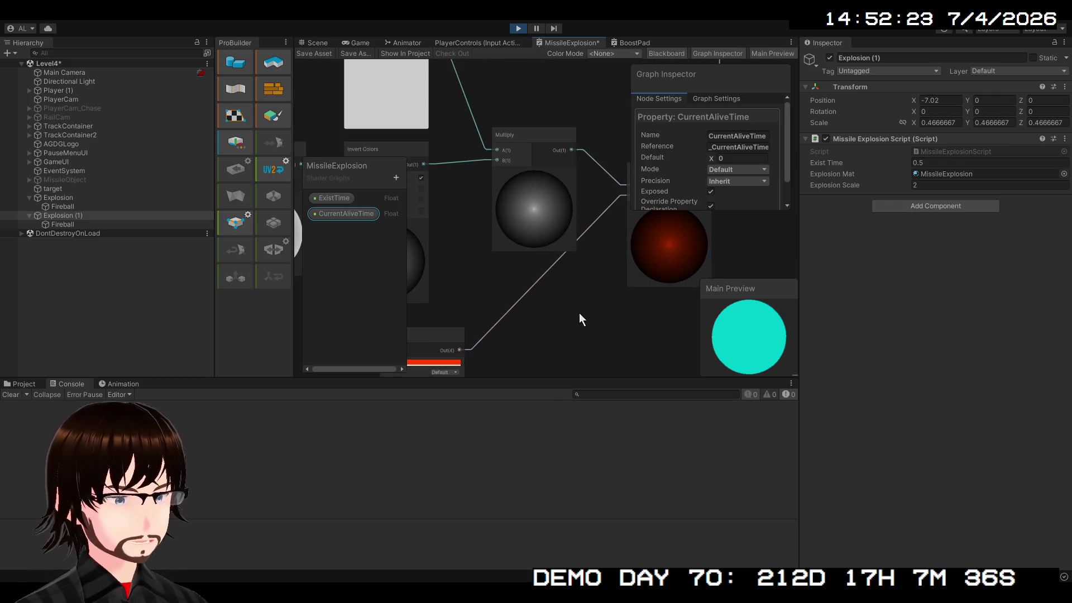
pyautogui.moveTo(579, 316)
pyautogui.mouseDown()
pyautogui.moveTo(696, 285)
pyautogui.moveTo(551, 307)
pyautogui.moveTo(634, 290)
pyautogui.moveTo(658, 378)
pyautogui.mouseUp()
pyautogui.moveTo(570, 314); pyautogui.dragTo(631, 359)
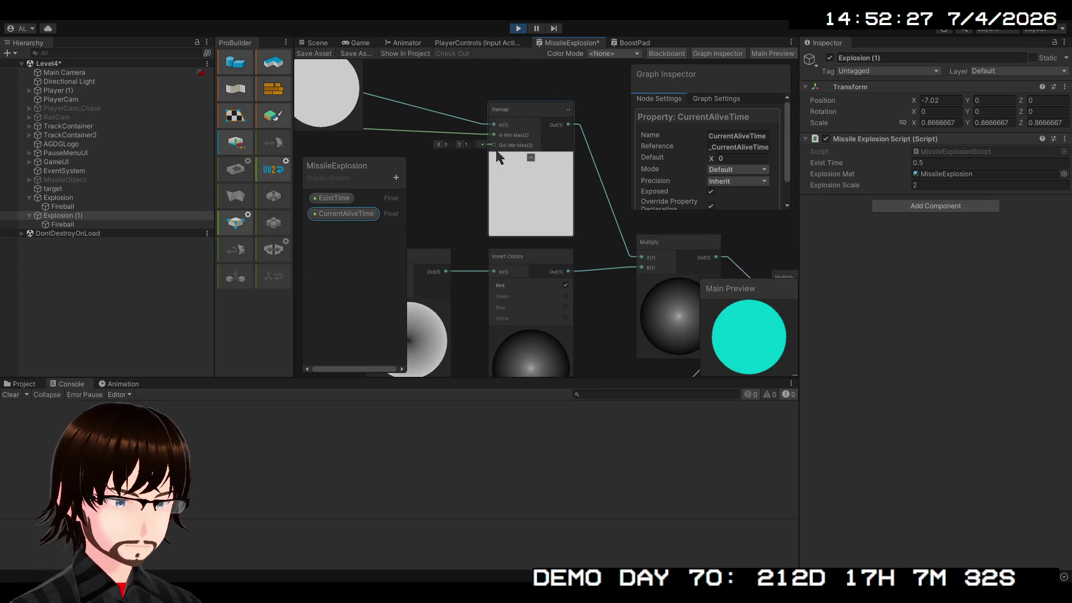
# Step: Set the Remap node's Out Min Max Y to 2 and scrub CurrentAliveTime's default up to 5.71
pyautogui.click(473, 145)
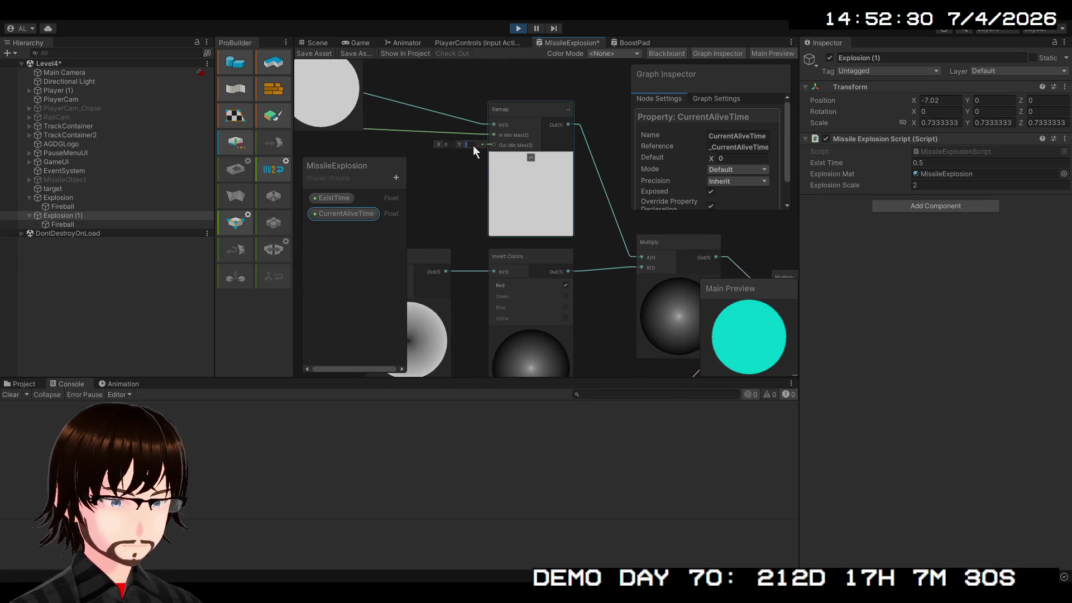
pyautogui.write('2')
pyautogui.moveTo(581, 261)
pyautogui.mouseDown()
pyautogui.moveTo(524, 196)
pyautogui.moveTo(537, 263)
pyautogui.mouseUp()
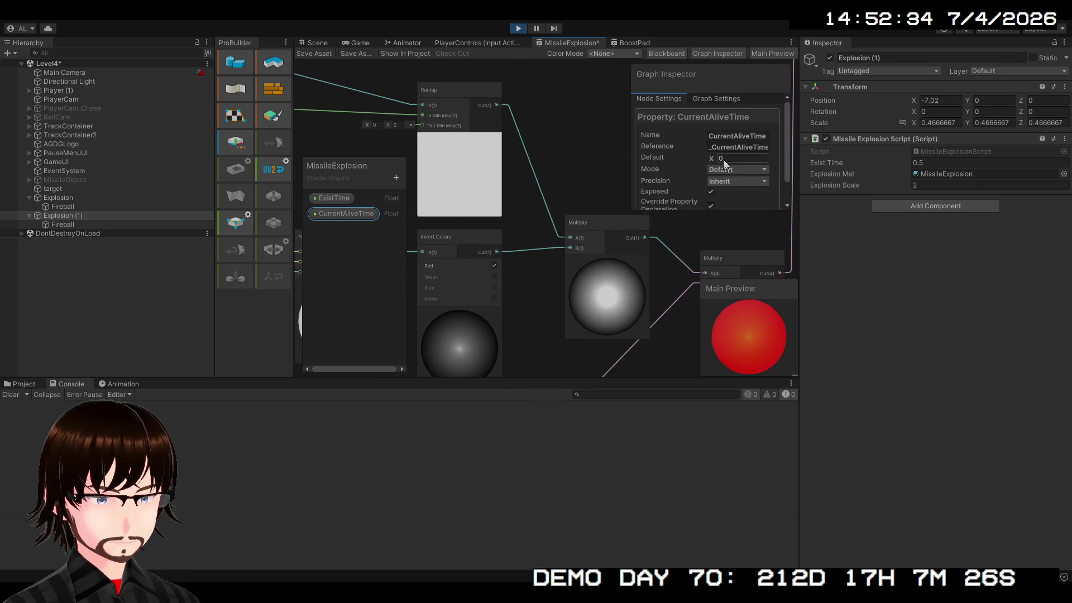
pyautogui.moveTo(712, 155); pyautogui.dragTo(770, 161)
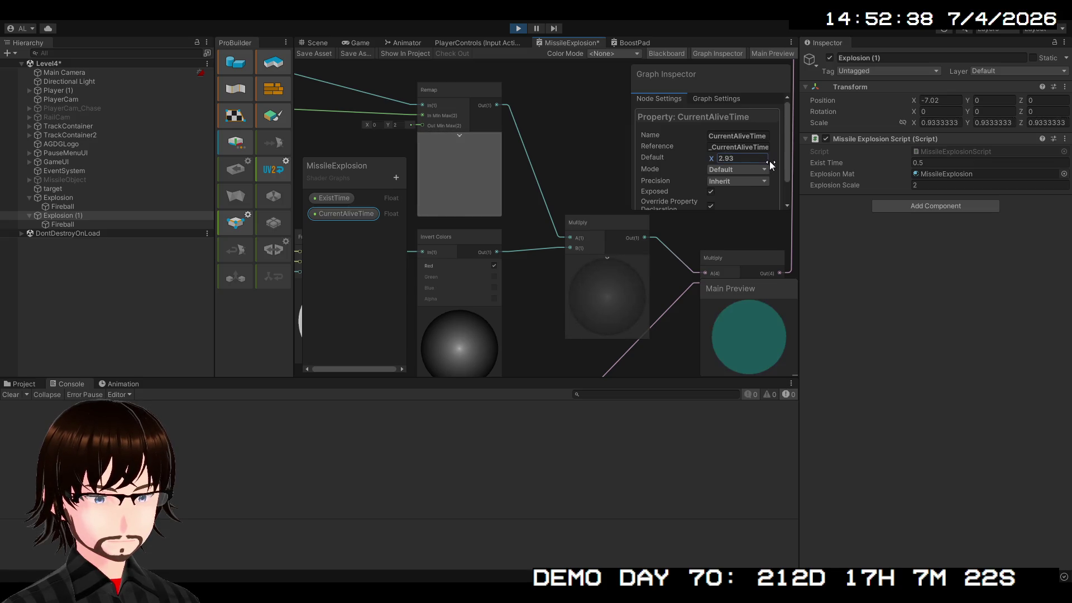
pyautogui.moveTo(617, 252); pyautogui.dragTo(477, 224)
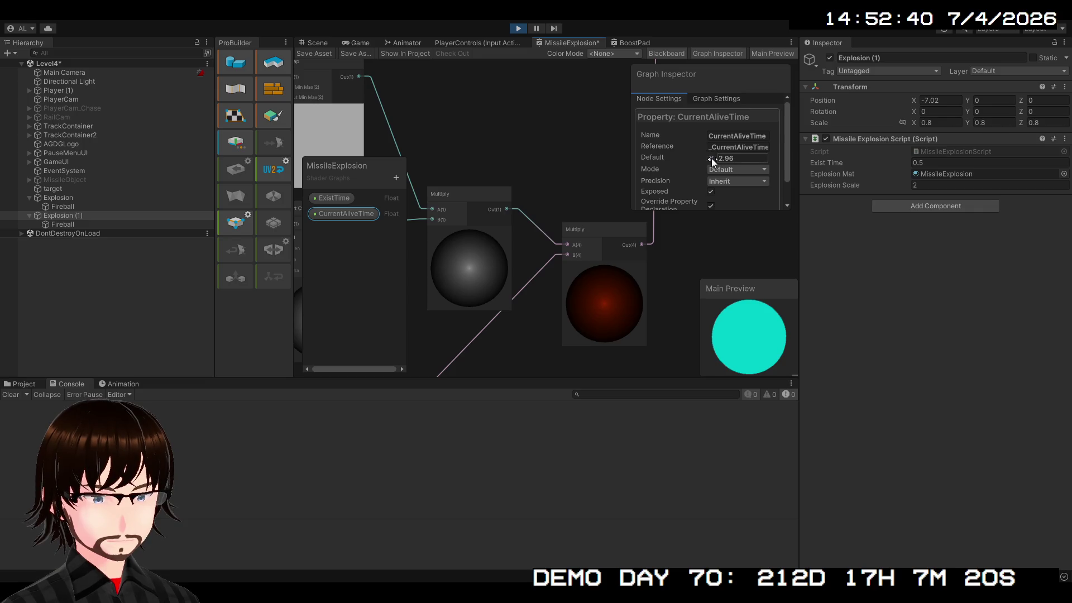
pyautogui.moveTo(711, 158); pyautogui.dragTo(742, 159)
# Step: Type CurrentAliveTime's default as 5, then 1, then back to 0
pyautogui.click(734, 158)
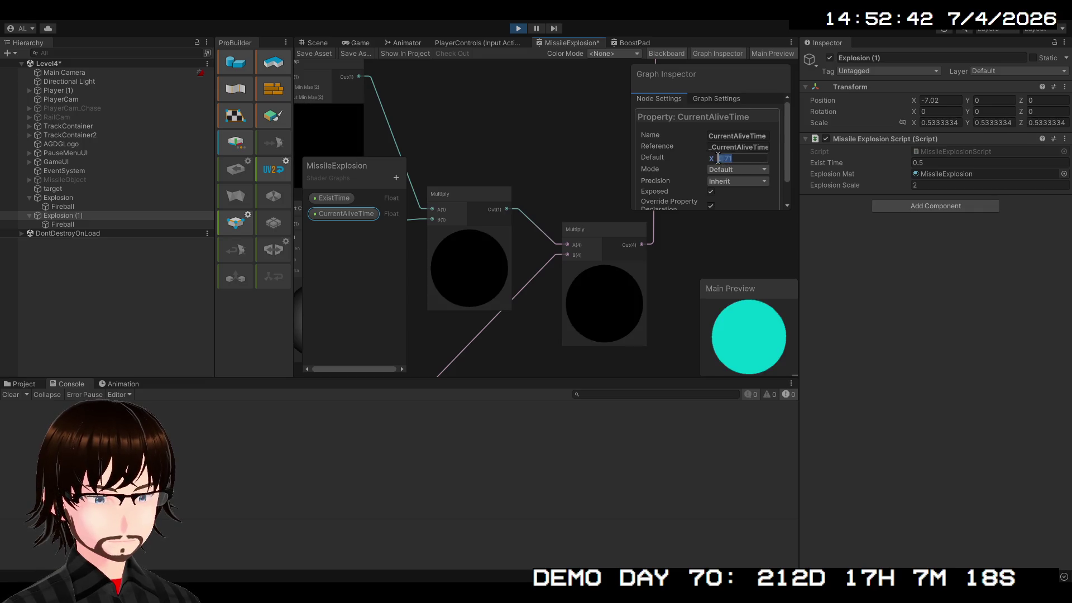
pyautogui.write('5')
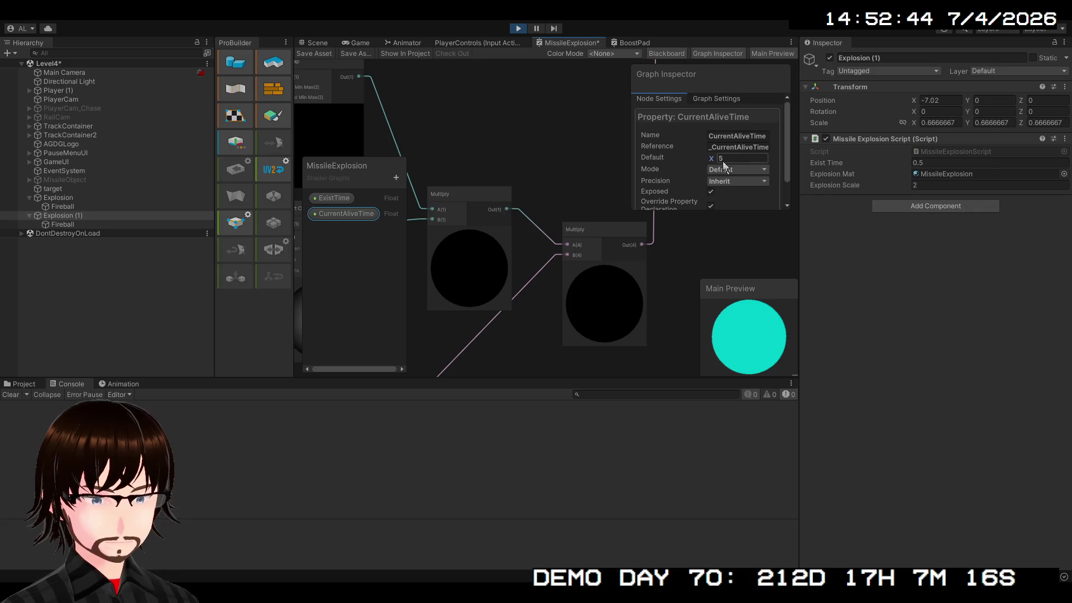
pyautogui.press('BackSpace')
pyautogui.write('1')
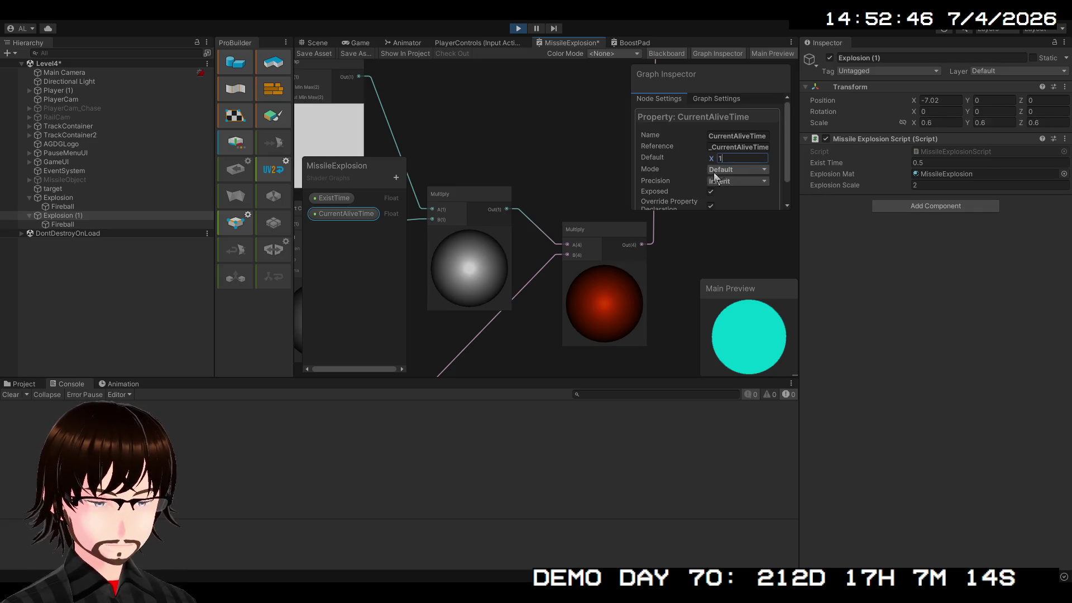
pyautogui.press('Return')
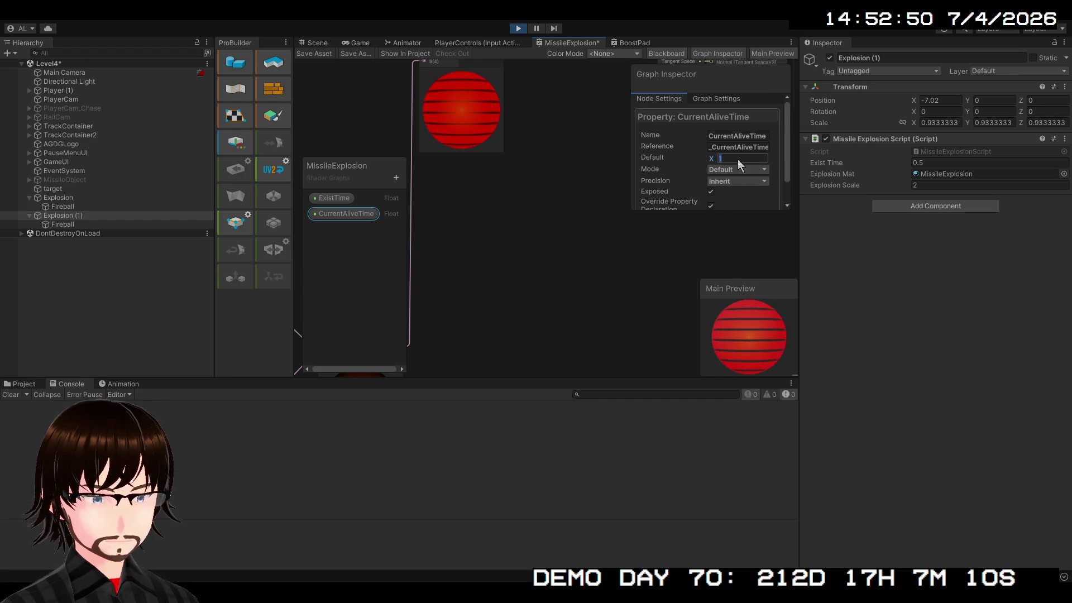
pyautogui.write('0')
pyautogui.scroll(-6, 593, 246)
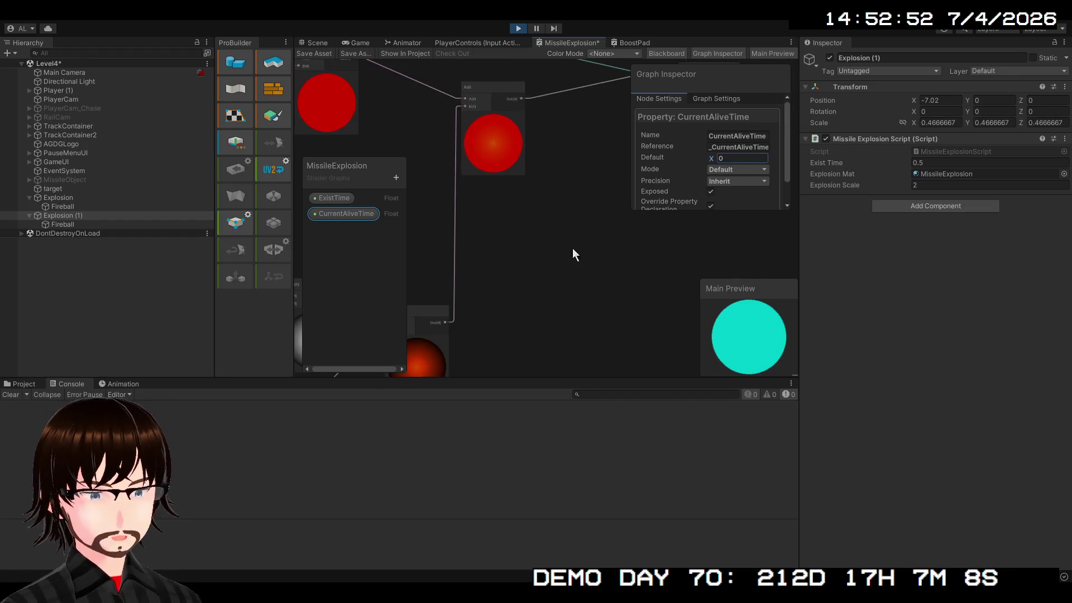
# Step: Look over the red preview nodes, then set CurrentAliveTime's default to 5
pyautogui.scroll(4, 664, 242)
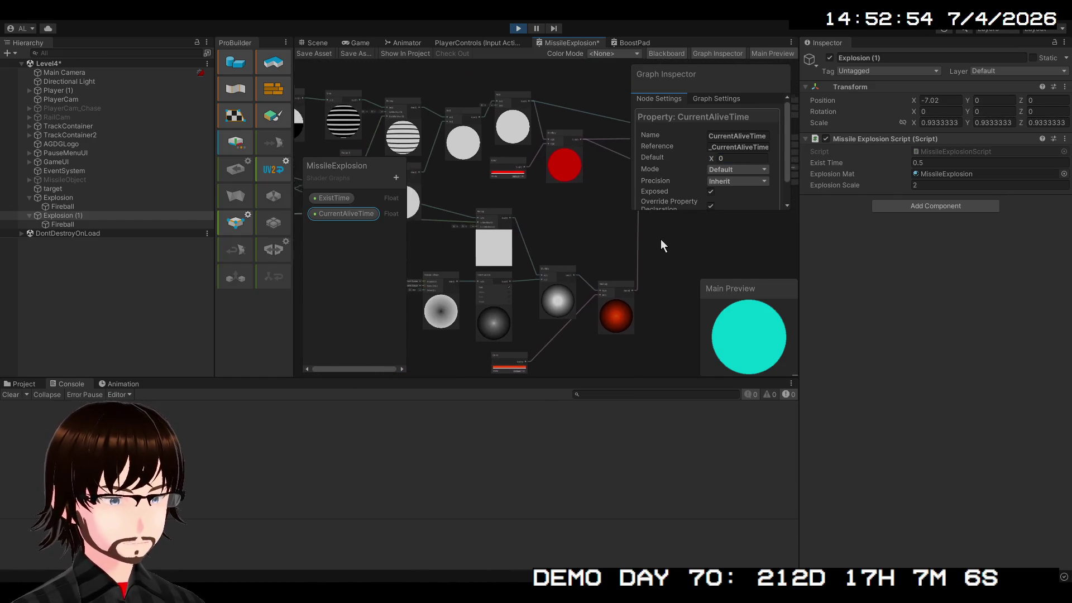
pyautogui.moveTo(552, 240)
pyautogui.mouseDown()
pyautogui.moveTo(625, 190)
pyautogui.moveTo(588, 168)
pyautogui.moveTo(499, 191)
pyautogui.moveTo(449, 299)
pyautogui.moveTo(569, 345)
pyautogui.mouseUp()
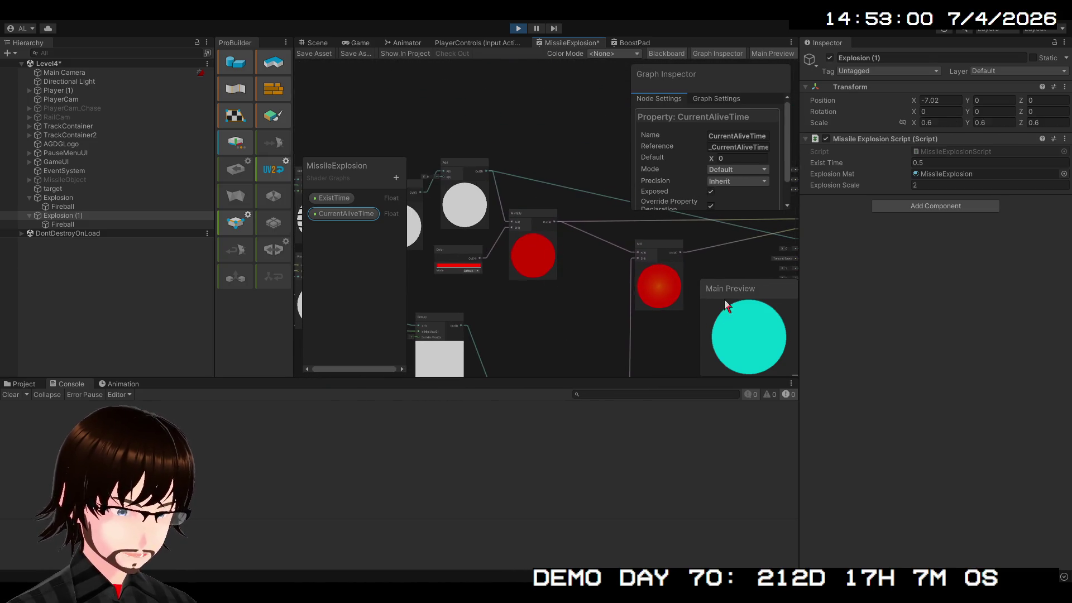
pyautogui.moveTo(626, 244)
pyautogui.mouseDown()
pyautogui.moveTo(606, 195)
pyautogui.moveTo(635, 140)
pyautogui.moveTo(531, 219)
pyautogui.moveTo(482, 214)
pyautogui.moveTo(498, 183)
pyautogui.mouseUp()
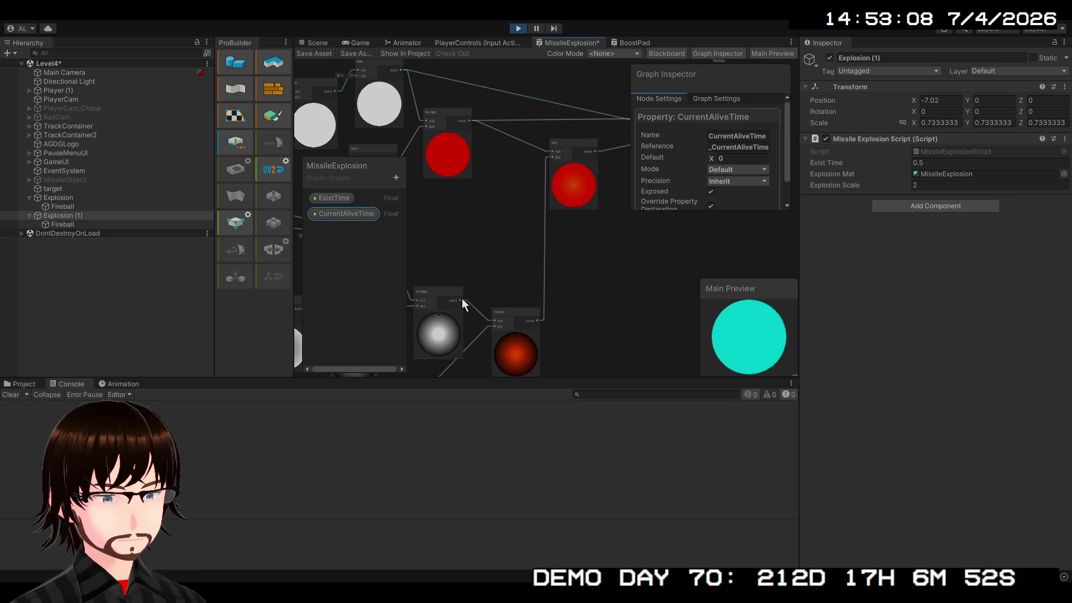
pyautogui.moveTo(461, 298)
pyautogui.mouseDown()
pyautogui.moveTo(458, 236)
pyautogui.moveTo(350, 116)
pyautogui.moveTo(399, 135)
pyautogui.mouseUp()
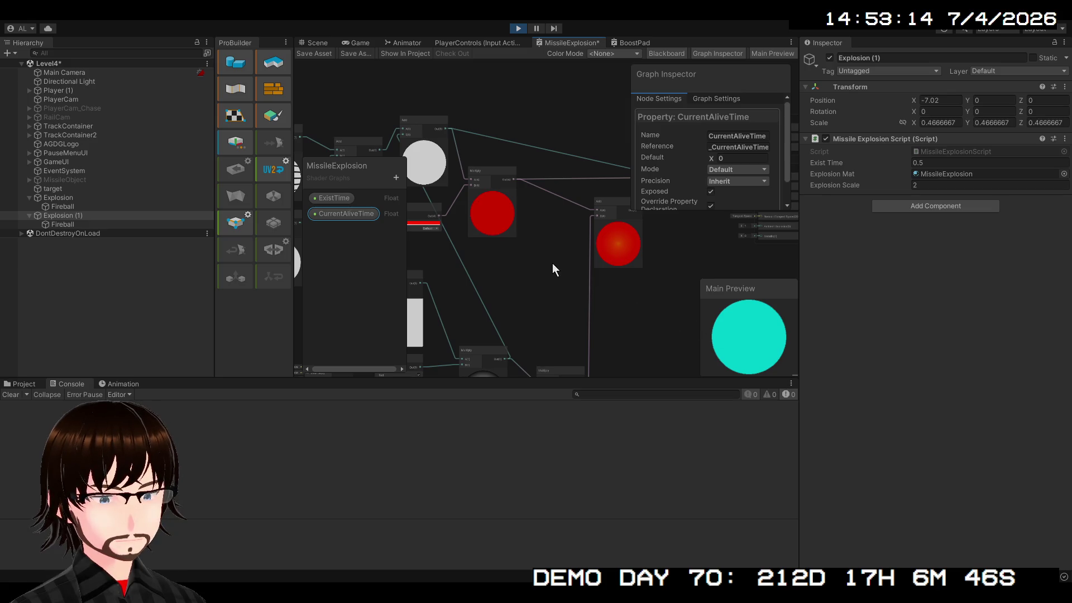
pyautogui.moveTo(521, 264)
pyautogui.mouseDown()
pyautogui.moveTo(587, 250)
pyautogui.moveTo(528, 229)
pyautogui.mouseUp()
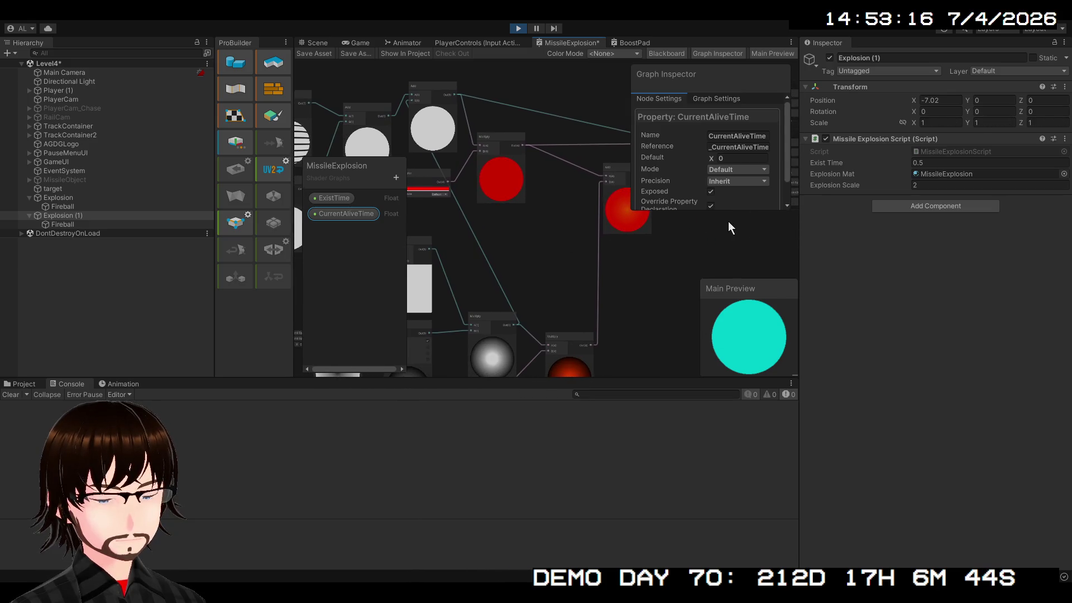
pyautogui.write('5')
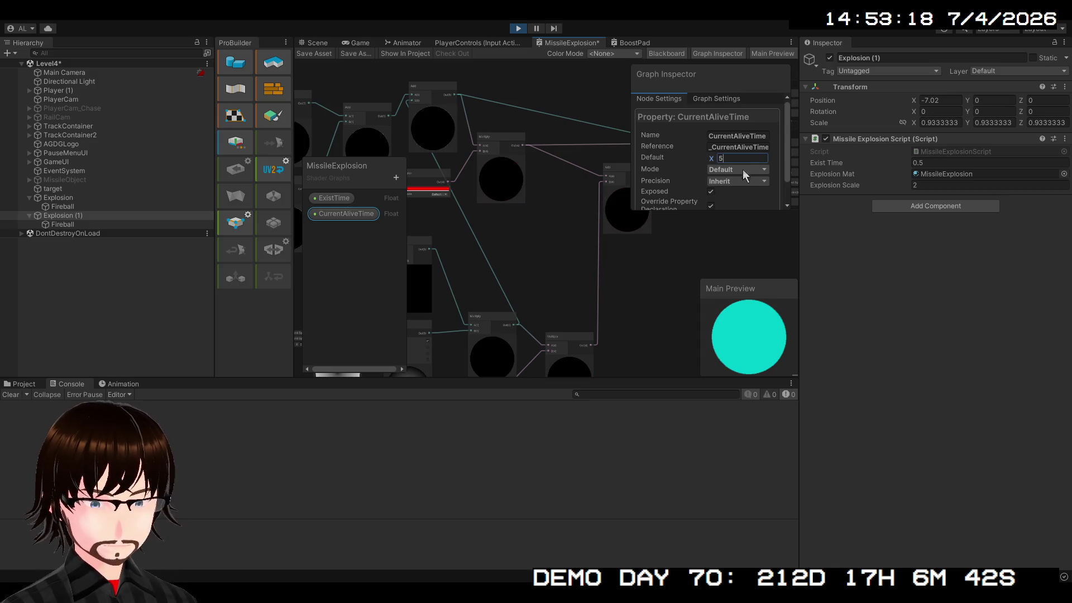
pyautogui.press('Return')
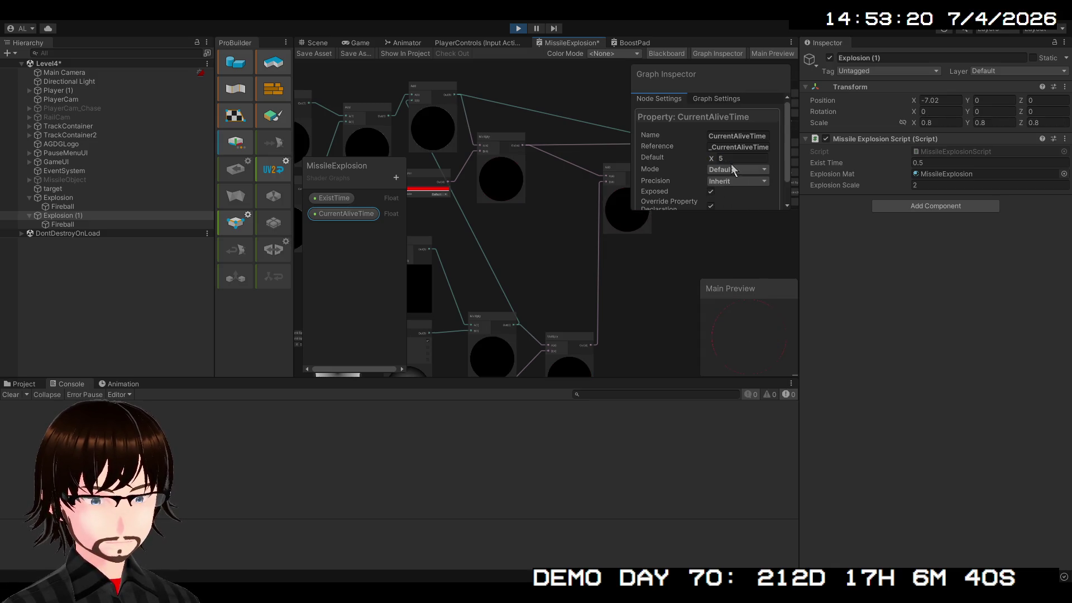
pyautogui.click(733, 158)
# Step: Set CurrentAliveTime's default to 2, watch the explosion in the Scene, then return to the graph
pyautogui.write('2')
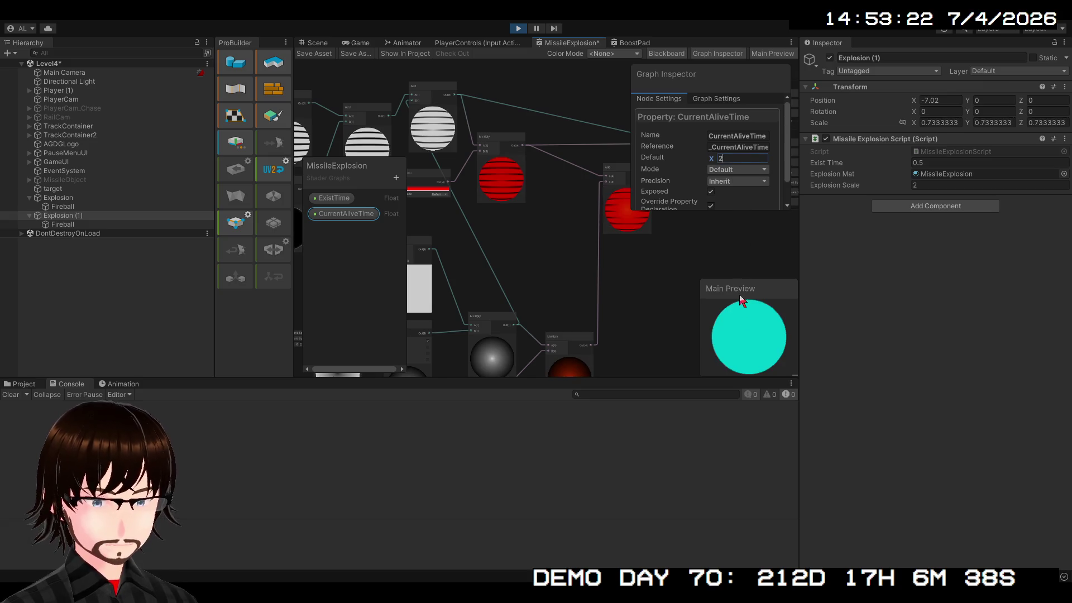
pyautogui.press('Return')
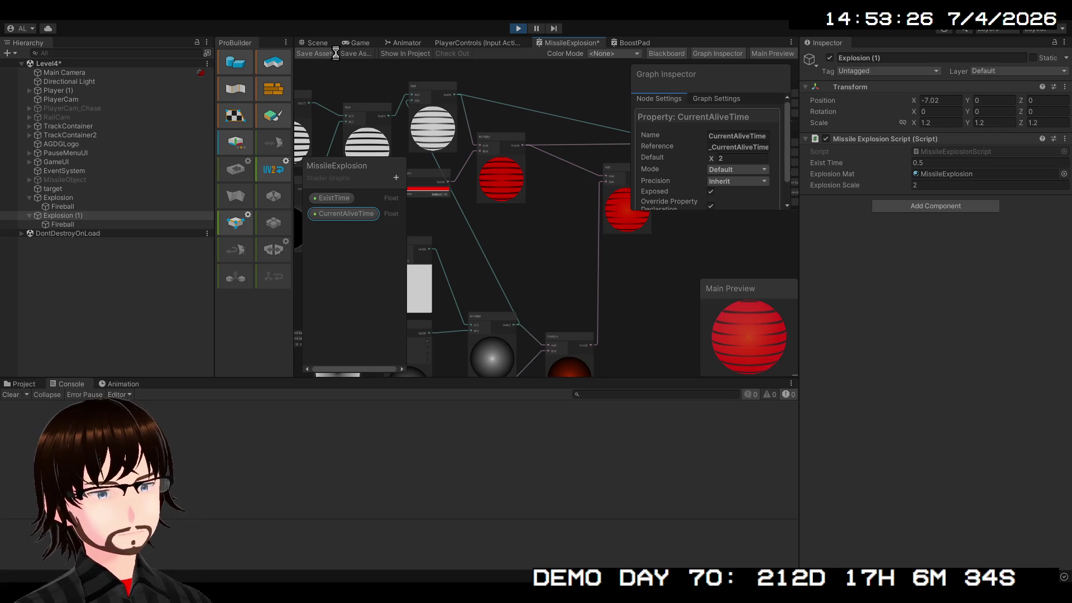
pyautogui.click(314, 43)
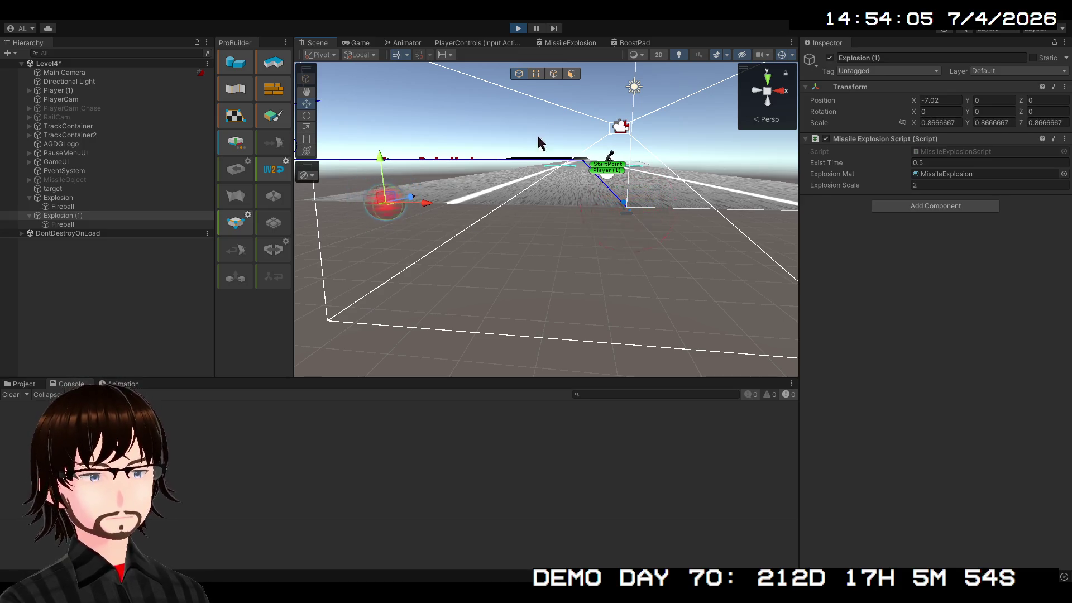
pyautogui.click(552, 43)
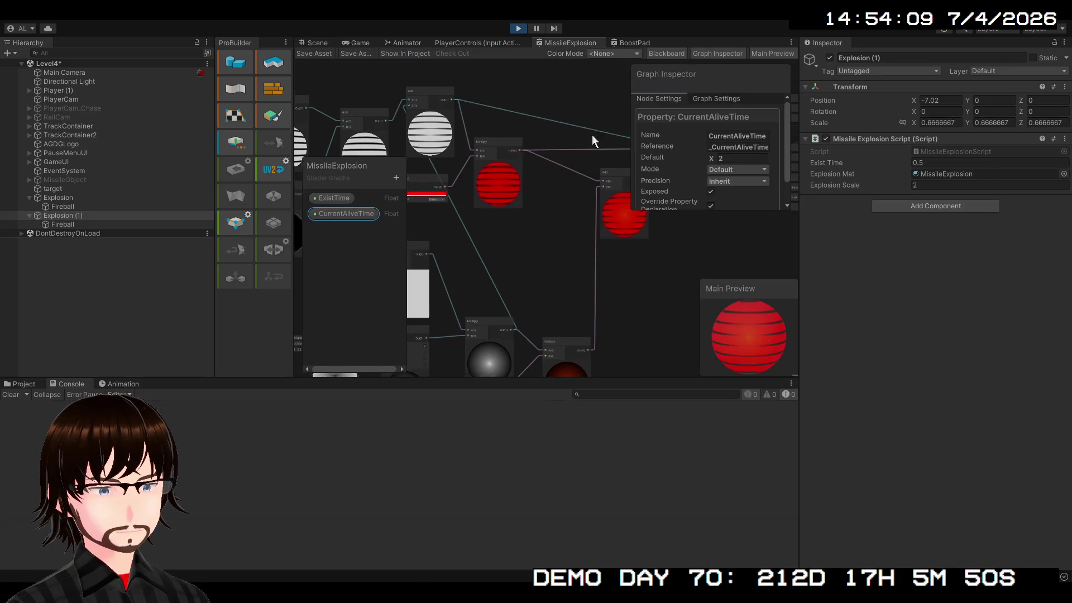
# Step: Create a Multiply fed by CurrentAliveTime with a Position node in its B input, placed above it
pyautogui.moveTo(419, 296)
pyautogui.mouseDown()
pyautogui.moveTo(441, 228)
pyautogui.moveTo(578, 219)
pyautogui.moveTo(674, 259)
pyautogui.moveTo(551, 253)
pyautogui.moveTo(471, 268)
pyautogui.moveTo(809, 269)
pyautogui.moveTo(747, 256)
pyautogui.mouseUp()
pyautogui.scroll(3, 552, 252)
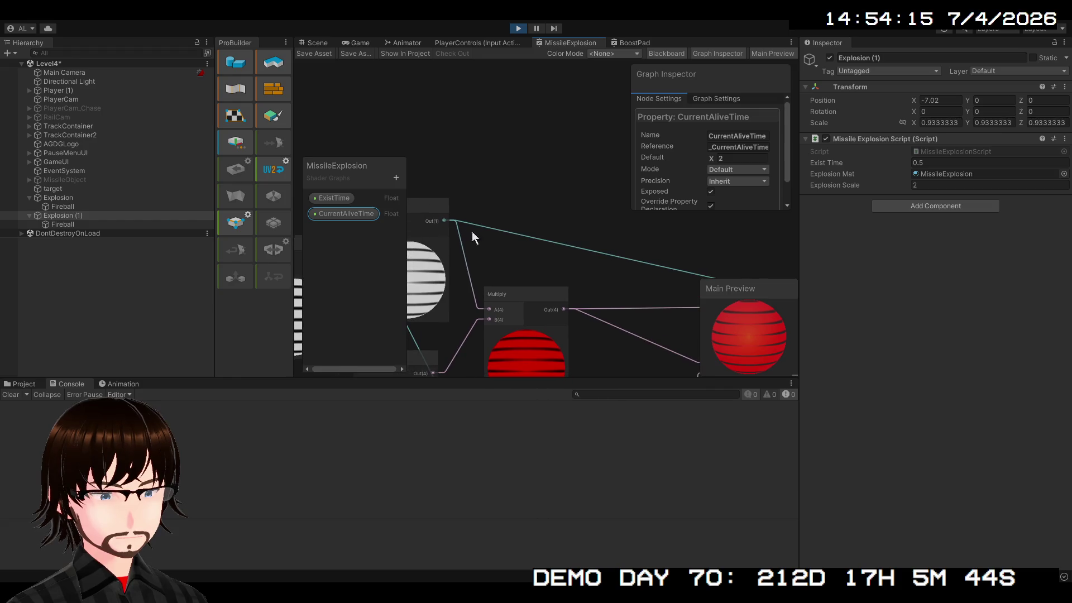
pyautogui.moveTo(444, 219)
pyautogui.mouseDown()
pyautogui.moveTo(905, 230)
pyautogui.moveTo(525, 223)
pyautogui.moveTo(509, 215)
pyautogui.moveTo(513, 204)
pyautogui.mouseUp()
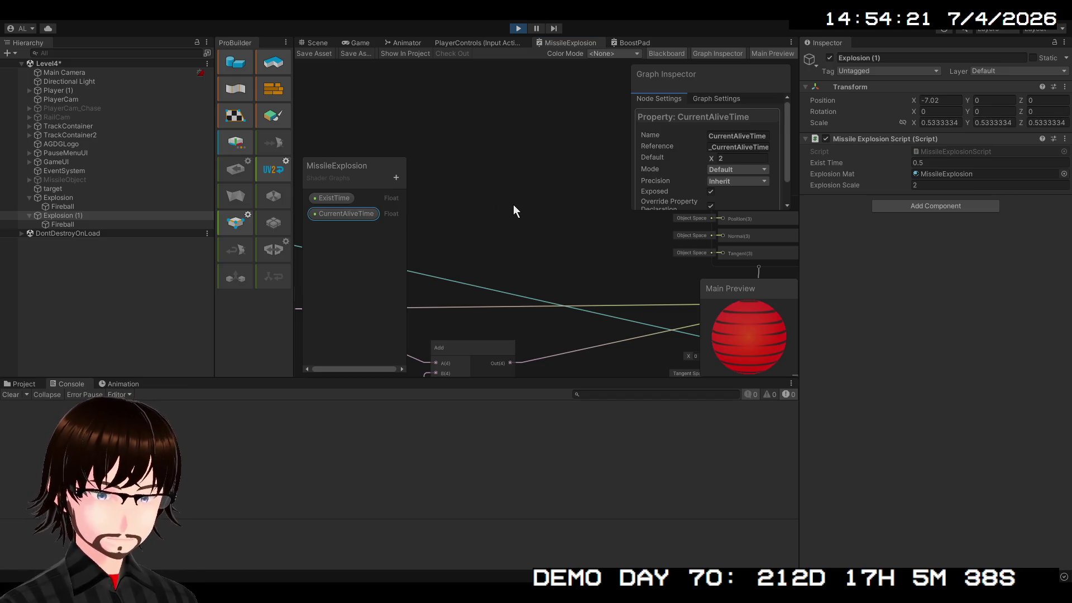
pyautogui.press('Return')
pyautogui.click(550, 195)
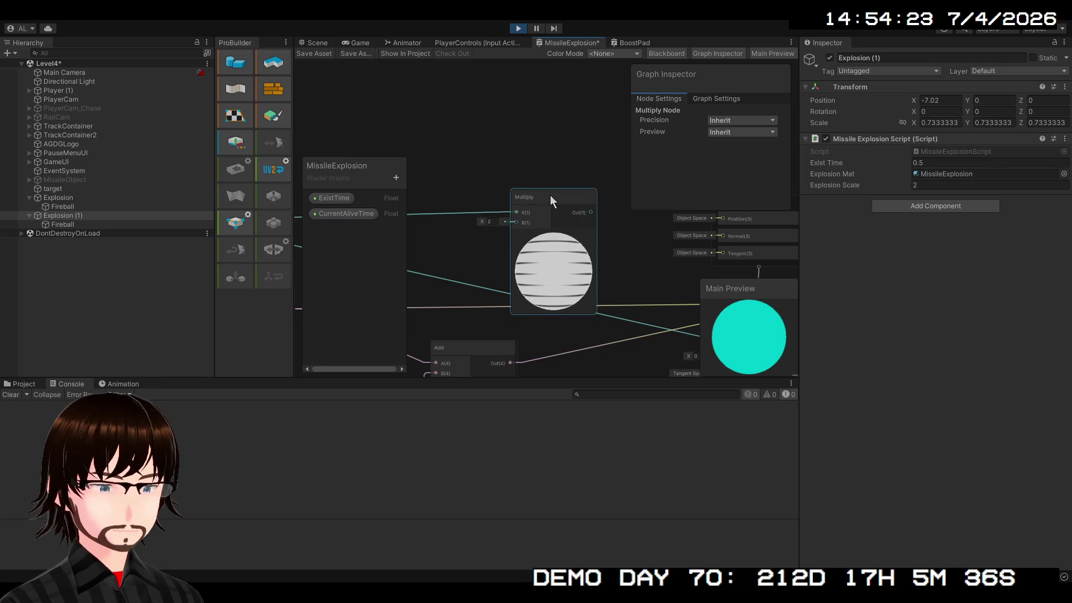
pyautogui.moveTo(551, 195)
pyautogui.mouseDown()
pyautogui.moveTo(566, 149)
pyautogui.moveTo(490, 196)
pyautogui.mouseUp()
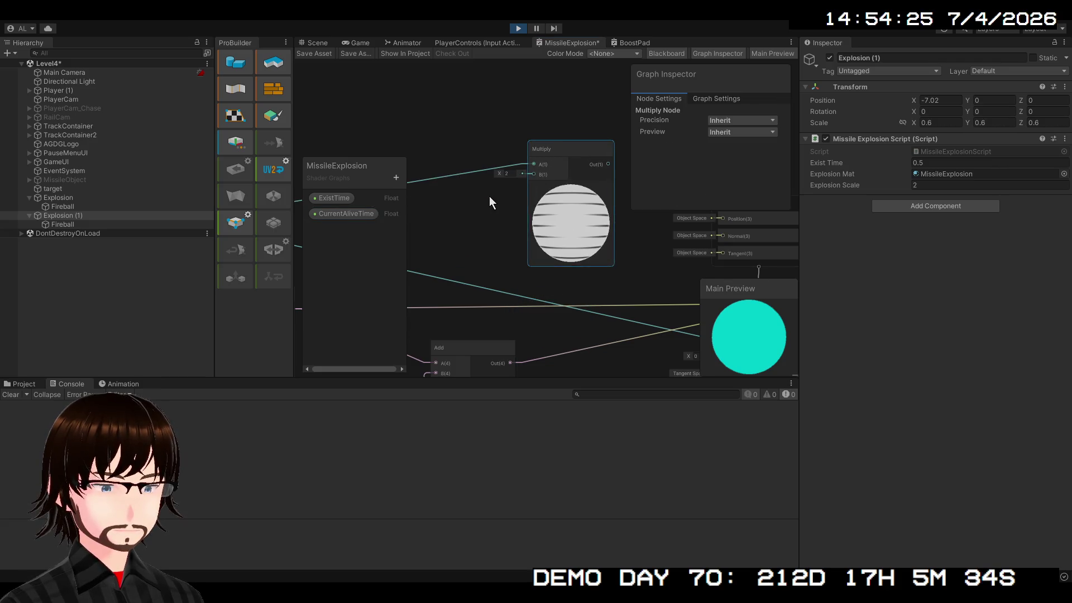
pyautogui.press('Return')
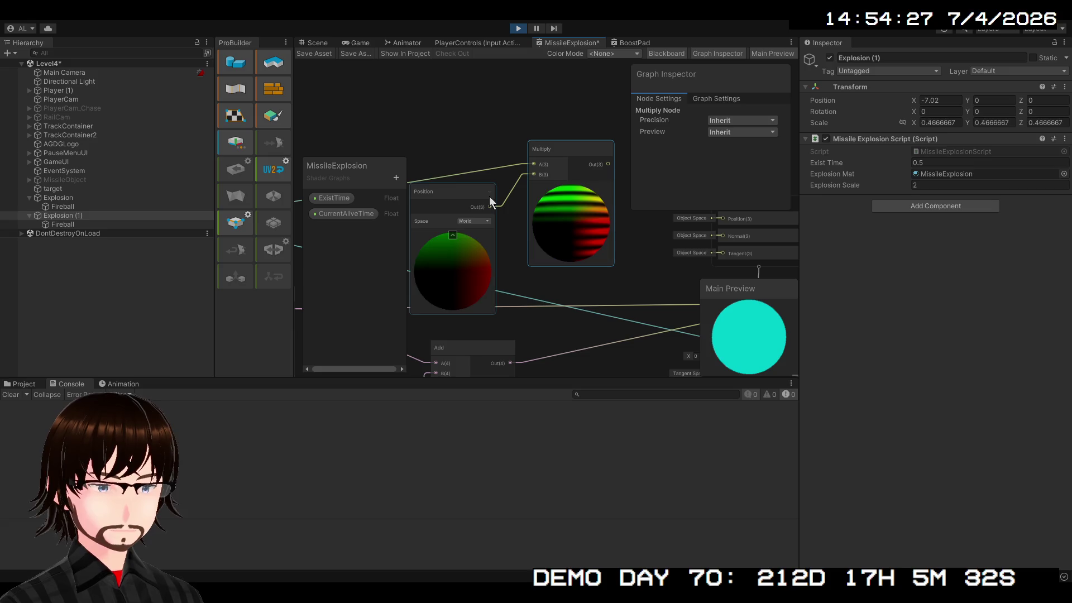
pyautogui.scroll(-2, 489, 196)
pyautogui.moveTo(519, 198); pyautogui.dragTo(459, 220)
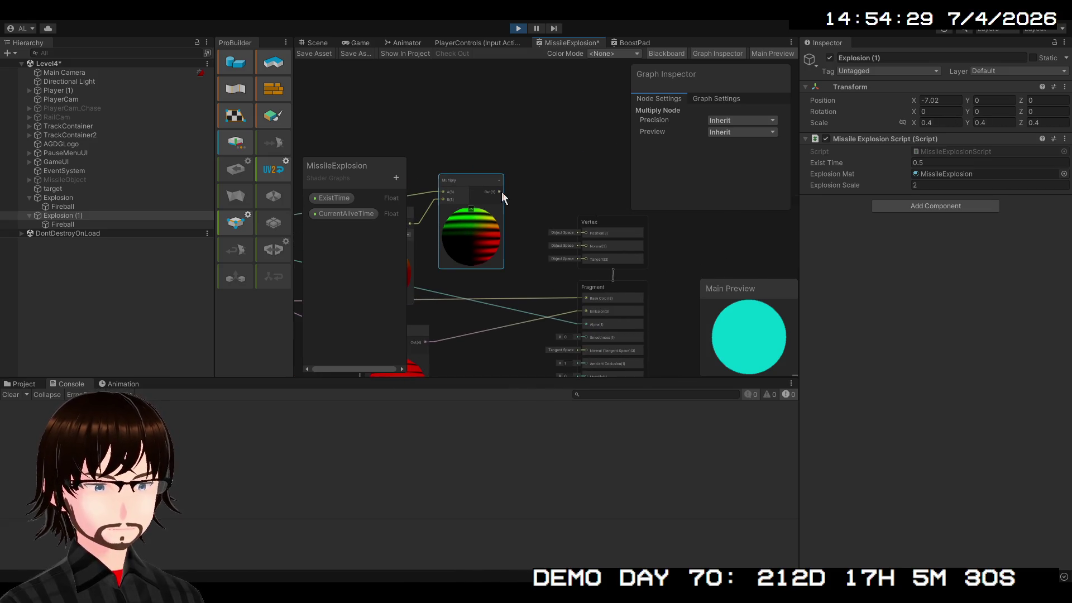
pyautogui.moveTo(524, 214); pyautogui.dragTo(674, 213)
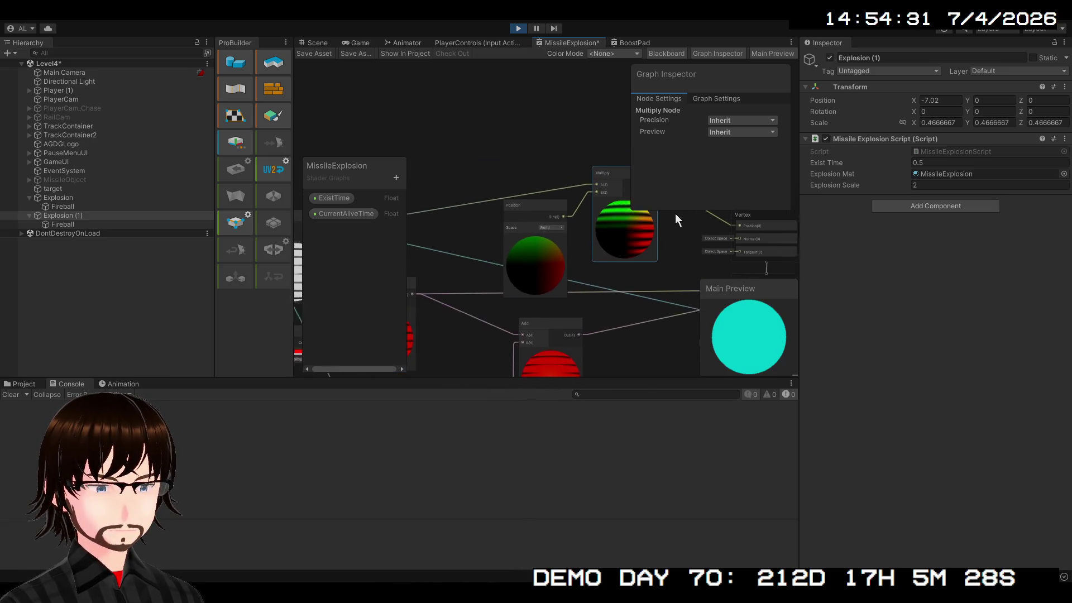
pyautogui.moveTo(528, 227)
pyautogui.mouseDown()
pyautogui.moveTo(508, 109)
pyautogui.moveTo(527, 144)
pyautogui.moveTo(518, 137)
pyautogui.mouseUp()
# Step: Switch the Position node to Object space and save the graph
pyautogui.hotkey('ctrl', 's')
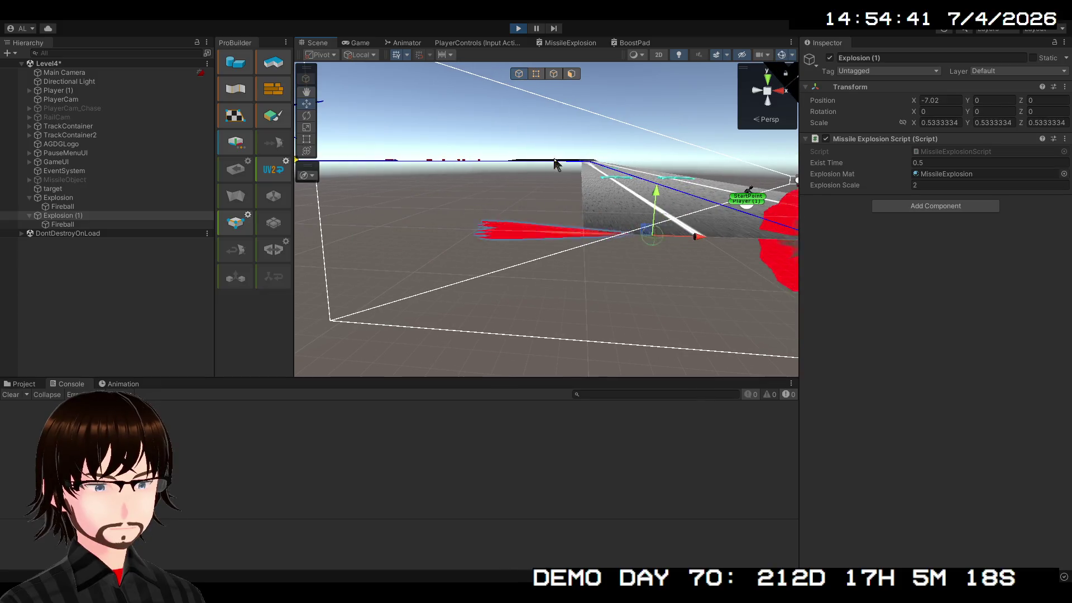
pyautogui.click(539, 157)
pyautogui.click(549, 173)
pyautogui.click(321, 54)
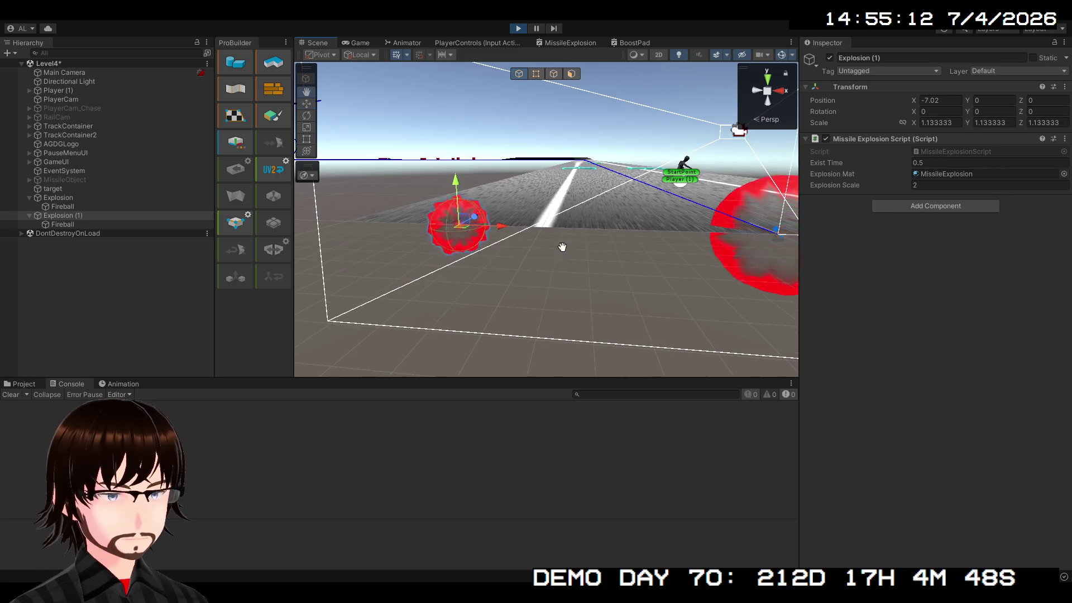
# Step: Check the spiky explosion in the Scene view, then return to the MissileExplosion graph
pyautogui.press('w')
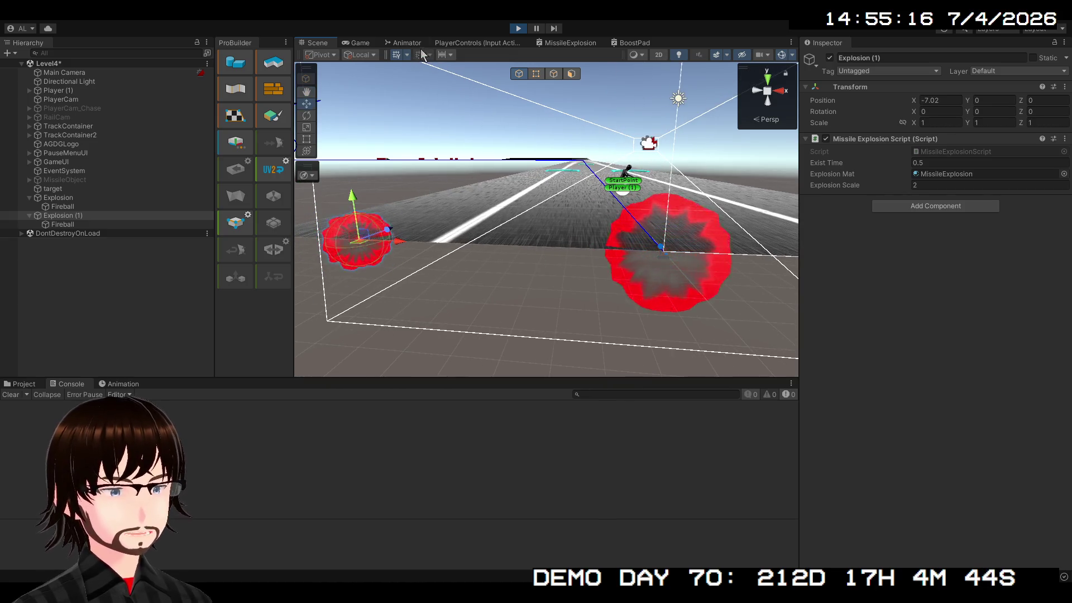
pyautogui.click(566, 45)
pyautogui.moveTo(580, 191); pyautogui.dragTo(492, 157)
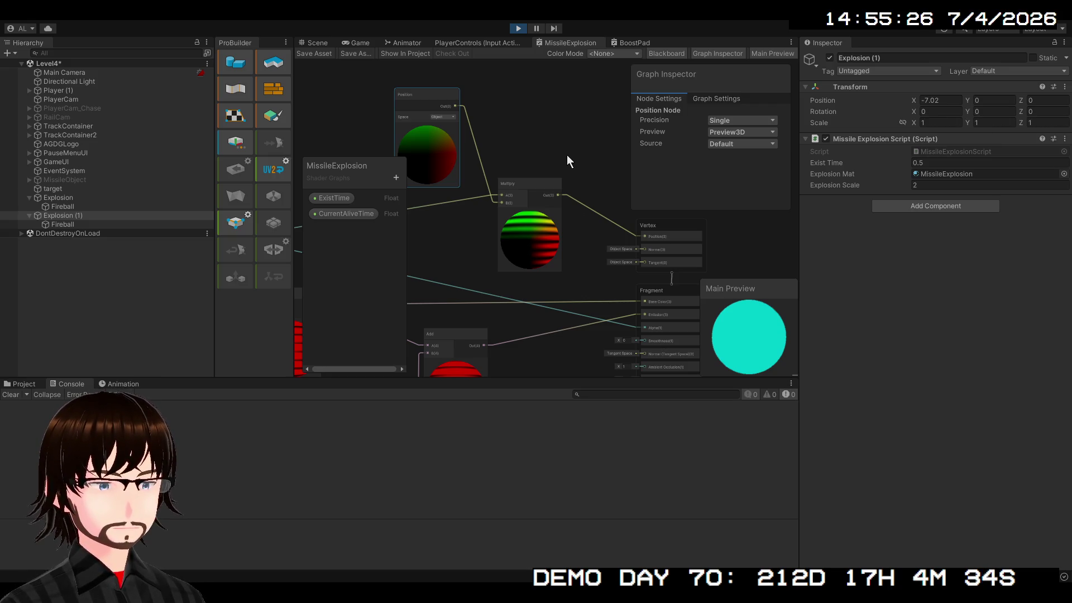
# Step: Add an Object-space Normal Vector node wired to the vertex normal input
pyautogui.hotkey('ctrl', 'v')
pyautogui.click(573, 179)
pyautogui.click(581, 196)
pyautogui.moveTo(578, 170)
pyautogui.mouseDown()
pyautogui.moveTo(627, 254)
pyautogui.moveTo(637, 251)
pyautogui.mouseUp()
pyautogui.moveTo(545, 164)
pyautogui.mouseDown()
pyautogui.moveTo(536, 106)
pyautogui.moveTo(535, 141)
pyautogui.moveTo(449, 273)
pyautogui.moveTo(484, 275)
pyautogui.moveTo(576, 148)
pyautogui.mouseUp()
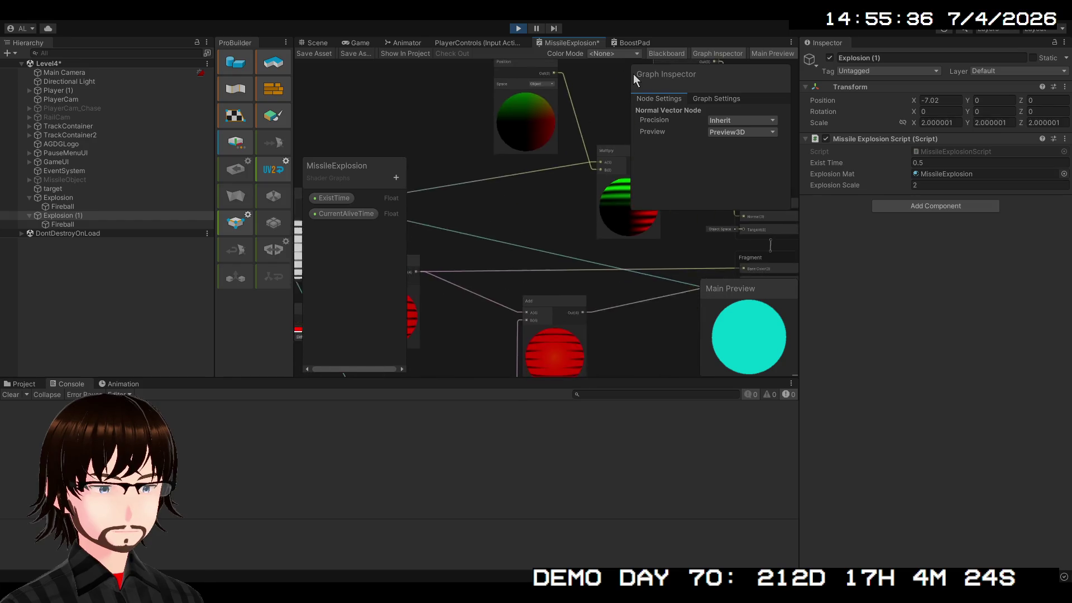
pyautogui.moveTo(525, 271)
pyautogui.mouseDown()
pyautogui.moveTo(525, 172)
pyautogui.moveTo(542, 185)
pyautogui.moveTo(527, 276)
pyautogui.mouseUp()
# Step: Duplicate the Multiply, wire Normal Vector into its B input, and detach the Position wire
pyautogui.hotkey('ctrl', 'd')
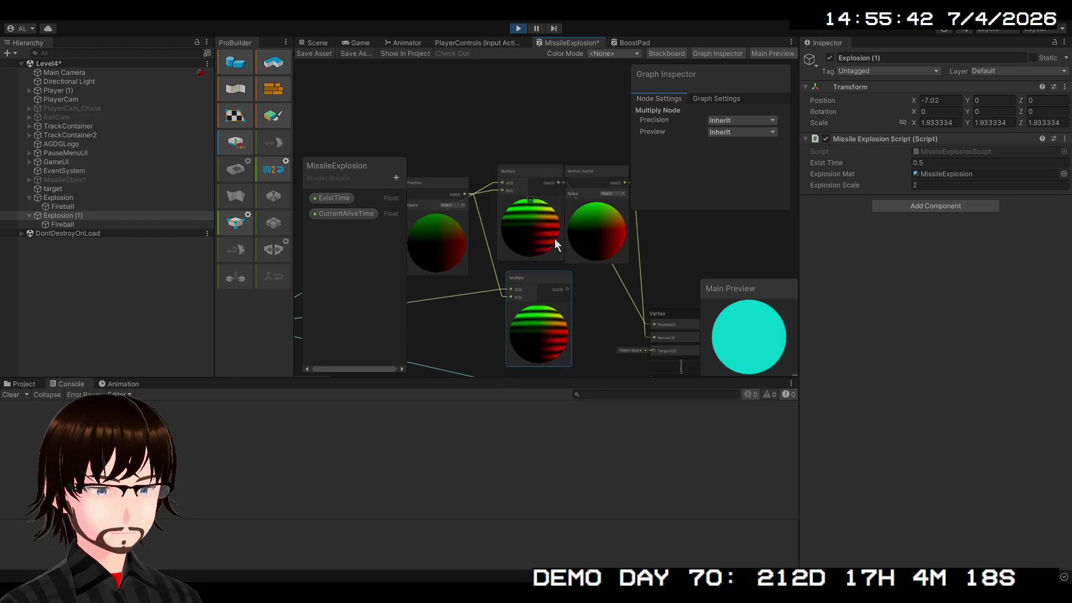
pyautogui.moveTo(591, 169)
pyautogui.mouseDown()
pyautogui.moveTo(432, 287)
pyautogui.moveTo(488, 285)
pyautogui.moveTo(505, 258)
pyautogui.mouseUp()
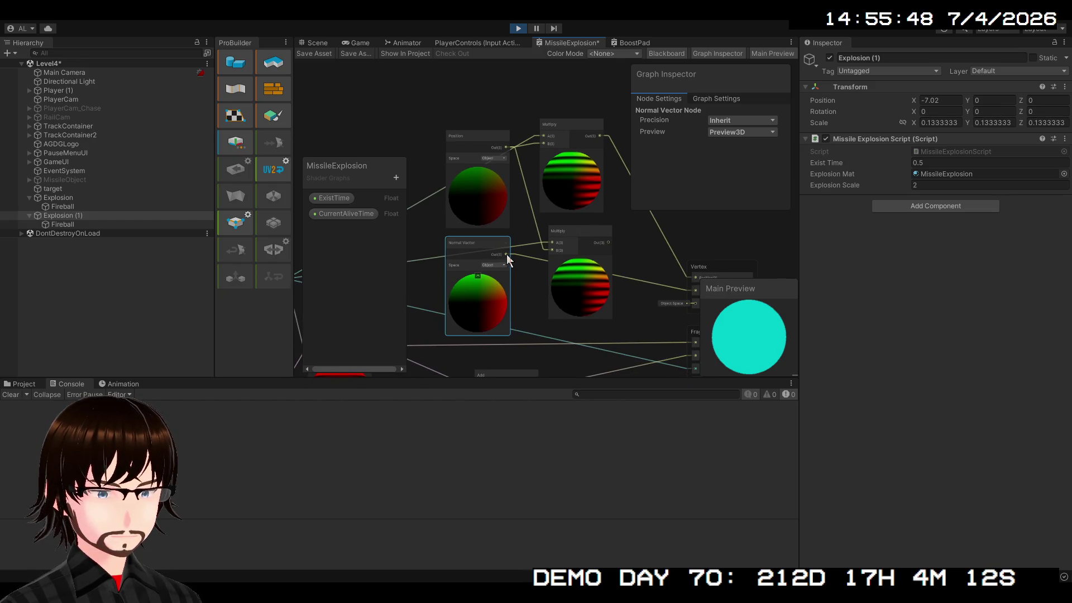
pyautogui.moveTo(545, 249); pyautogui.dragTo(552, 249)
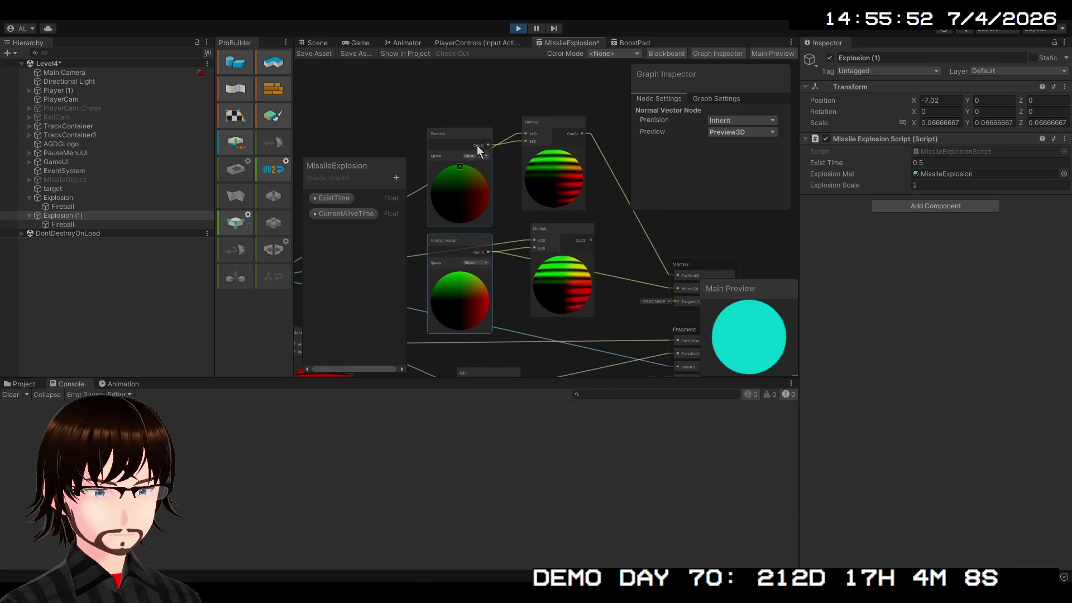
pyautogui.moveTo(519, 143)
pyautogui.mouseDown()
pyautogui.moveTo(498, 132)
pyautogui.moveTo(523, 139)
pyautogui.moveTo(580, 82)
pyautogui.moveTo(571, 140)
pyautogui.mouseUp()
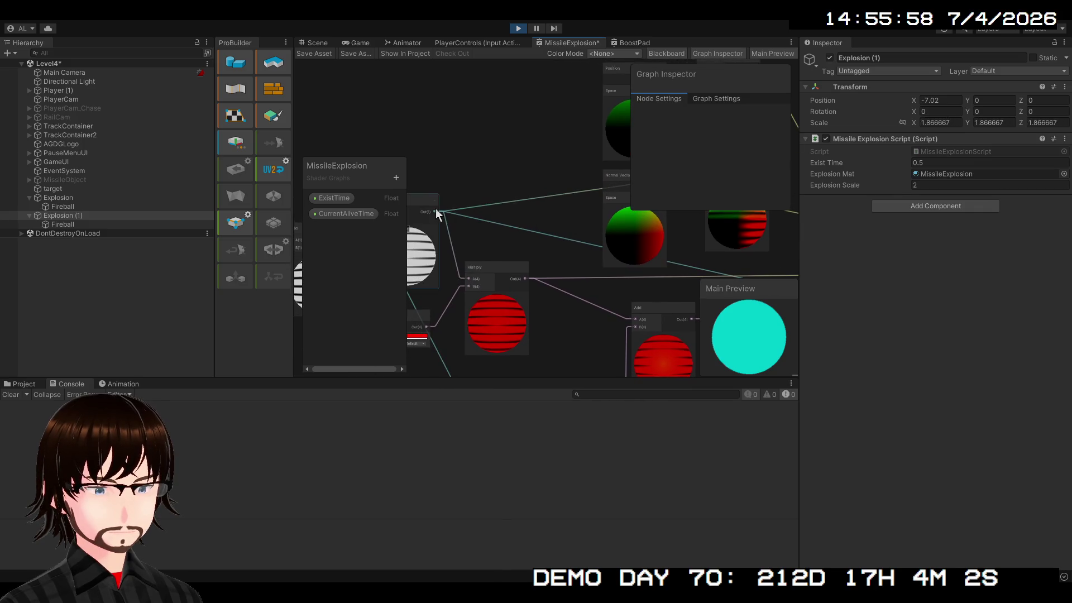
# Step: Rewire the striped Multiply nodes, pulling a wire from Out(1) and detaching one from B
pyautogui.moveTo(762, 196)
pyautogui.mouseDown()
pyautogui.moveTo(550, 82)
pyautogui.moveTo(544, 146)
pyautogui.mouseUp()
pyautogui.moveTo(525, 193); pyautogui.dragTo(614, 177)
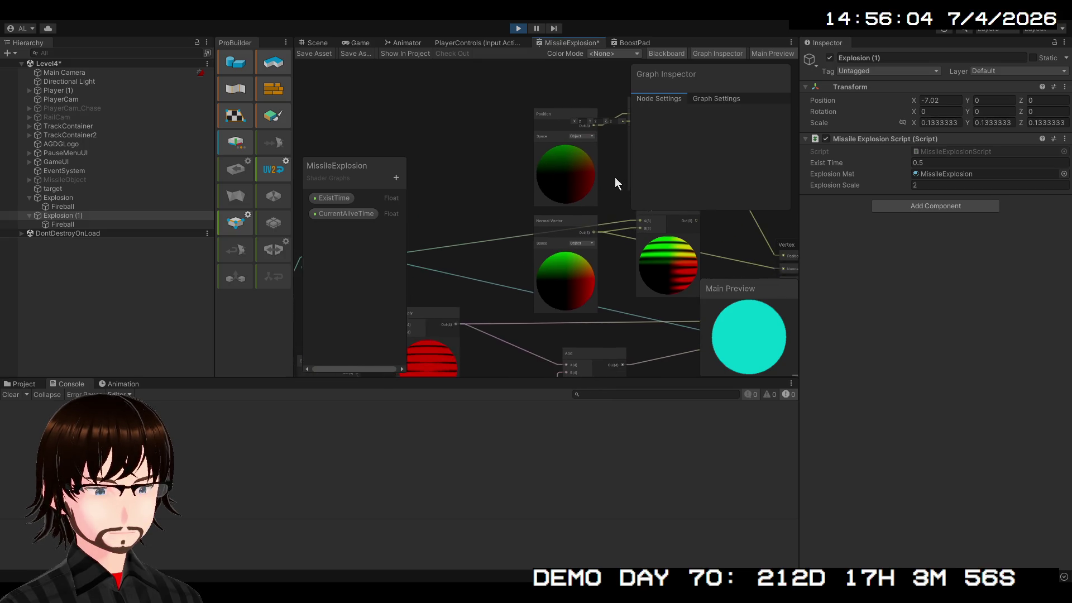
pyautogui.moveTo(385, 262)
pyautogui.mouseDown()
pyautogui.moveTo(484, 237)
pyautogui.moveTo(817, 221)
pyautogui.moveTo(664, 170)
pyautogui.moveTo(531, 168)
pyautogui.moveTo(527, 133)
pyautogui.moveTo(538, 134)
pyautogui.mouseUp()
pyautogui.scroll(5, 529, 153)
pyautogui.moveTo(649, 112); pyautogui.dragTo(561, 124)
pyautogui.moveTo(488, 171)
pyautogui.mouseDown()
pyautogui.moveTo(676, 158)
pyautogui.moveTo(671, 190)
pyautogui.mouseUp()
pyautogui.moveTo(419, 261)
pyautogui.mouseDown()
pyautogui.moveTo(950, 151)
pyautogui.moveTo(459, 238)
pyautogui.moveTo(468, 224)
pyautogui.mouseUp()
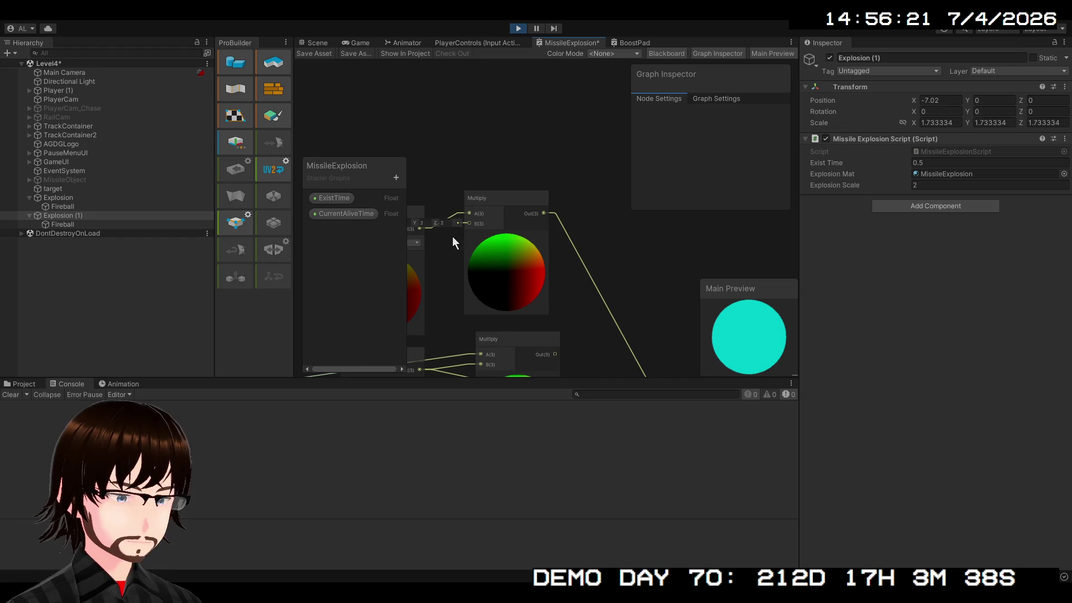
pyautogui.moveTo(468, 224)
pyautogui.mouseDown()
pyautogui.moveTo(411, 349)
pyautogui.moveTo(235, 407)
pyautogui.moveTo(290, 391)
pyautogui.moveTo(478, 146)
pyautogui.moveTo(470, 127)
pyautogui.mouseUp()
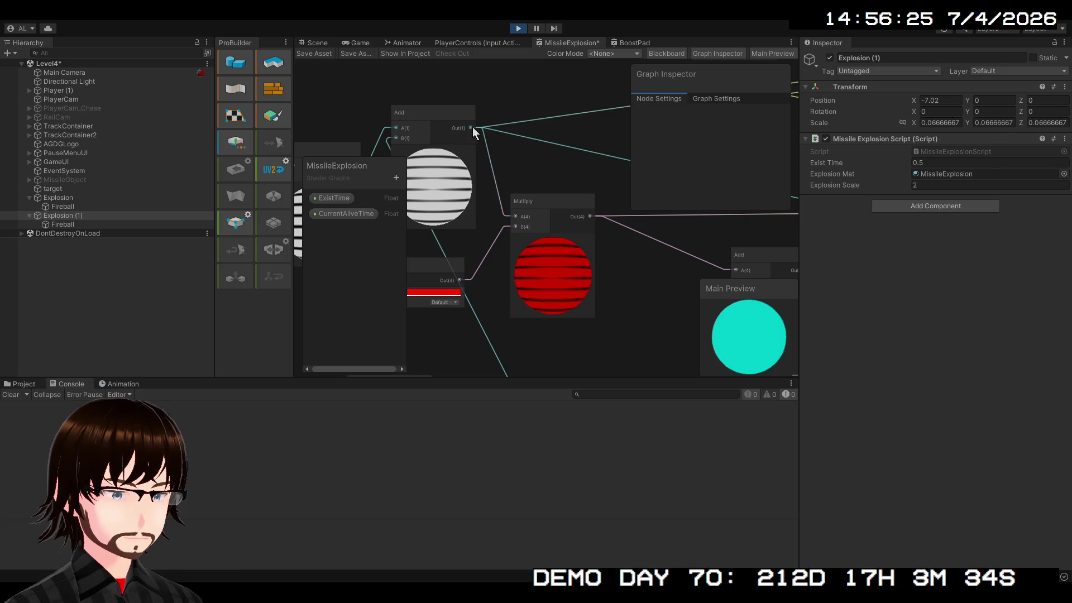
# Step: Move the Position node up-left and try wiring the striped node's output onward
pyautogui.scroll(-5, 498, 86)
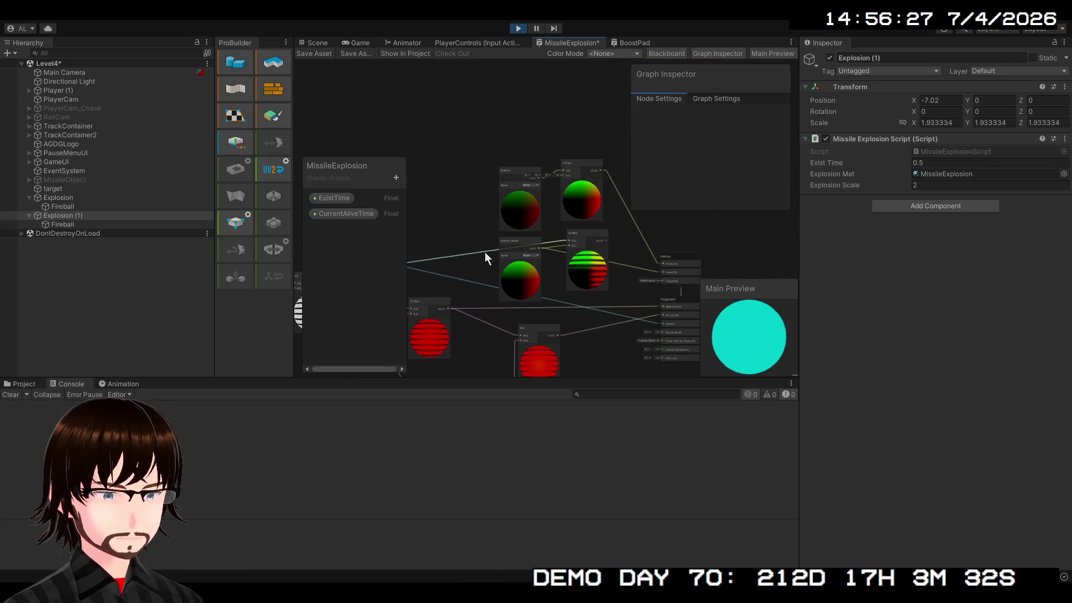
pyautogui.moveTo(517, 168)
pyautogui.mouseDown()
pyautogui.moveTo(467, 130)
pyautogui.moveTo(515, 183)
pyautogui.moveTo(471, 178)
pyautogui.mouseUp()
pyautogui.scroll(3, 522, 236)
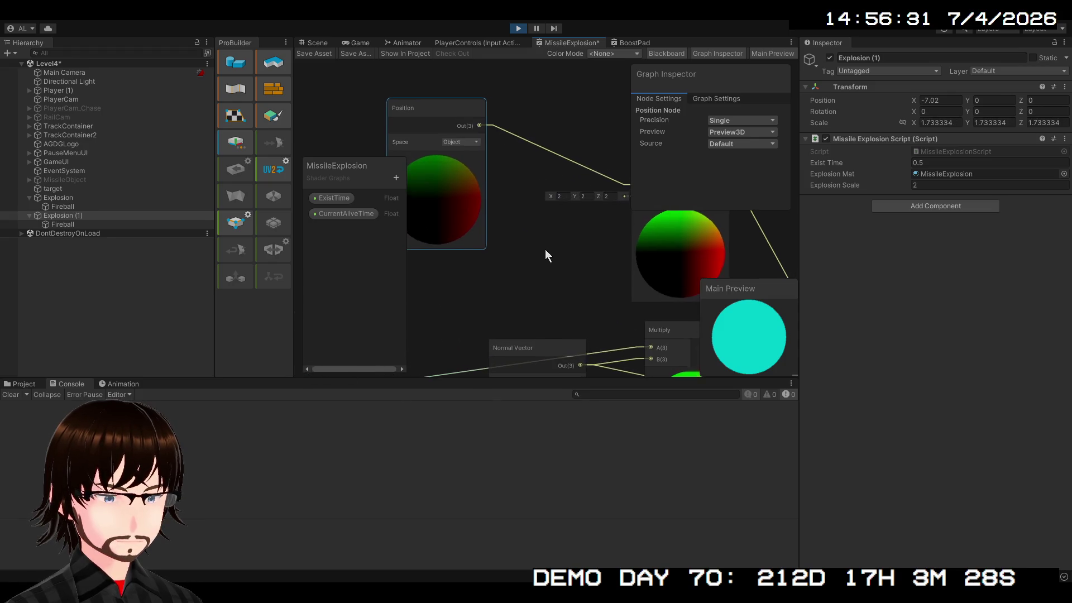
pyautogui.scroll(2, 545, 249)
pyautogui.scroll(-2, 726, 133)
pyautogui.scroll(-2, 626, 202)
pyautogui.moveTo(594, 220)
pyautogui.mouseDown()
pyautogui.moveTo(472, 246)
pyautogui.moveTo(628, 184)
pyautogui.moveTo(560, 221)
pyautogui.mouseUp()
pyautogui.scroll(-3, 567, 203)
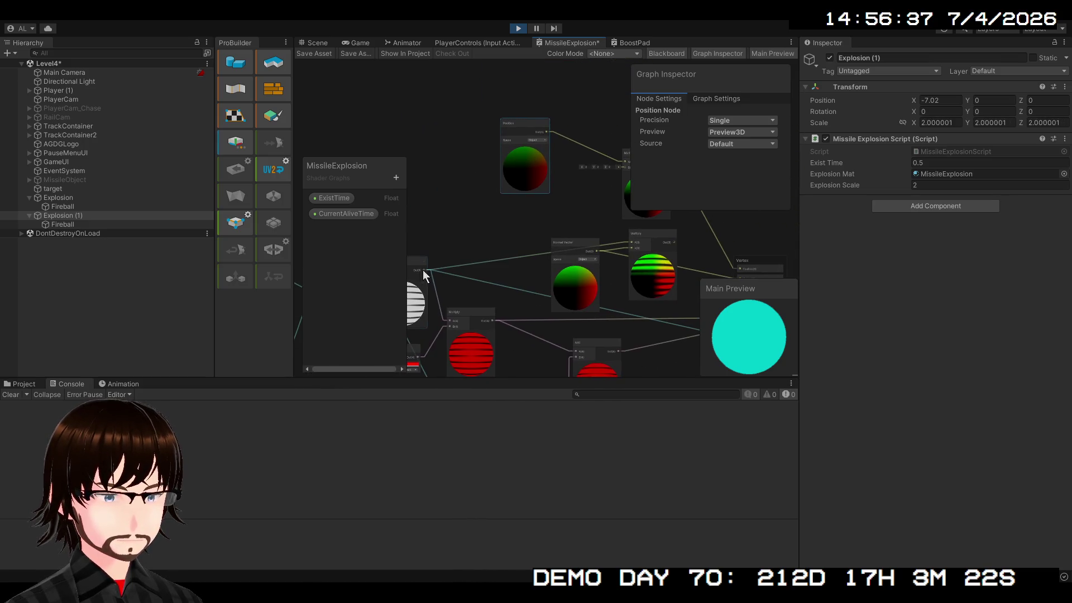
pyautogui.moveTo(426, 268)
pyautogui.mouseDown()
pyautogui.moveTo(626, 167)
pyautogui.moveTo(578, 197)
pyautogui.mouseUp()
pyautogui.click(618, 174)
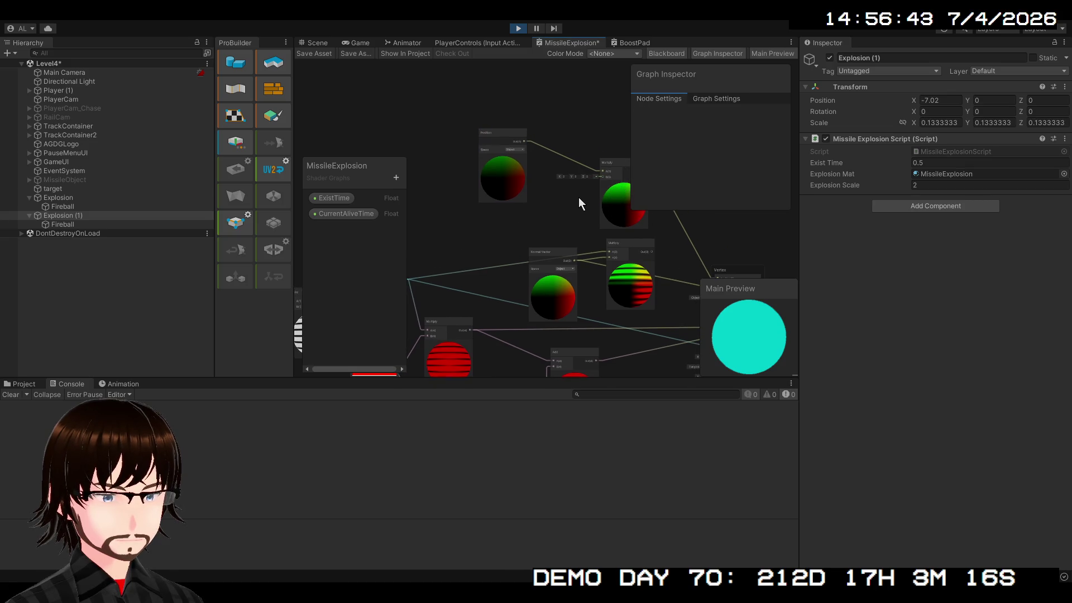
# Step: Nudge the Normal Vector node and delete the unneeded Multiply node
pyautogui.moveTo(445, 264); pyautogui.dragTo(467, 250)
pyautogui.moveTo(566, 242); pyautogui.dragTo(517, 211)
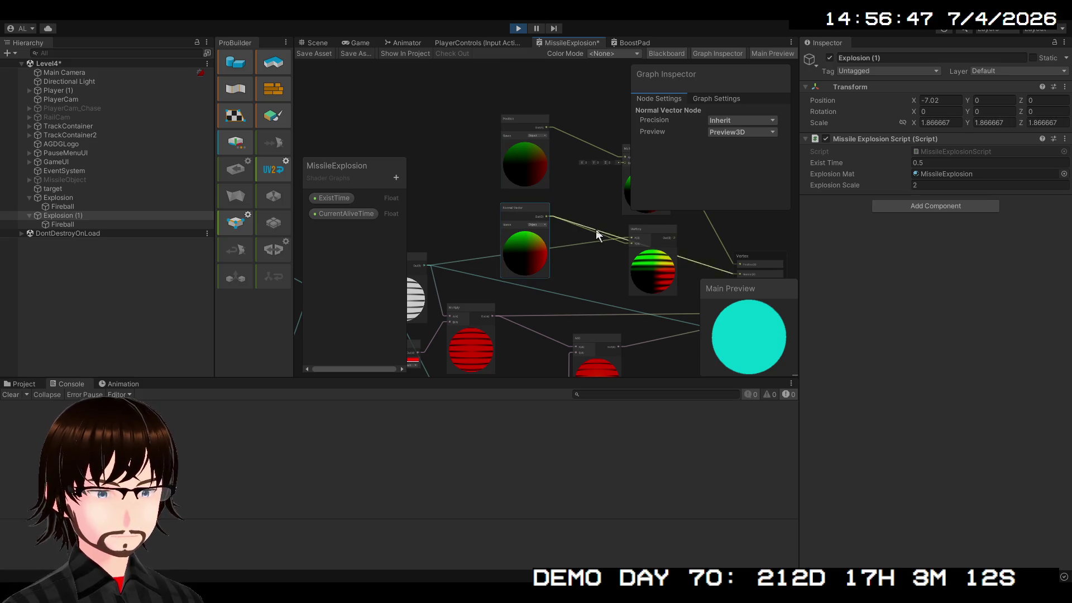
pyautogui.click(648, 226)
pyautogui.press('Delete')
pyautogui.moveTo(554, 258)
pyautogui.mouseDown()
pyautogui.moveTo(545, 246)
pyautogui.moveTo(541, 256)
pyautogui.mouseUp()
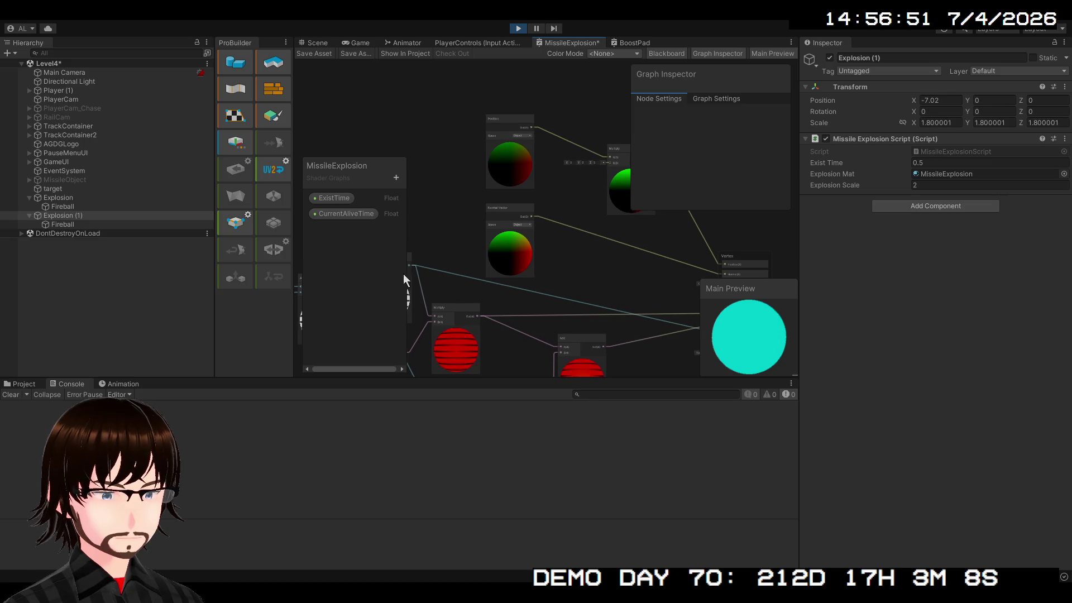
# Step: Remove the Normal Vector-to-Vertex Normal connection
pyautogui.moveTo(410, 264)
pyautogui.mouseDown()
pyautogui.moveTo(488, 246)
pyautogui.moveTo(616, 164)
pyautogui.moveTo(593, 160)
pyautogui.moveTo(610, 163)
pyautogui.moveTo(604, 173)
pyautogui.mouseUp()
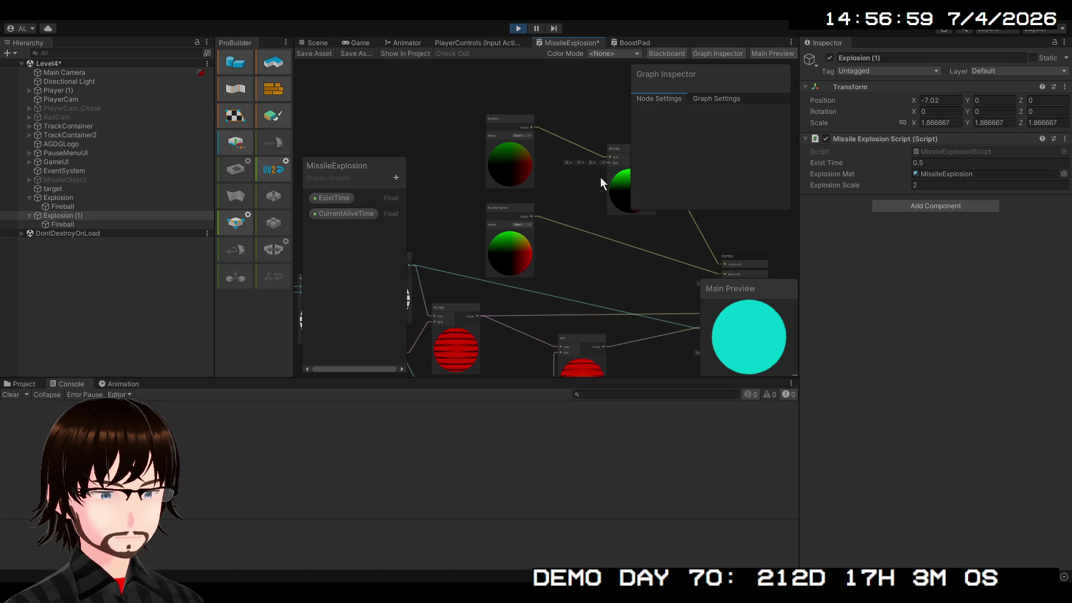
pyautogui.scroll(10, 601, 177)
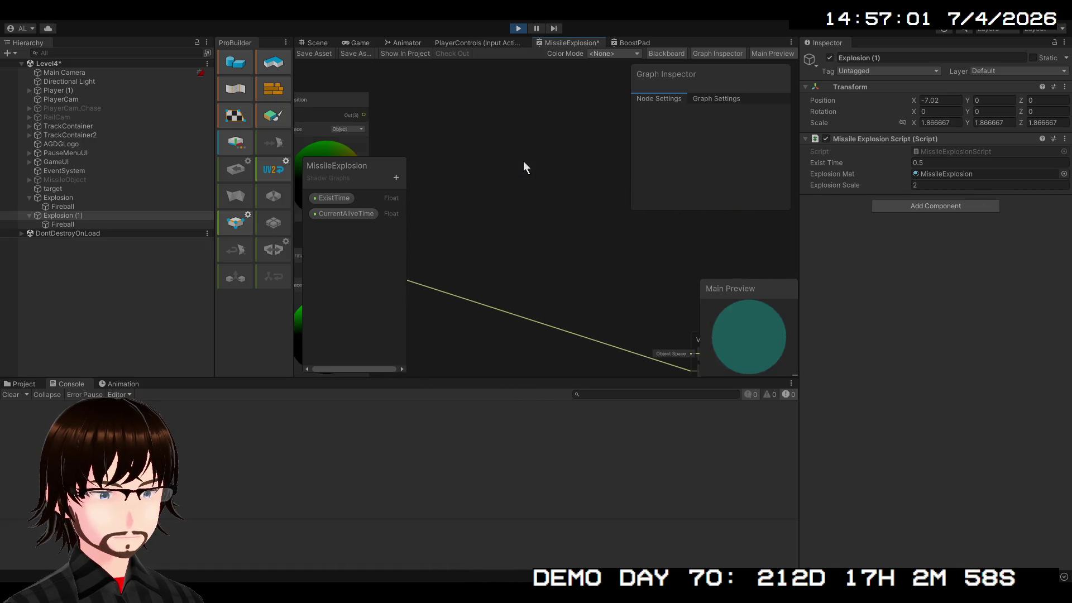
pyautogui.scroll(-6, 523, 161)
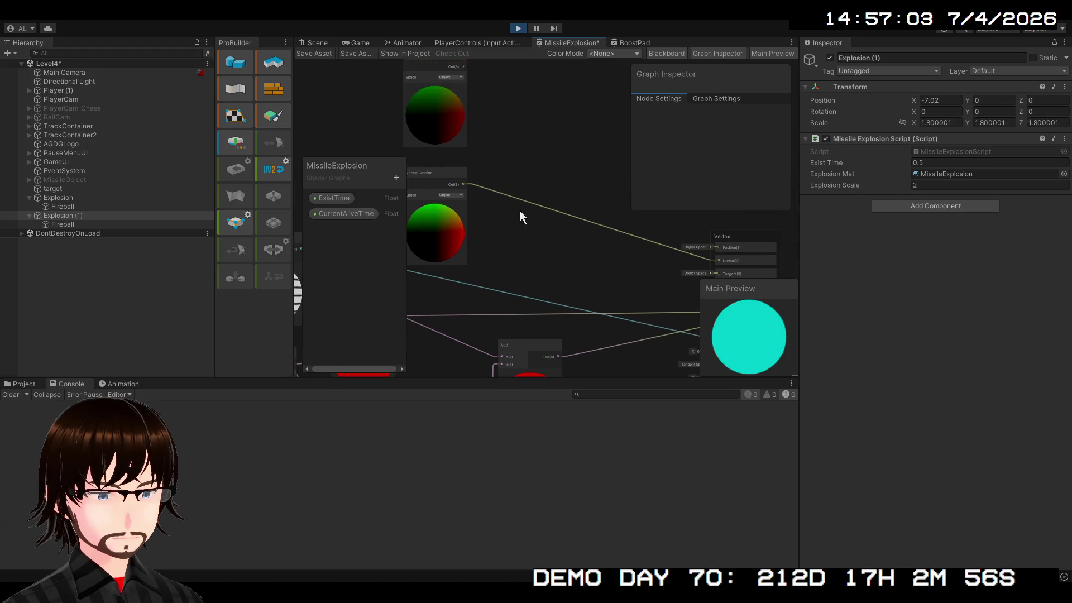
pyautogui.click(536, 205)
pyautogui.press('Delete')
pyautogui.moveTo(558, 216)
pyautogui.mouseDown()
pyautogui.moveTo(604, 199)
pyautogui.moveTo(649, 240)
pyautogui.mouseUp()
# Step: Add two Normal Vector-fed Multiply nodes driving Vertex Position and Normal, then view the Scene
pyautogui.moveTo(462, 253)
pyautogui.mouseDown()
pyautogui.moveTo(790, 229)
pyautogui.moveTo(576, 155)
pyautogui.mouseUp()
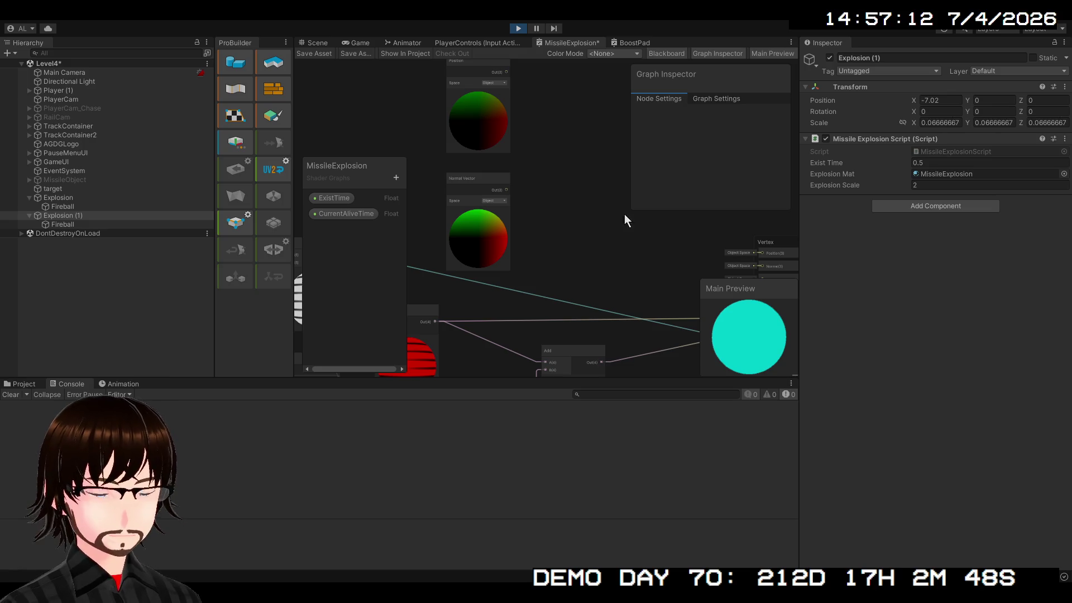
pyautogui.hotkey('ctrl', 'v')
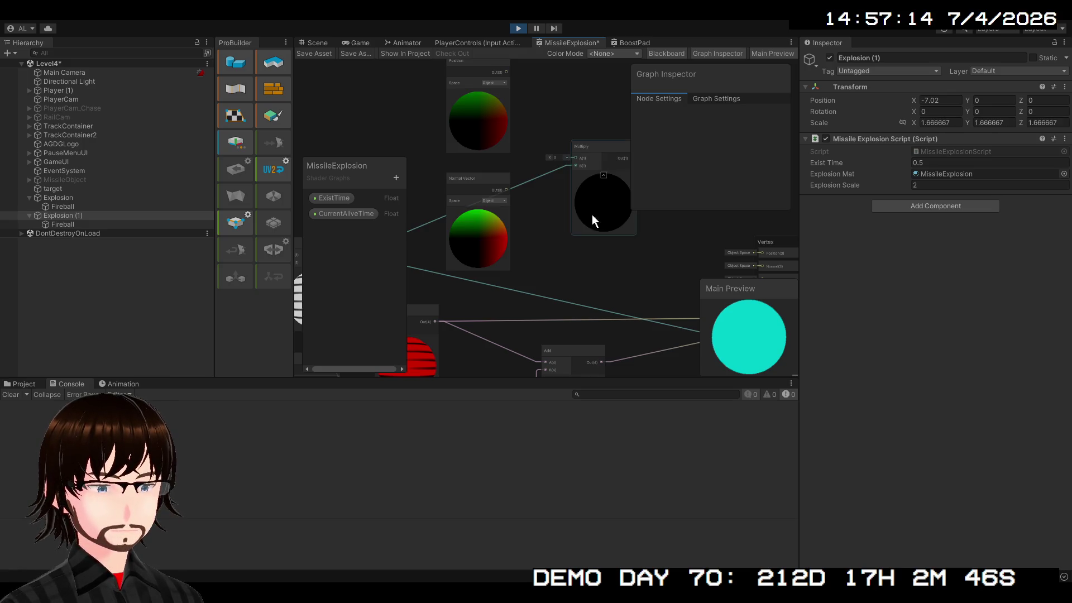
pyautogui.moveTo(592, 138)
pyautogui.mouseDown()
pyautogui.moveTo(552, 196)
pyautogui.moveTo(550, 126)
pyautogui.moveTo(579, 144)
pyautogui.moveTo(556, 236)
pyautogui.moveTo(530, 256)
pyautogui.mouseUp()
pyautogui.hotkey('ctrl', 'v')
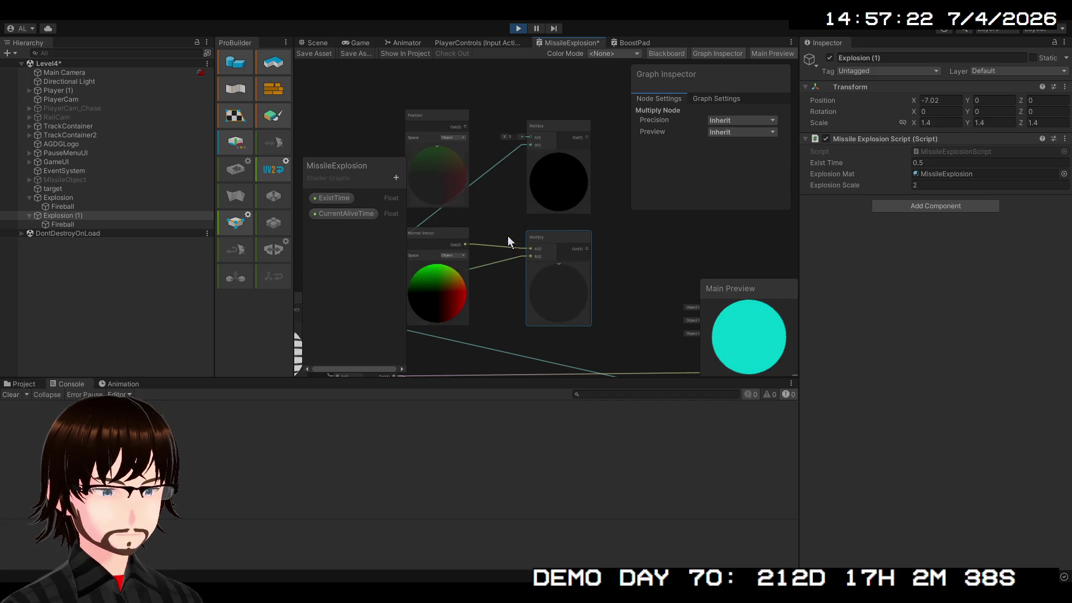
pyautogui.moveTo(529, 136); pyautogui.dragTo(530, 137)
pyautogui.moveTo(574, 174)
pyautogui.mouseDown()
pyautogui.moveTo(445, 112)
pyautogui.moveTo(565, 265)
pyautogui.mouseUp()
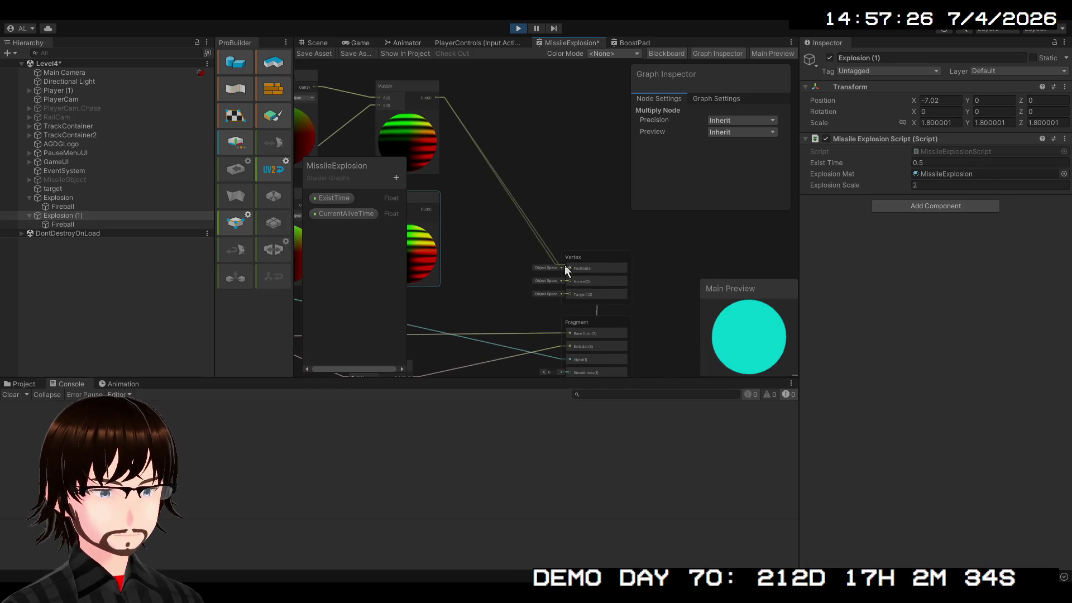
pyautogui.moveTo(437, 208); pyautogui.dragTo(569, 282)
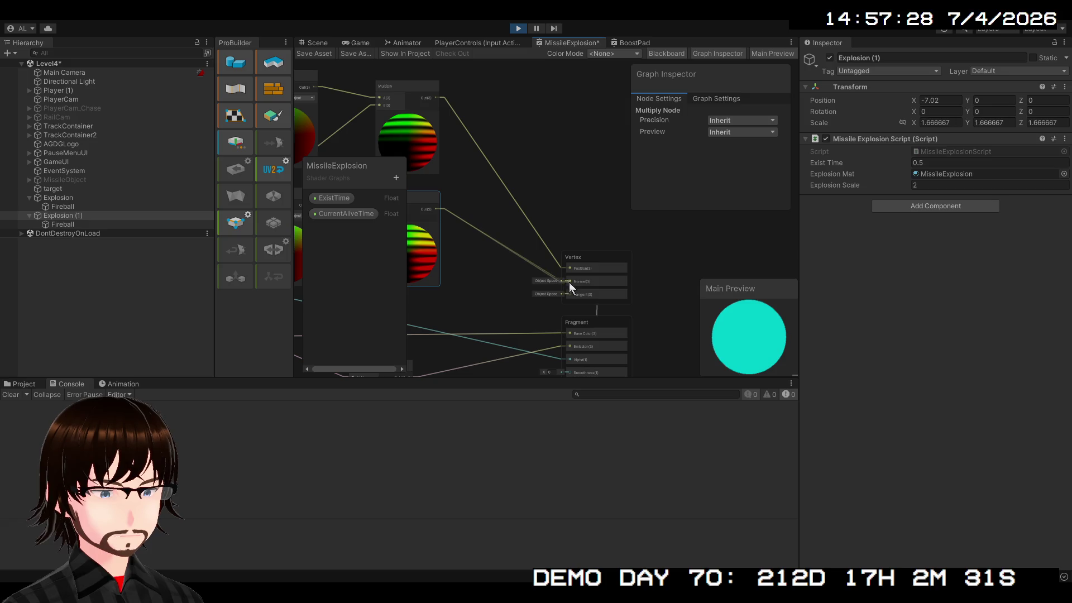
pyautogui.click(317, 43)
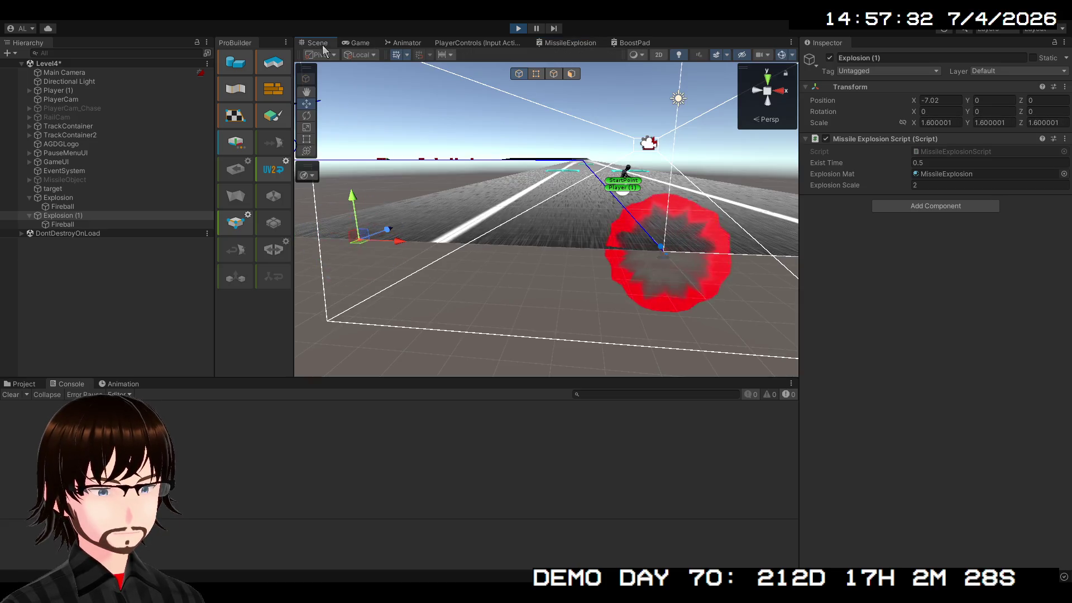
pyautogui.moveTo(540, 222)
pyautogui.mouseDown()
pyautogui.moveTo(611, 263)
pyautogui.moveTo(693, 258)
pyautogui.mouseUp()
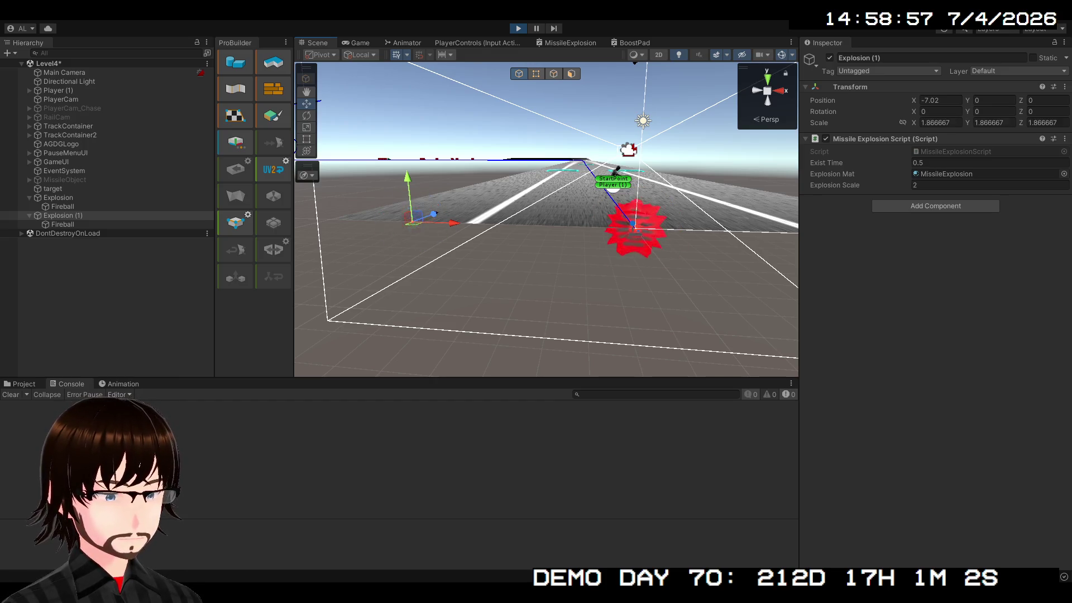
# Step: Add Screen Position and Scene Depth nodes to the MissileExplosion graph
pyautogui.click(592, 43)
pyautogui.scroll(-3, 535, 228)
pyautogui.moveTo(615, 256)
pyautogui.mouseDown()
pyautogui.moveTo(612, 111)
pyautogui.moveTo(622, 168)
pyautogui.mouseUp()
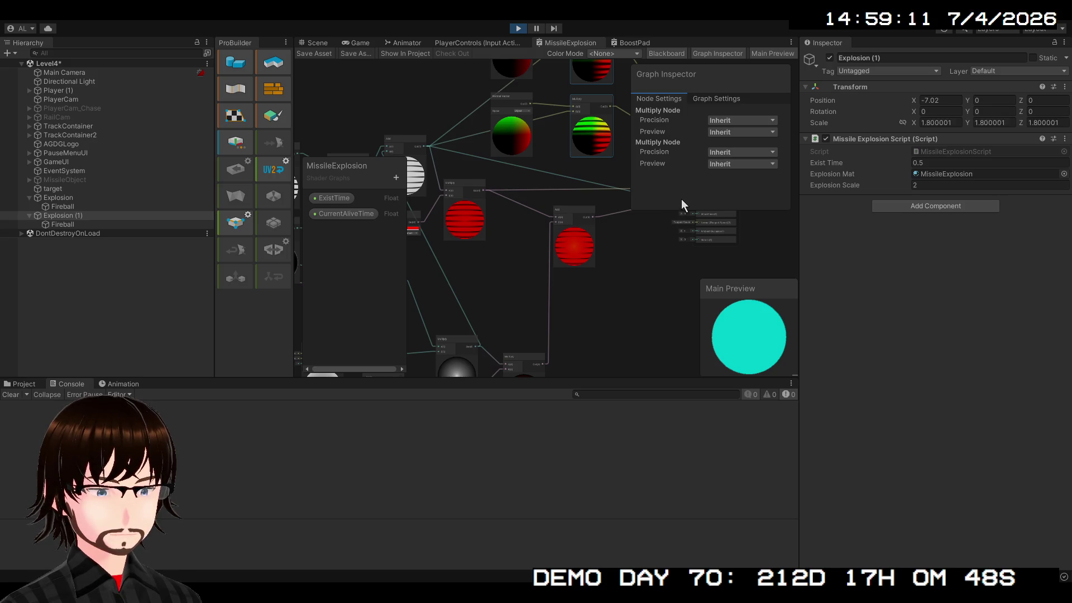
pyautogui.hotkey('ctrl', 'v')
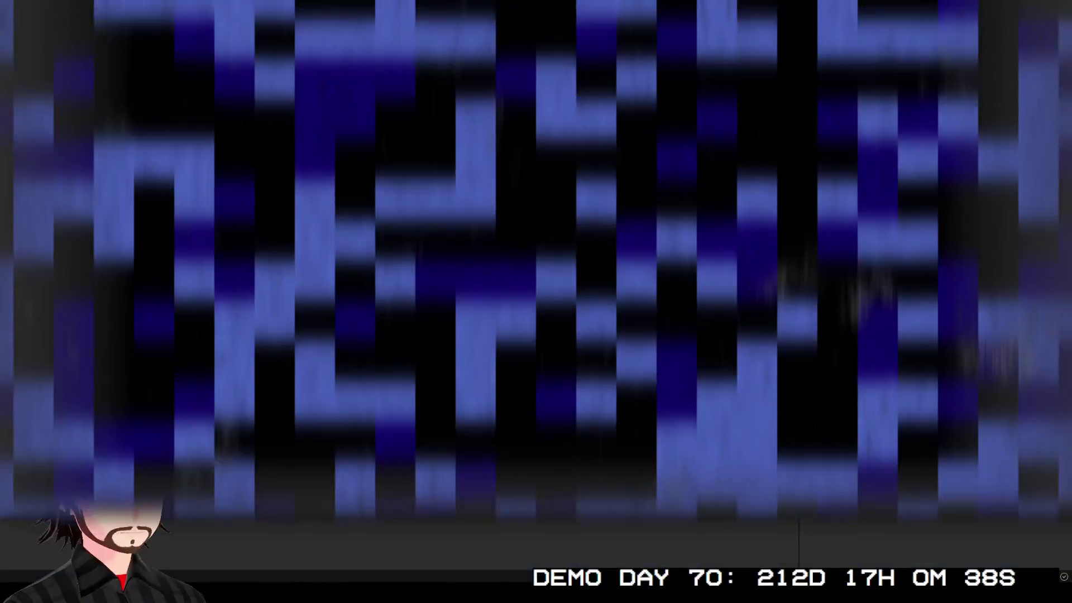
pyautogui.scroll(3, 611, 235)
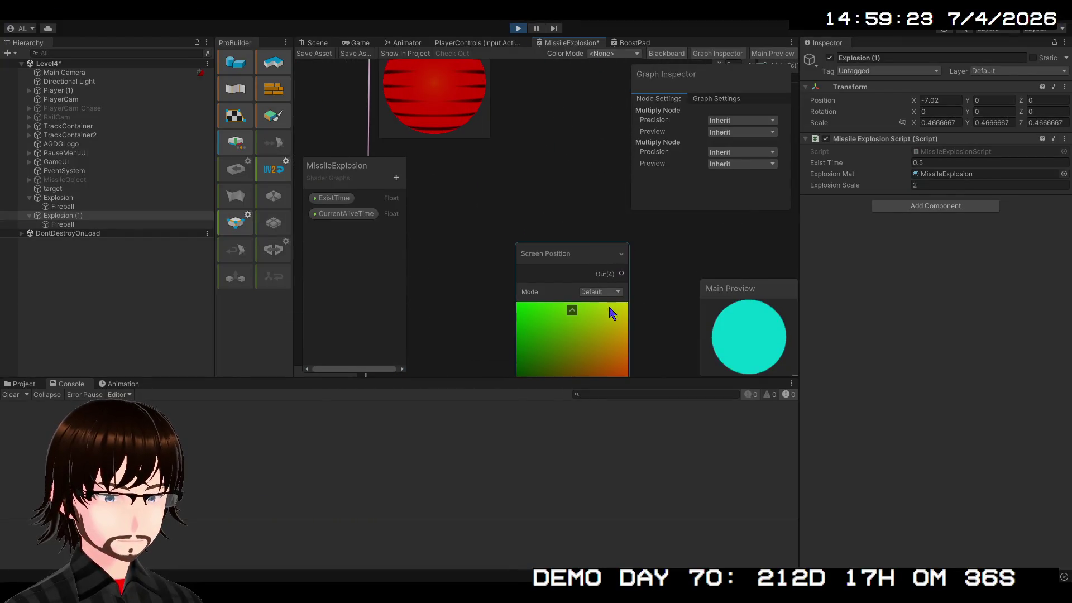
pyautogui.scroll(-5, 566, 262)
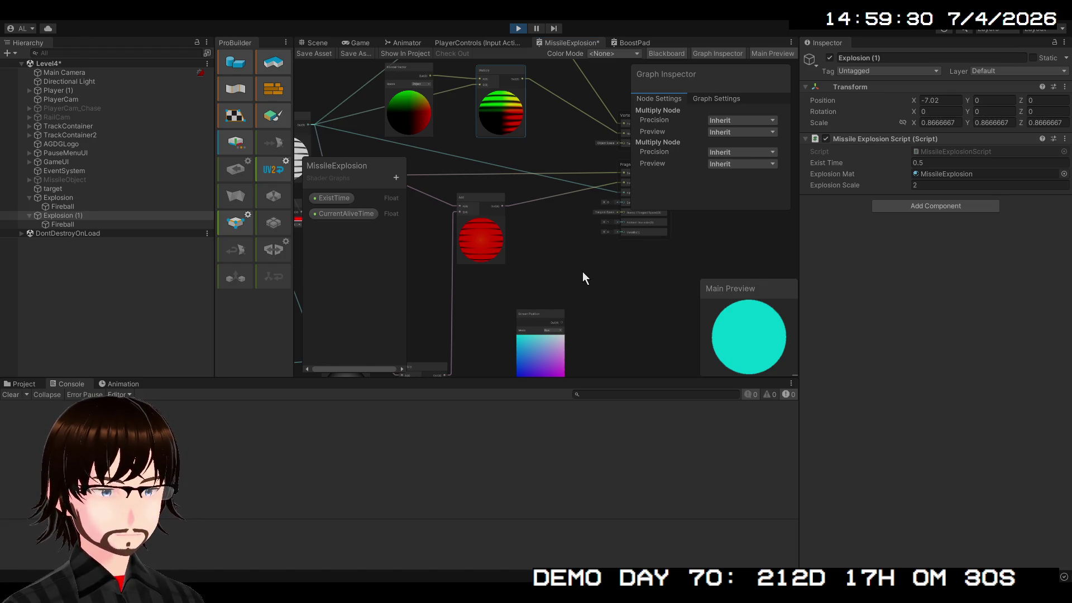
pyautogui.hotkey('ctrl', 'v')
pyautogui.moveTo(583, 288)
pyautogui.mouseDown()
pyautogui.moveTo(536, 284)
pyautogui.moveTo(581, 283)
pyautogui.mouseUp()
# Step: Add a Split from Screen Position and a Subtract computing Scene Depth minus Split's A
pyautogui.scroll(2, 564, 285)
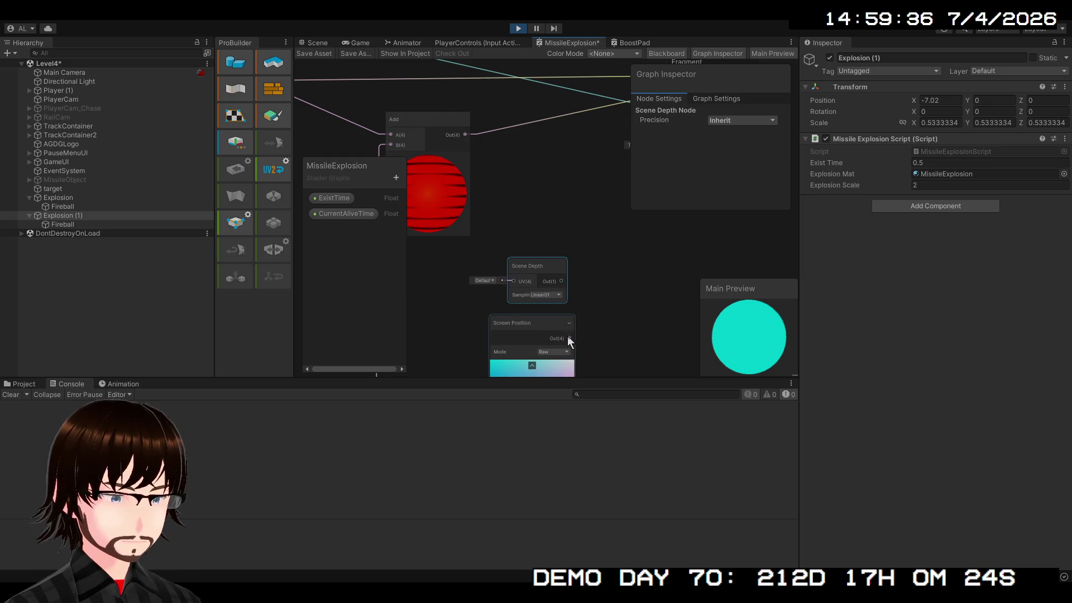
pyautogui.scroll(-2, 598, 334)
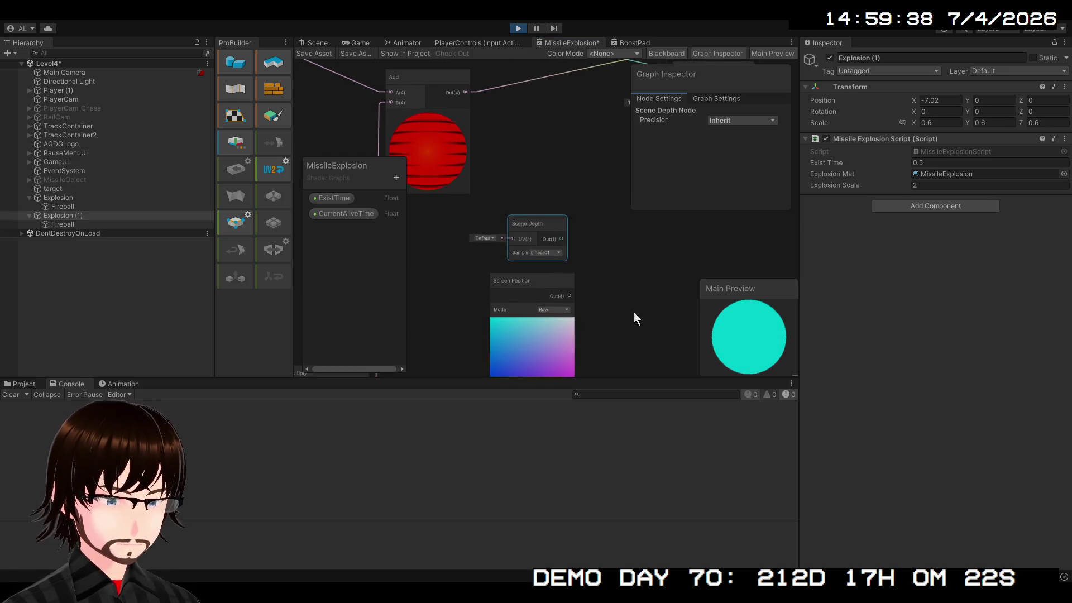
pyautogui.hotkey('ctrl', 'z')
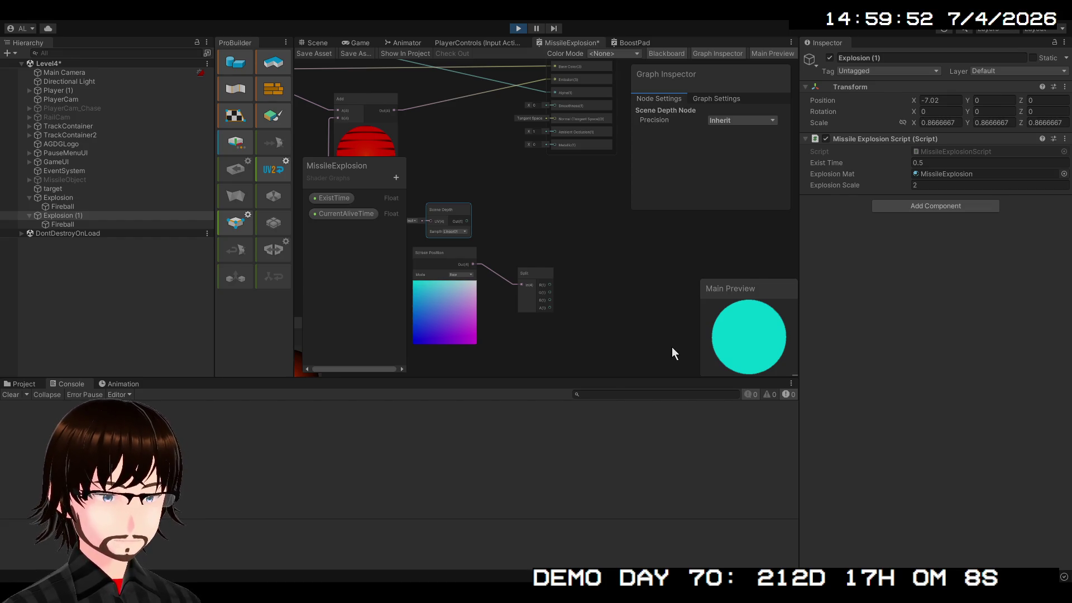
pyautogui.hotkey('ctrl', 'z')
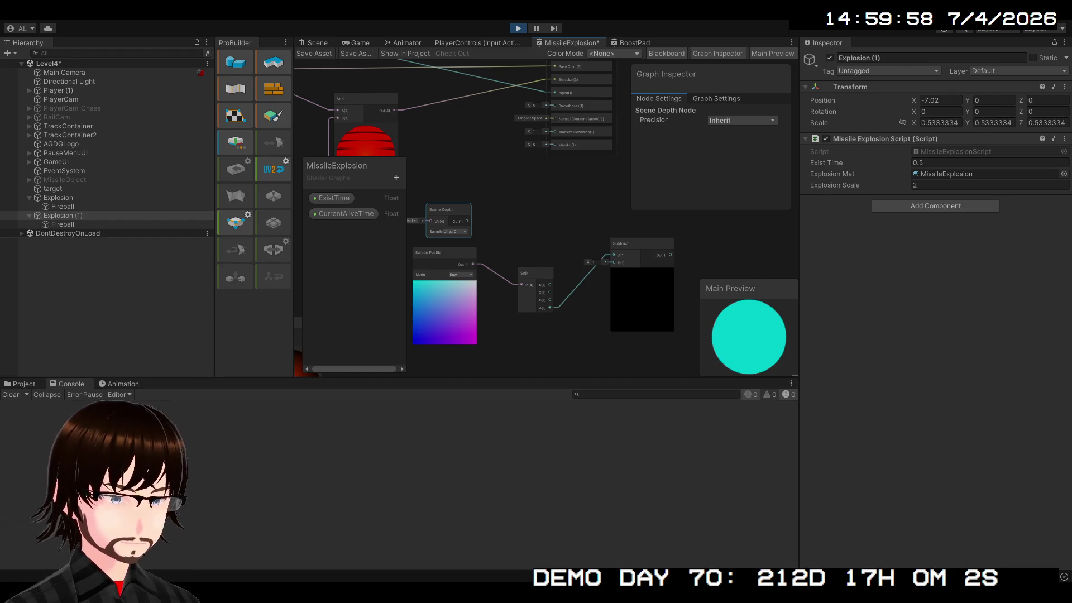
pyautogui.moveTo(611, 254)
pyautogui.mouseDown()
pyautogui.moveTo(589, 268)
pyautogui.moveTo(613, 262)
pyautogui.mouseUp()
pyautogui.moveTo(466, 222)
pyautogui.mouseDown()
pyautogui.moveTo(614, 255)
pyautogui.moveTo(570, 232)
pyautogui.moveTo(632, 214)
pyautogui.moveTo(603, 232)
pyautogui.mouseUp()
# Step: Rearrange the four new depth nodes down and to the left of the graph
pyautogui.moveTo(540, 271); pyautogui.dragTo(513, 259)
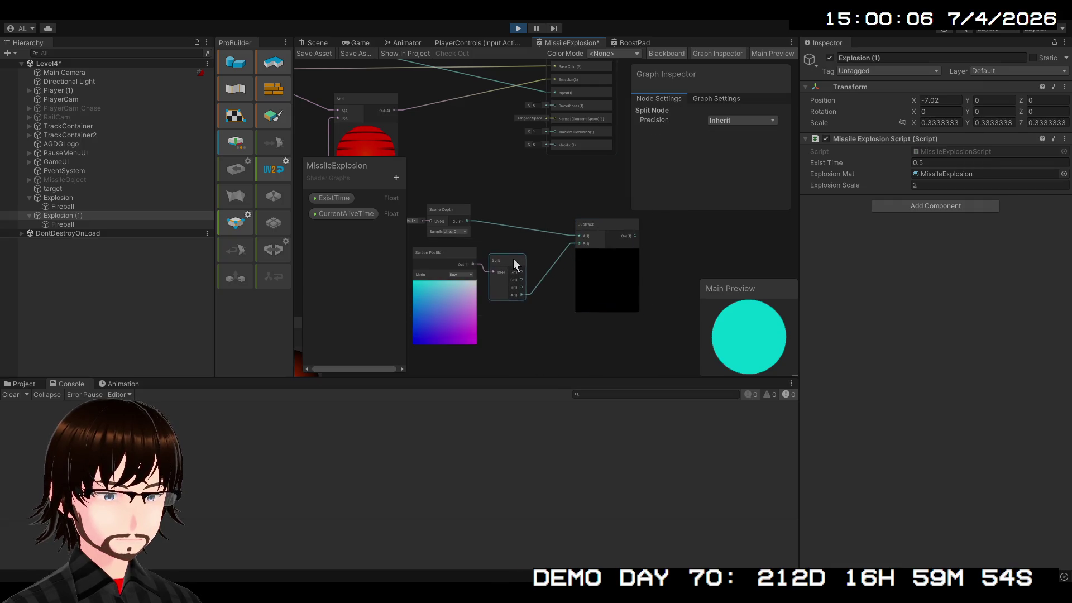
pyautogui.moveTo(587, 227)
pyautogui.mouseDown()
pyautogui.moveTo(548, 227)
pyautogui.moveTo(569, 290)
pyautogui.mouseUp()
pyautogui.scroll(-5, 547, 227)
pyautogui.moveTo(639, 362)
pyautogui.mouseDown()
pyautogui.moveTo(510, 279)
pyautogui.moveTo(514, 301)
pyautogui.moveTo(498, 318)
pyautogui.moveTo(581, 258)
pyautogui.moveTo(510, 288)
pyautogui.mouseUp()
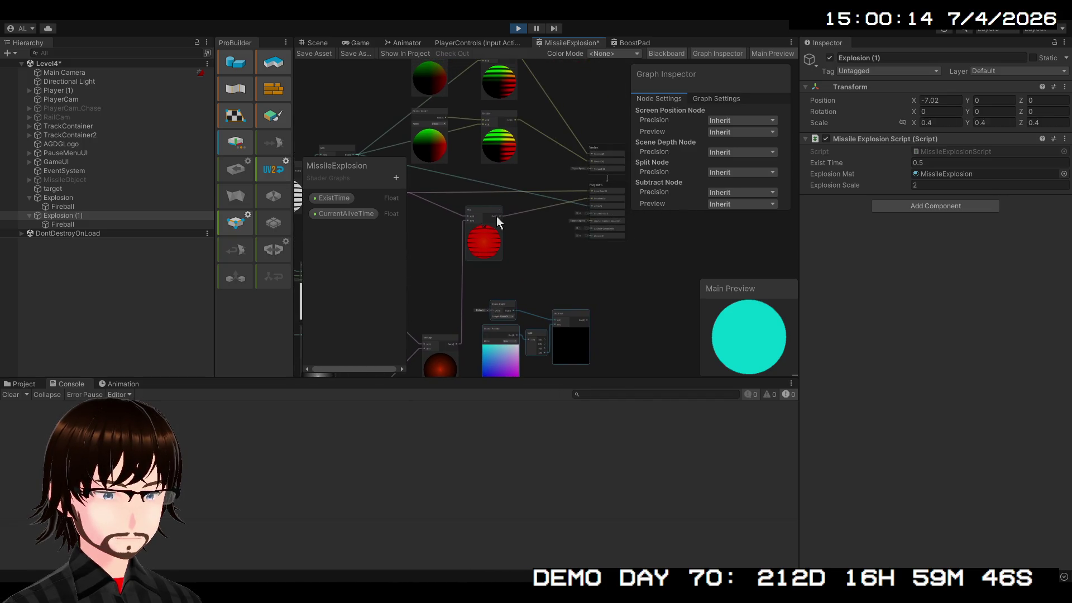
pyautogui.moveTo(436, 252)
pyautogui.mouseDown()
pyautogui.moveTo(515, 218)
pyautogui.moveTo(552, 239)
pyautogui.moveTo(534, 281)
pyautogui.moveTo(442, 163)
pyautogui.moveTo(409, 192)
pyautogui.mouseUp()
pyautogui.scroll(3, 534, 268)
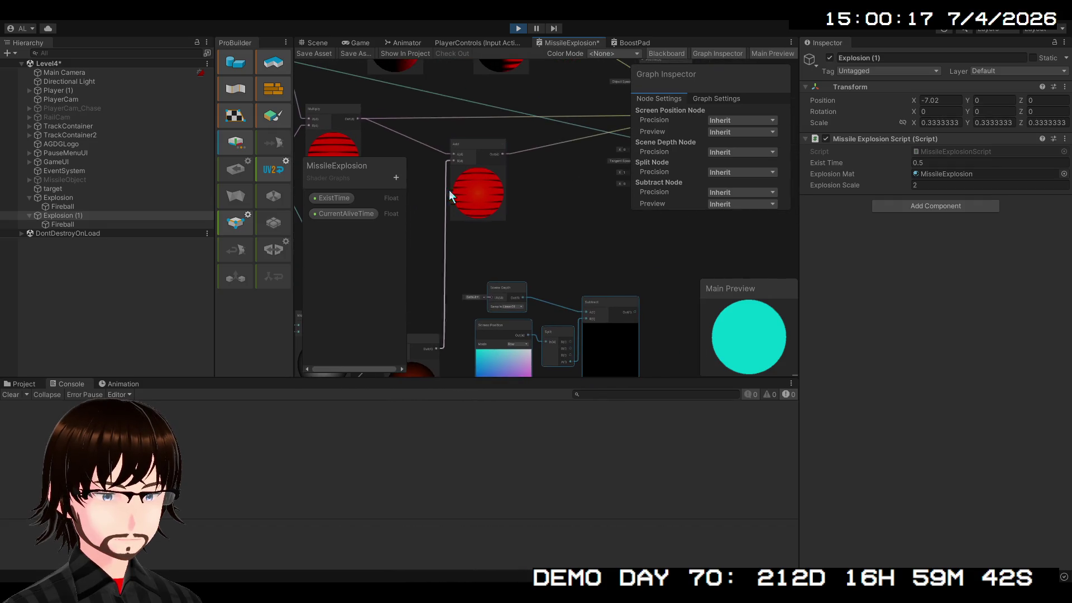
pyautogui.click(475, 152)
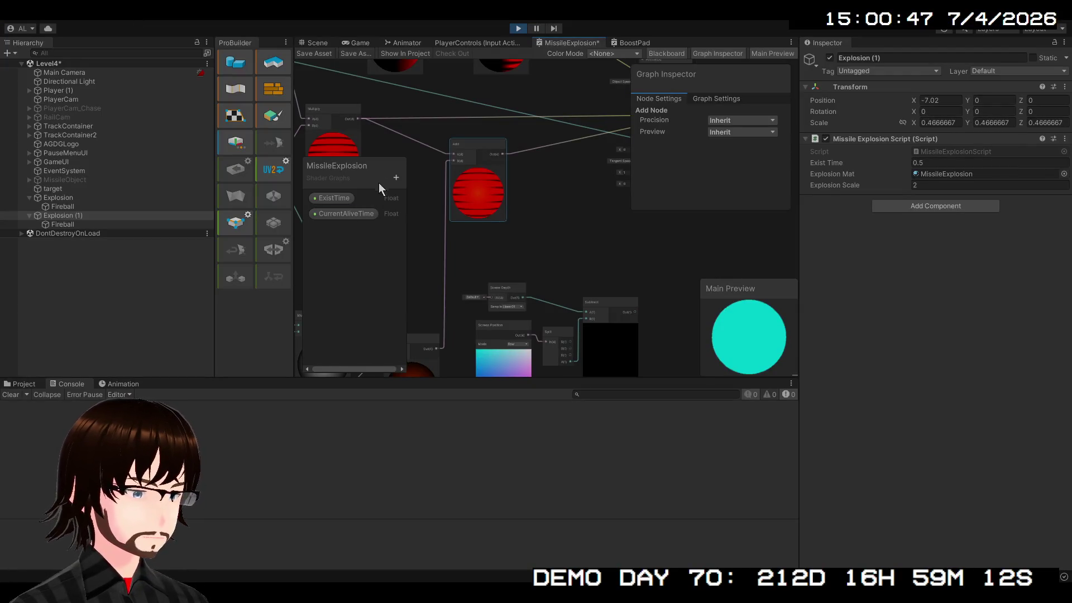
# Step: Create a Float blackboard property and name it BoundryOffset
pyautogui.click(397, 177)
pyautogui.click(408, 199)
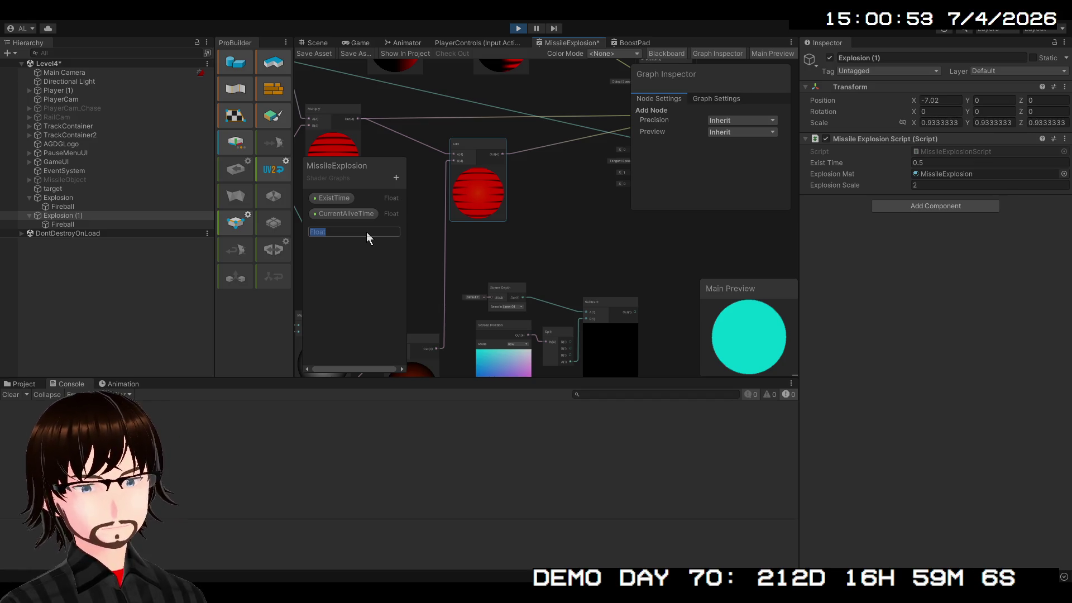
pyautogui.write('Bounr')
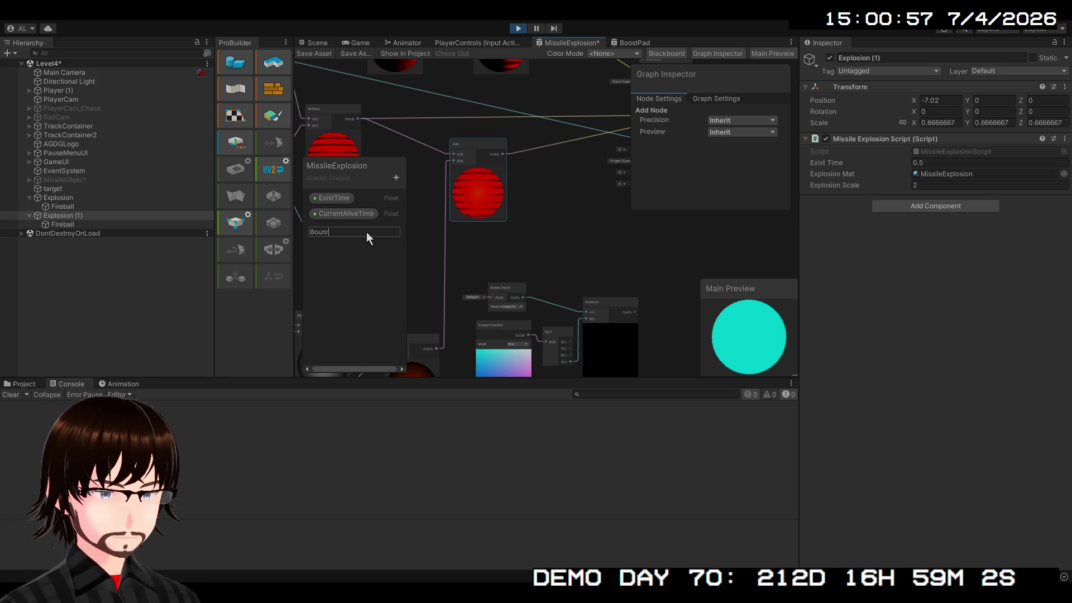
pyautogui.press('BackSpace')
pyautogui.press('BackSpace')
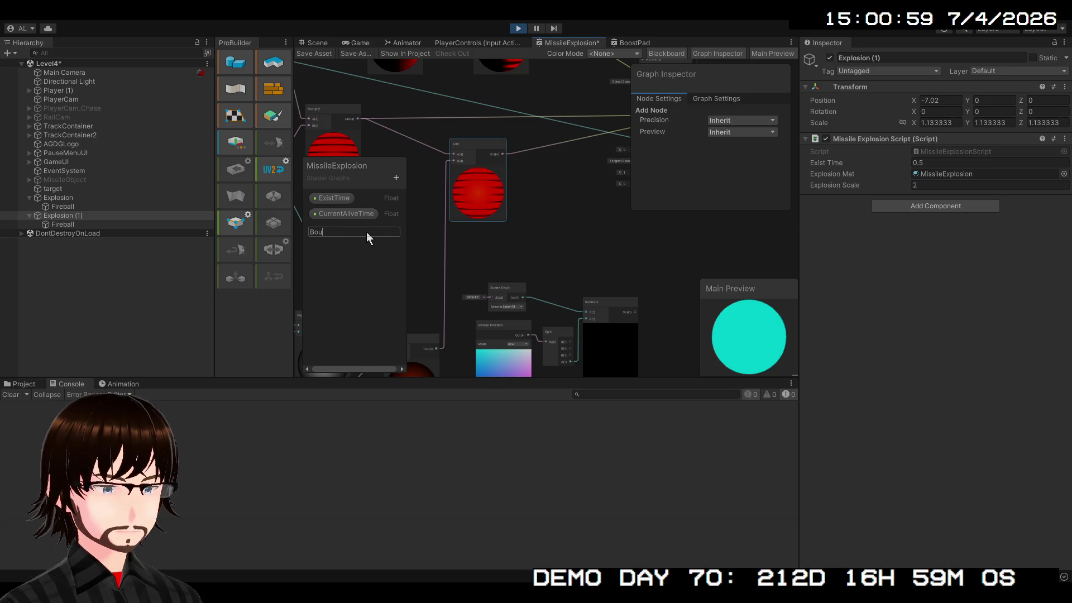
pyautogui.write('nd')
pyautogui.press('BackSpace')
pyautogui.write('ryOffset')
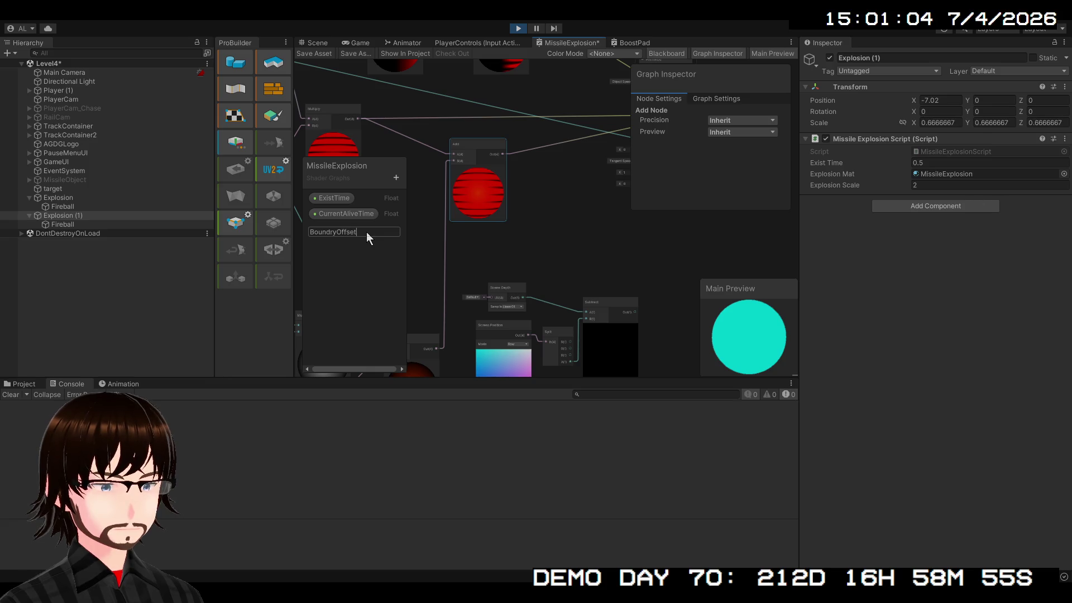
pyautogui.press('Return')
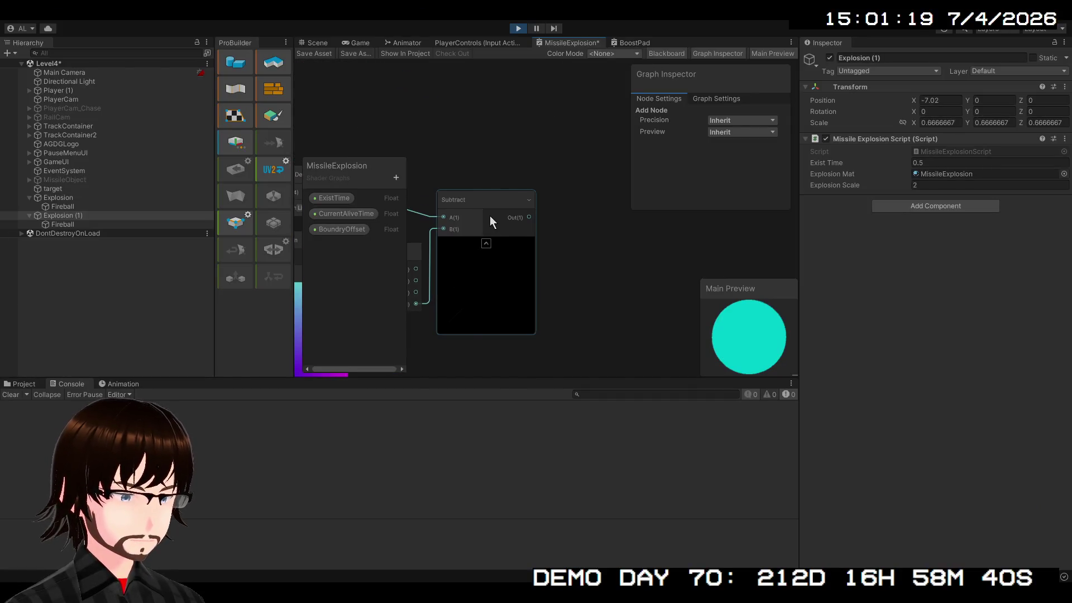
pyautogui.moveTo(493, 191); pyautogui.dragTo(542, 244)
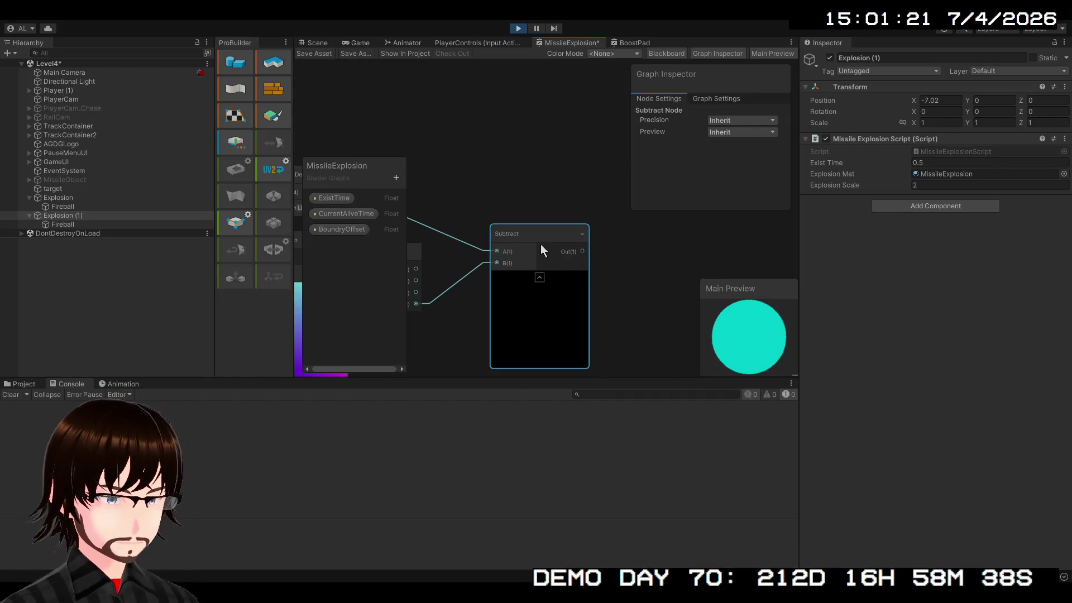
# Step: Duplicate the Subtract, feeding the copy's output into the original's B and Split A into the copy
pyautogui.hotkey('ctrl', 'd')
pyautogui.moveTo(574, 253); pyautogui.dragTo(440, 312)
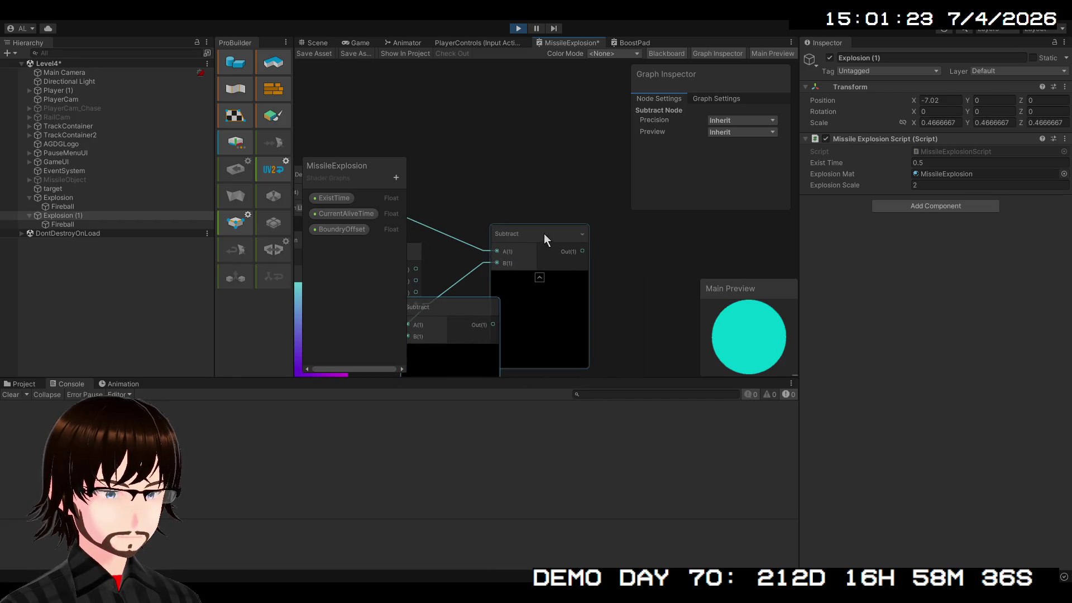
pyautogui.moveTo(544, 235); pyautogui.dragTo(591, 155)
pyautogui.moveTo(494, 324)
pyautogui.mouseDown()
pyautogui.moveTo(537, 176)
pyautogui.moveTo(544, 185)
pyautogui.mouseUp()
pyautogui.moveTo(443, 332)
pyautogui.mouseDown()
pyautogui.moveTo(480, 274)
pyautogui.moveTo(481, 251)
pyautogui.moveTo(530, 212)
pyautogui.moveTo(550, 211)
pyautogui.moveTo(545, 227)
pyautogui.mouseUp()
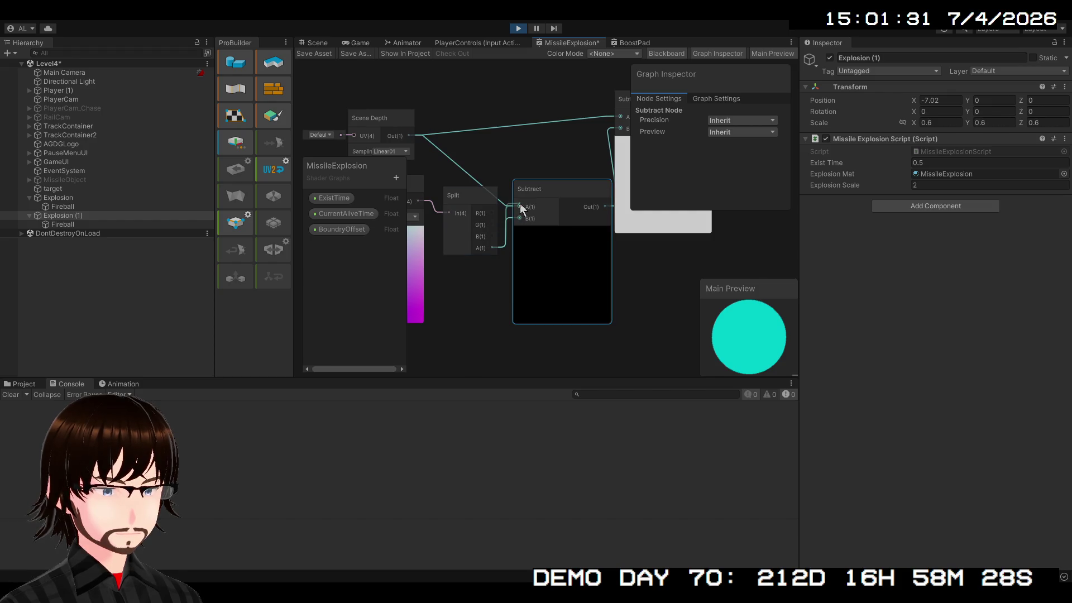
pyautogui.moveTo(520, 207); pyautogui.dragTo(520, 209)
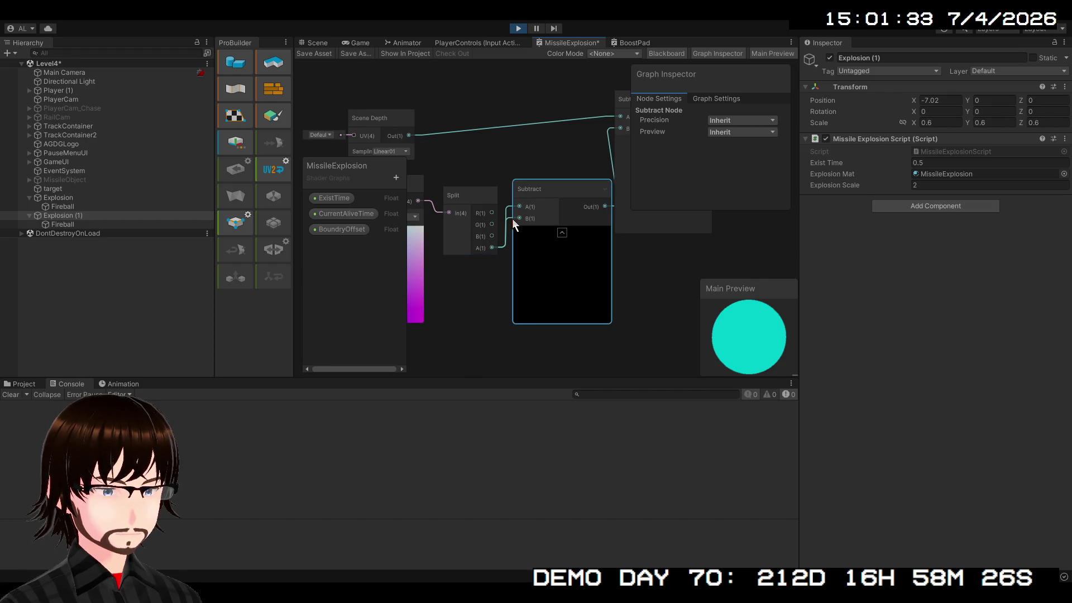
# Step: Place BoundryOffset on the graph, set its default to 2, and check the spiky preview
pyautogui.moveTo(316, 233)
pyautogui.mouseDown()
pyautogui.moveTo(466, 299)
pyautogui.moveTo(519, 219)
pyautogui.mouseUp()
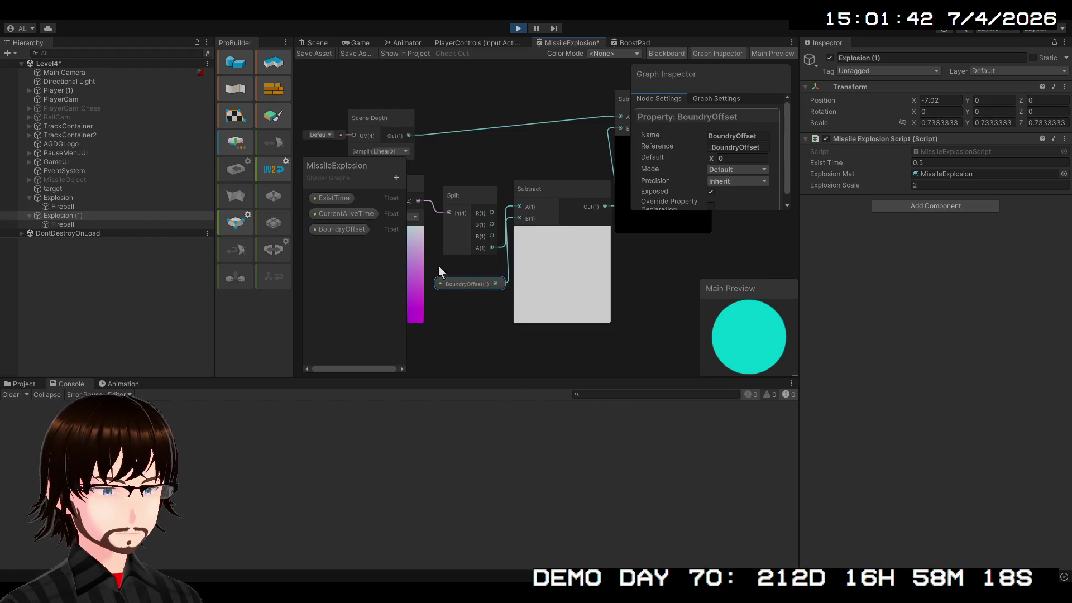
pyautogui.click(724, 158)
pyautogui.write('2')
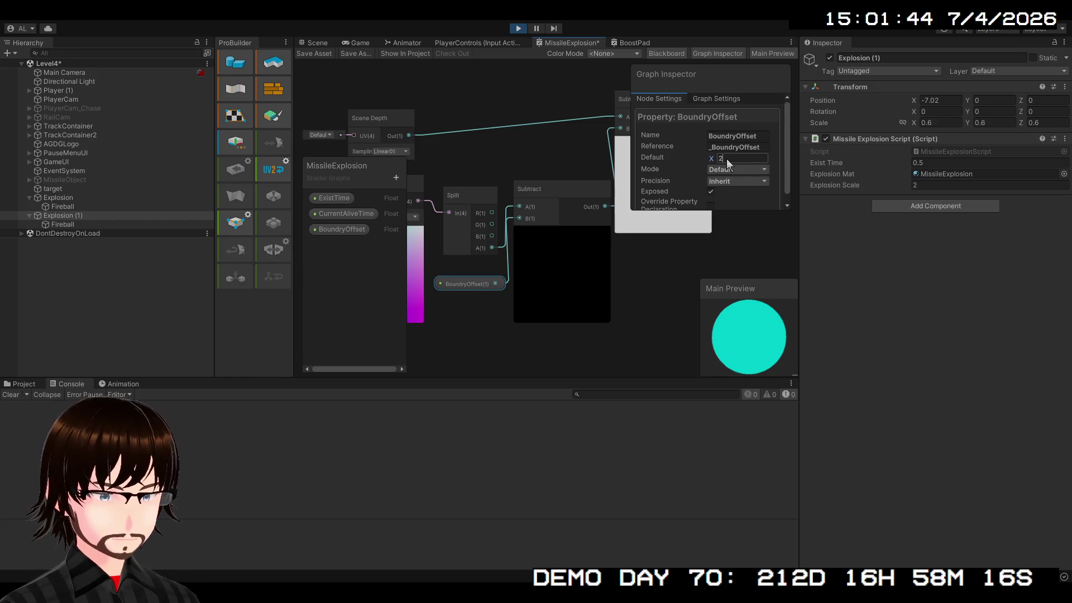
pyautogui.moveTo(663, 309)
pyautogui.mouseDown()
pyautogui.moveTo(588, 345)
pyautogui.moveTo(553, 336)
pyautogui.mouseUp()
pyautogui.scroll(-1, 577, 331)
pyautogui.moveTo(546, 229); pyautogui.dragTo(562, 227)
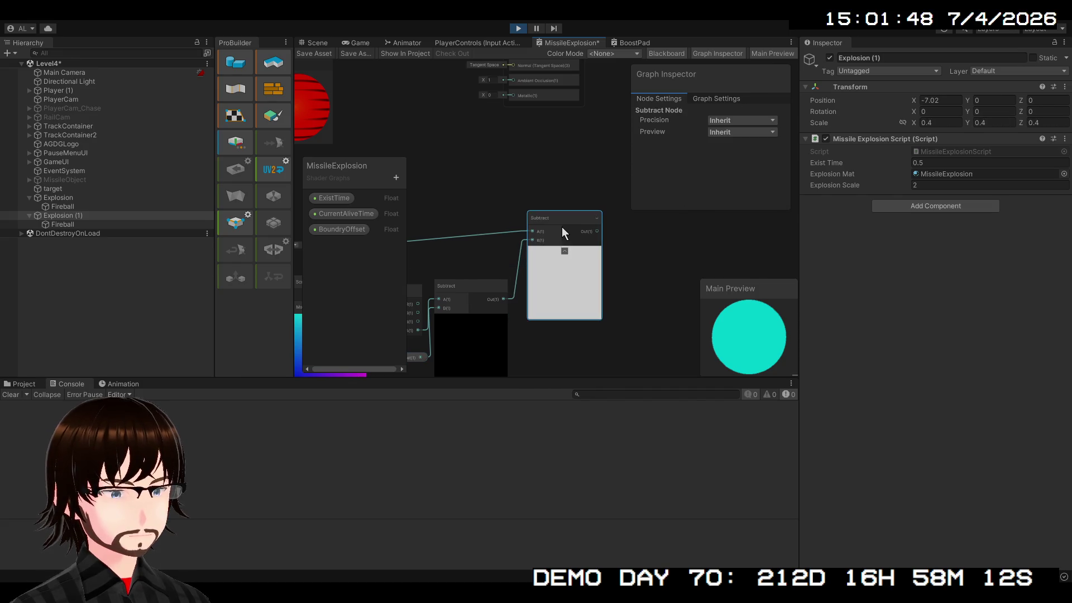
pyautogui.scroll(3, 758, 342)
pyautogui.scroll(-3, 757, 343)
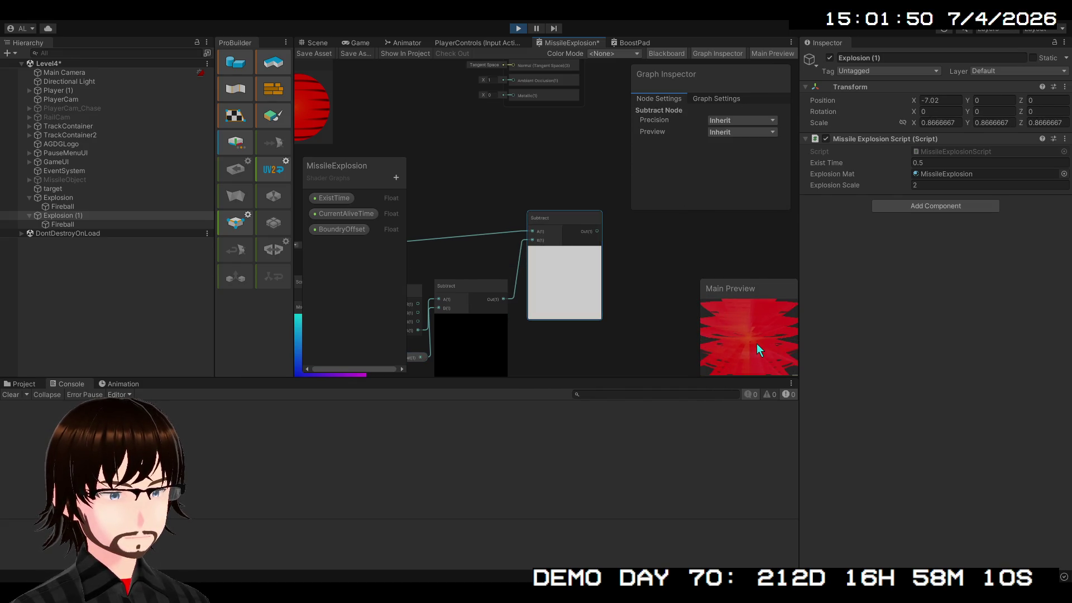
pyautogui.moveTo(747, 362)
pyautogui.mouseDown()
pyautogui.moveTo(708, 346)
pyautogui.moveTo(723, 304)
pyautogui.moveTo(770, 333)
pyautogui.moveTo(769, 343)
pyautogui.moveTo(711, 351)
pyautogui.mouseUp()
pyautogui.moveTo(579, 335)
pyautogui.mouseDown()
pyautogui.moveTo(653, 308)
pyautogui.moveTo(594, 305)
pyautogui.mouseUp()
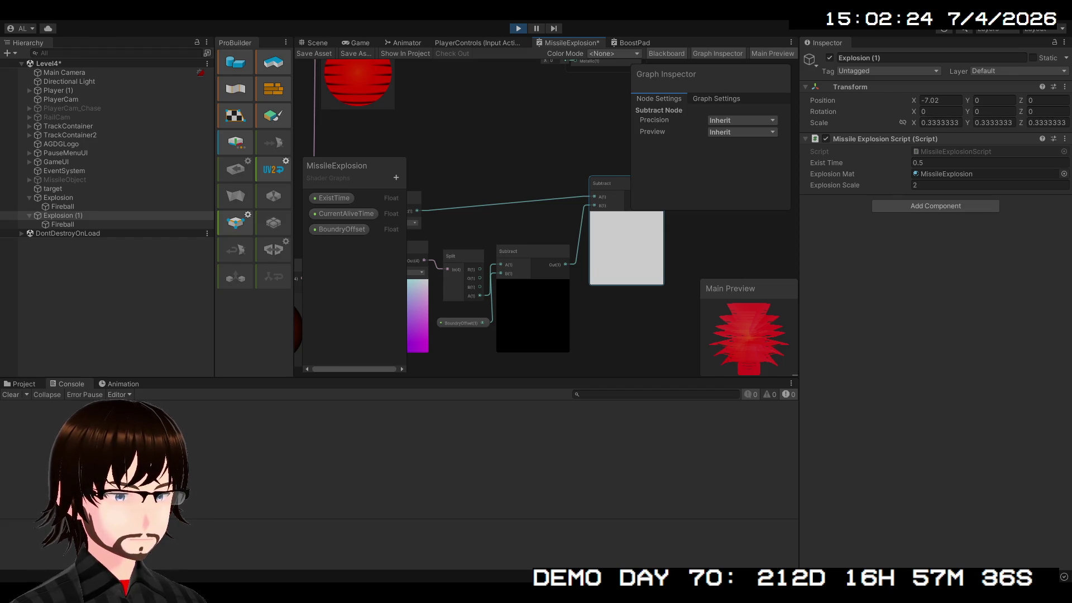
# Step: Add a Smoothstep node after the upper Subtract's output and nudge it right
pyautogui.scroll(3, 558, 329)
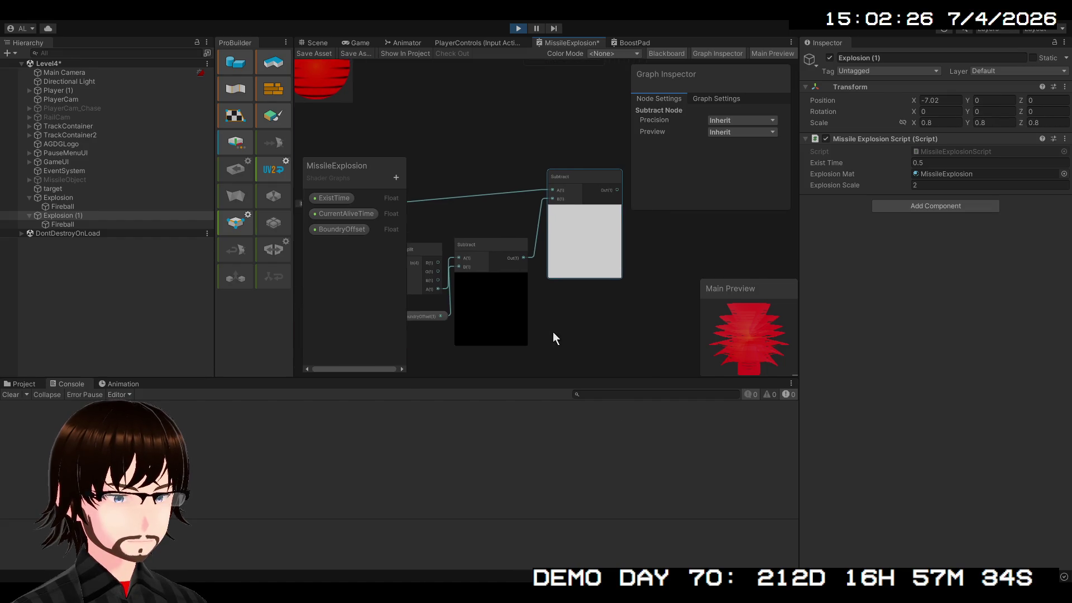
pyautogui.moveTo(580, 322); pyautogui.dragTo(423, 424)
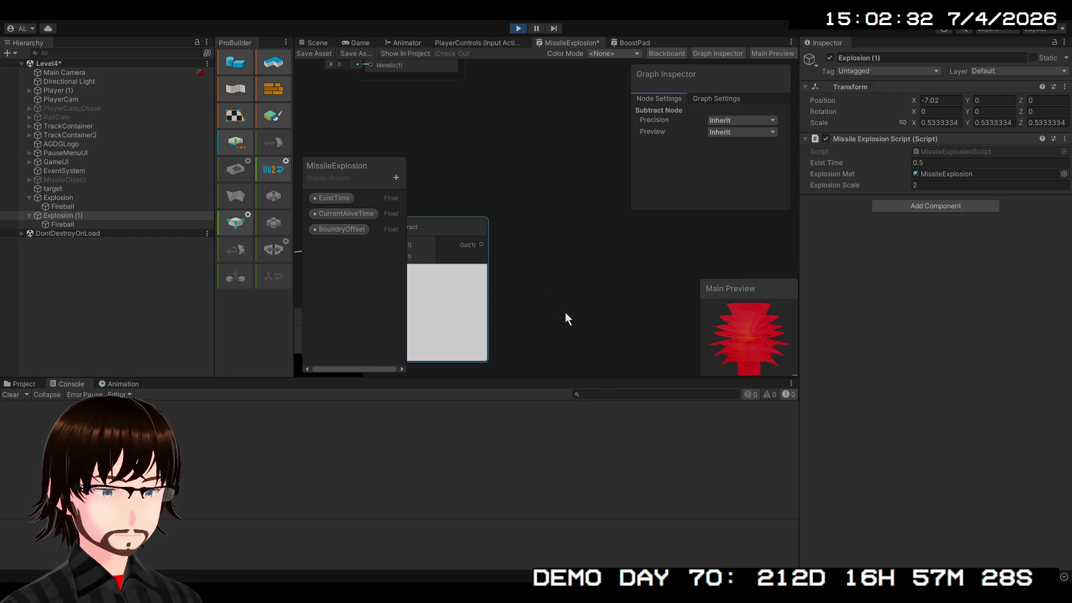
pyautogui.hotkey('ctrl', 'z')
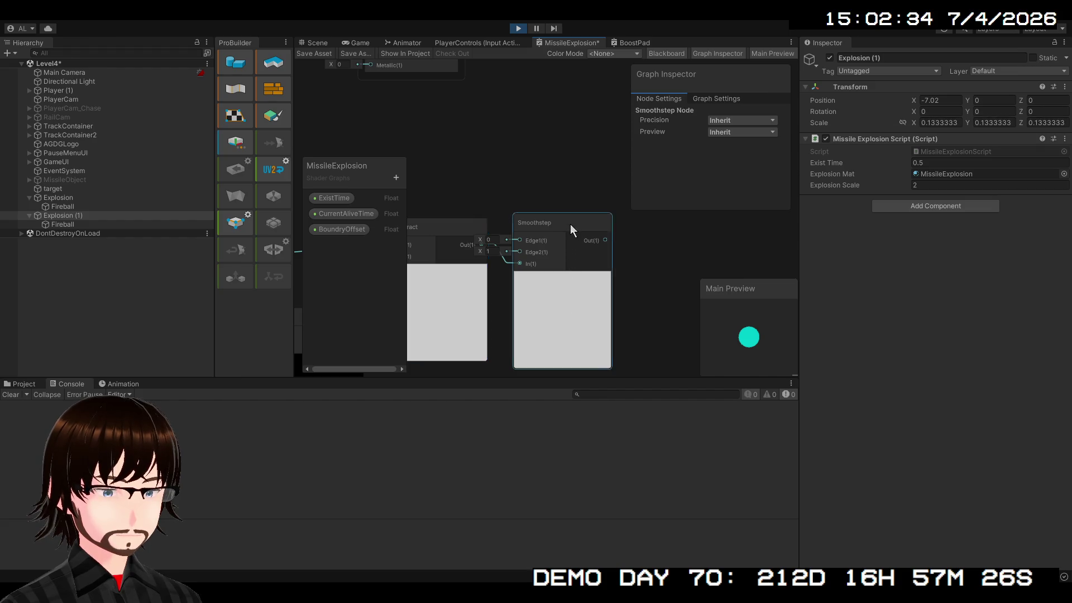
pyautogui.moveTo(570, 224); pyautogui.dragTo(589, 221)
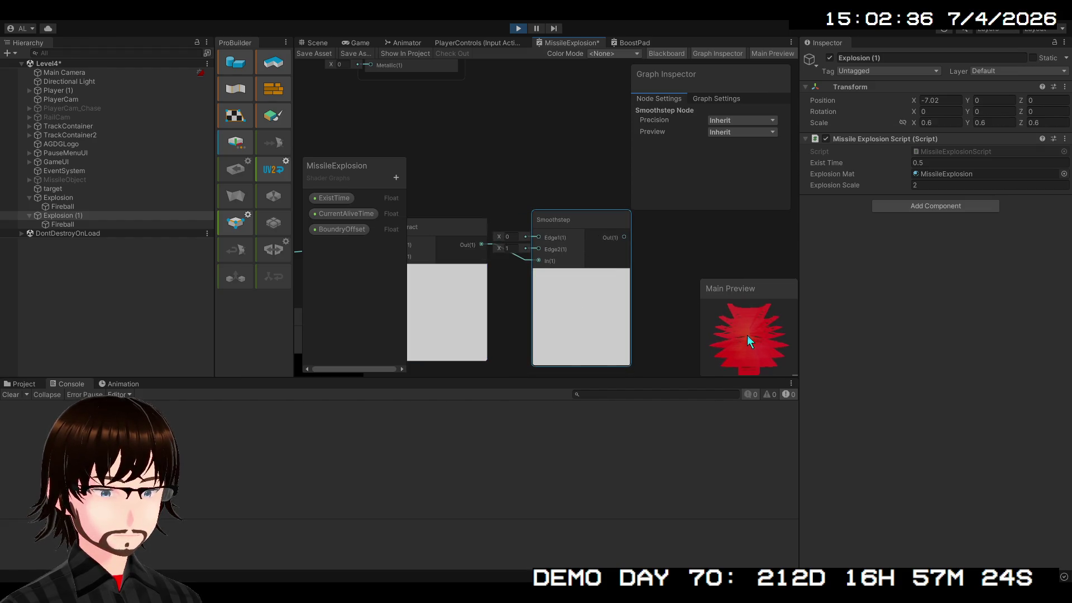
pyautogui.scroll(-5, 627, 299)
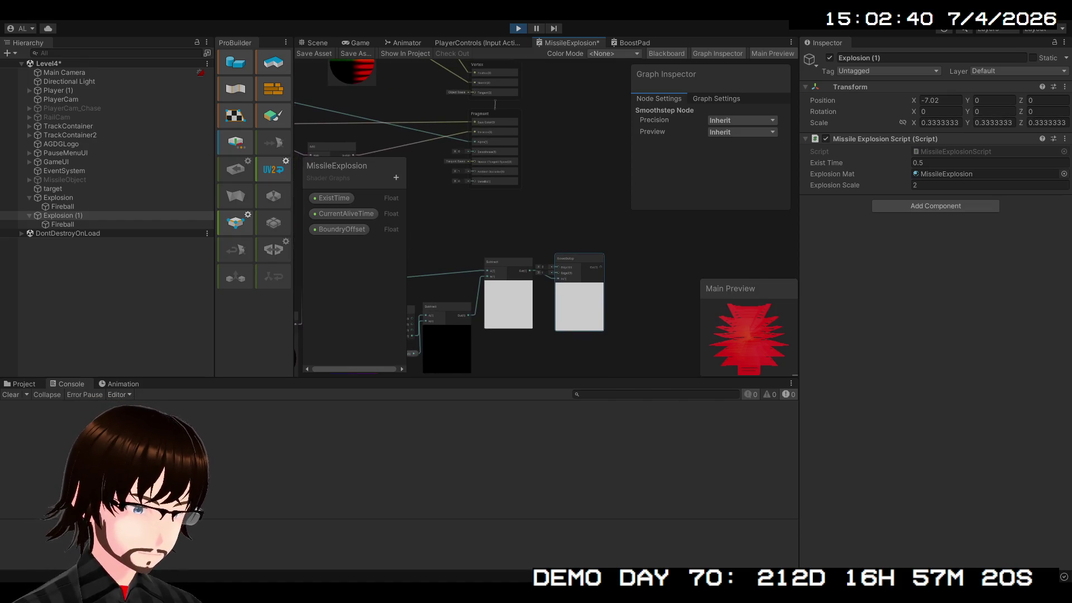
pyautogui.moveTo(485, 232)
pyautogui.mouseDown()
pyautogui.moveTo(596, 355)
pyautogui.moveTo(591, 394)
pyautogui.moveTo(589, 256)
pyautogui.moveTo(577, 276)
pyautogui.mouseUp()
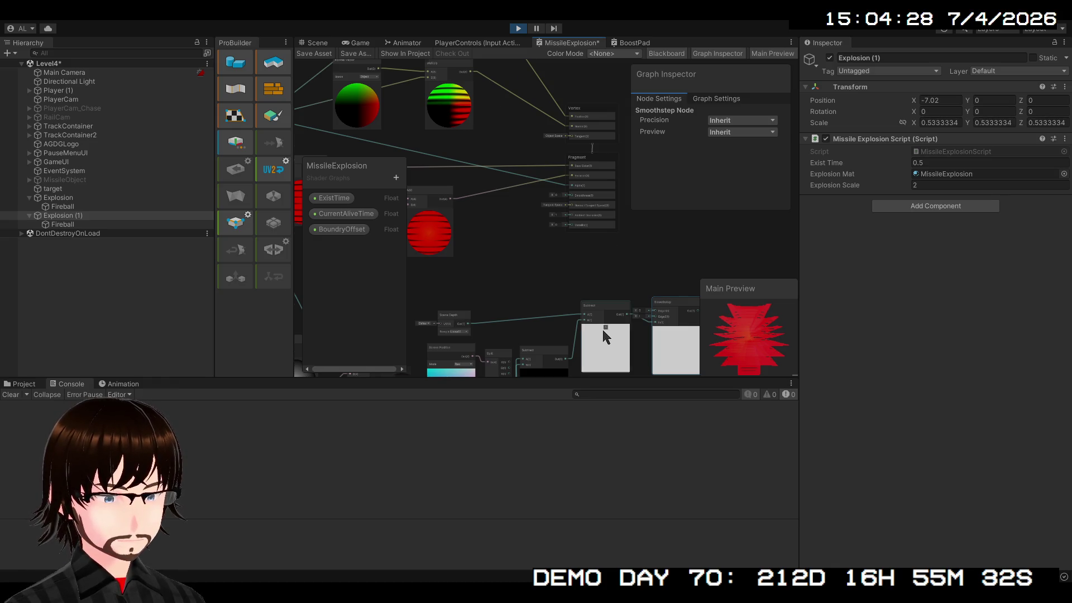
# Step: Move the Screen Position, Scene Depth, Split and Subtract cluster further left
pyautogui.scroll(-2, 610, 305)
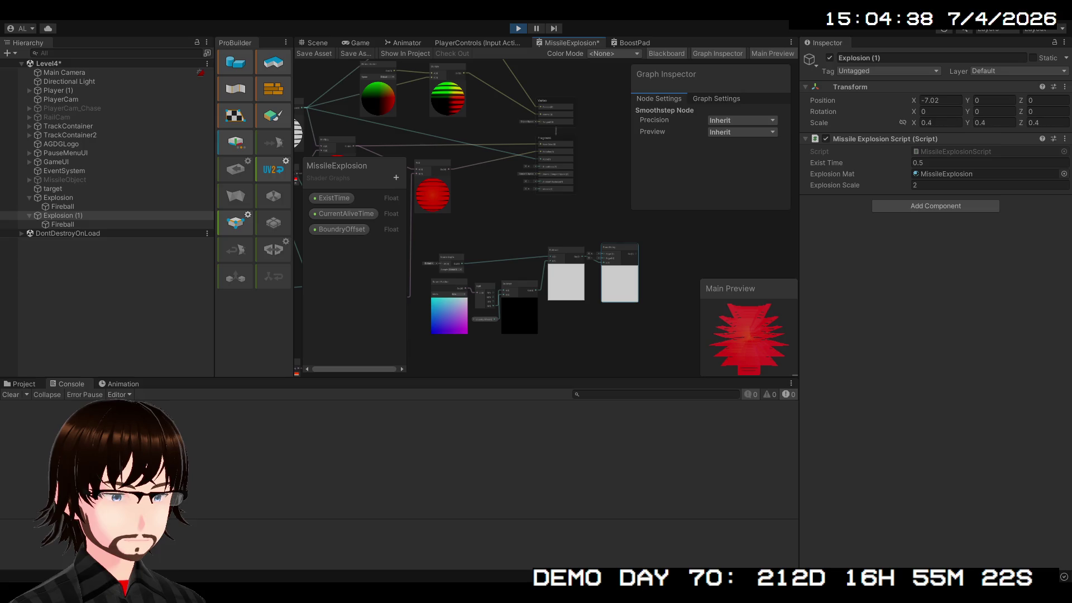
pyautogui.moveTo(623, 299)
pyautogui.mouseDown()
pyautogui.moveTo(672, 299)
pyautogui.moveTo(657, 330)
pyautogui.moveTo(638, 289)
pyautogui.mouseUp()
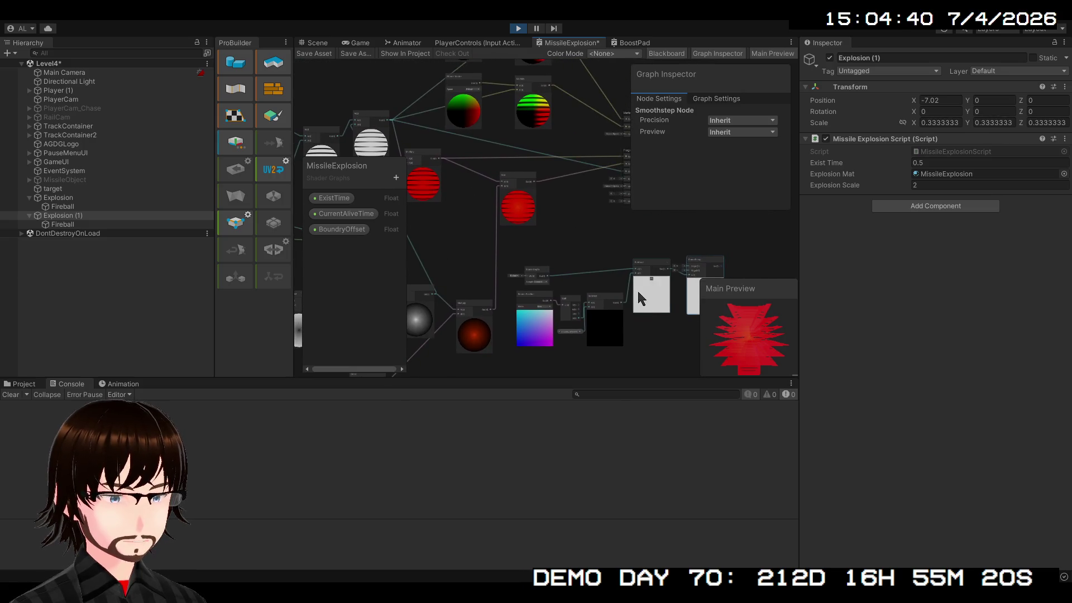
pyautogui.moveTo(669, 348); pyautogui.dragTo(622, 325)
pyautogui.moveTo(690, 337)
pyautogui.mouseDown()
pyautogui.moveTo(605, 285)
pyautogui.moveTo(467, 234)
pyautogui.moveTo(509, 309)
pyautogui.moveTo(396, 355)
pyautogui.moveTo(696, 267)
pyautogui.moveTo(649, 195)
pyautogui.mouseUp()
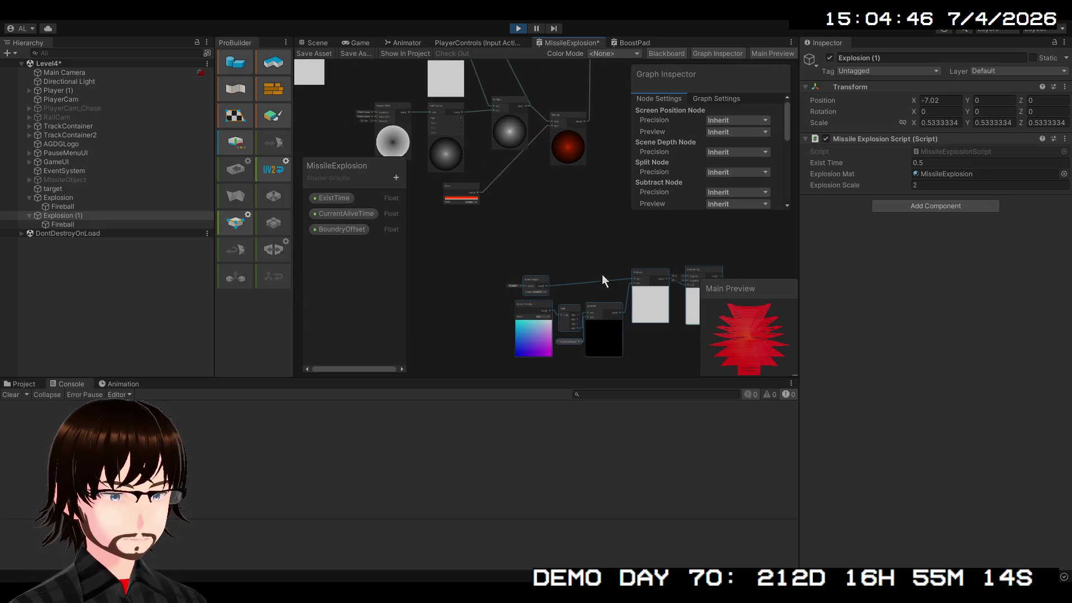
pyautogui.moveTo(531, 305)
pyautogui.mouseDown()
pyautogui.moveTo(413, 290)
pyautogui.moveTo(615, 264)
pyautogui.moveTo(647, 375)
pyautogui.moveTo(623, 264)
pyautogui.moveTo(439, 232)
pyautogui.moveTo(435, 257)
pyautogui.moveTo(501, 292)
pyautogui.moveTo(481, 311)
pyautogui.moveTo(597, 282)
pyautogui.mouseUp()
# Step: Regroup the Remap, Fresnel, Color, Multiply and Invert Colors nodes into a tidier layout
pyautogui.moveTo(582, 224); pyautogui.dragTo(548, 295)
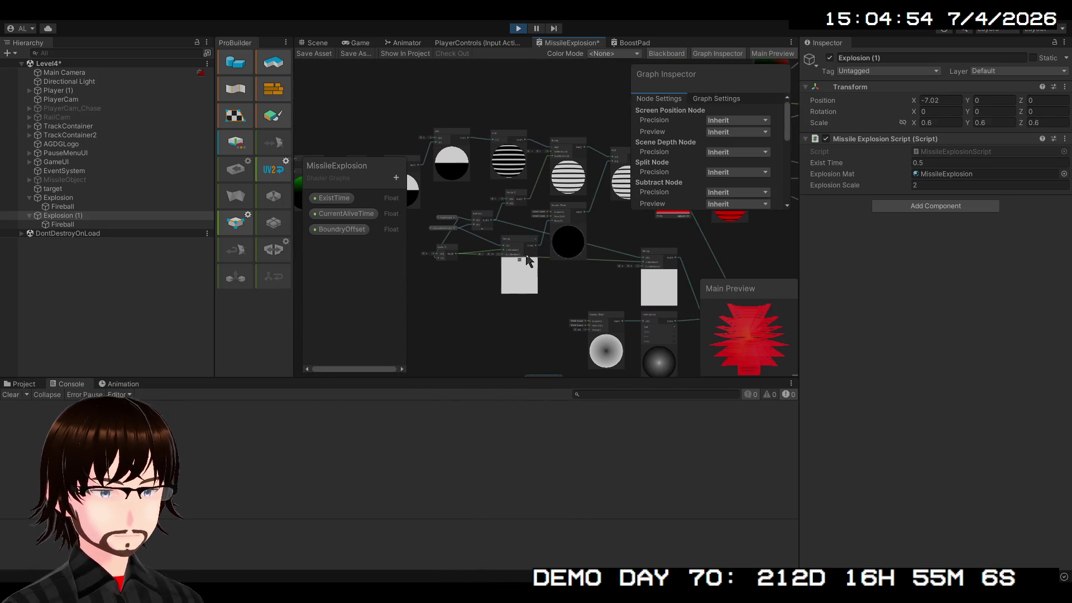
pyautogui.moveTo(517, 242)
pyautogui.mouseDown()
pyautogui.moveTo(461, 318)
pyautogui.moveTo(480, 299)
pyautogui.mouseUp()
pyautogui.moveTo(557, 220)
pyautogui.mouseDown()
pyautogui.moveTo(530, 292)
pyautogui.moveTo(405, 222)
pyautogui.mouseUp()
pyautogui.moveTo(442, 186)
pyautogui.mouseDown()
pyautogui.moveTo(484, 232)
pyautogui.moveTo(657, 356)
pyautogui.moveTo(645, 315)
pyautogui.mouseUp()
pyautogui.moveTo(642, 259); pyautogui.dragTo(751, 266)
pyautogui.moveTo(586, 273)
pyautogui.mouseDown()
pyautogui.moveTo(332, 335)
pyautogui.moveTo(374, 326)
pyautogui.mouseUp()
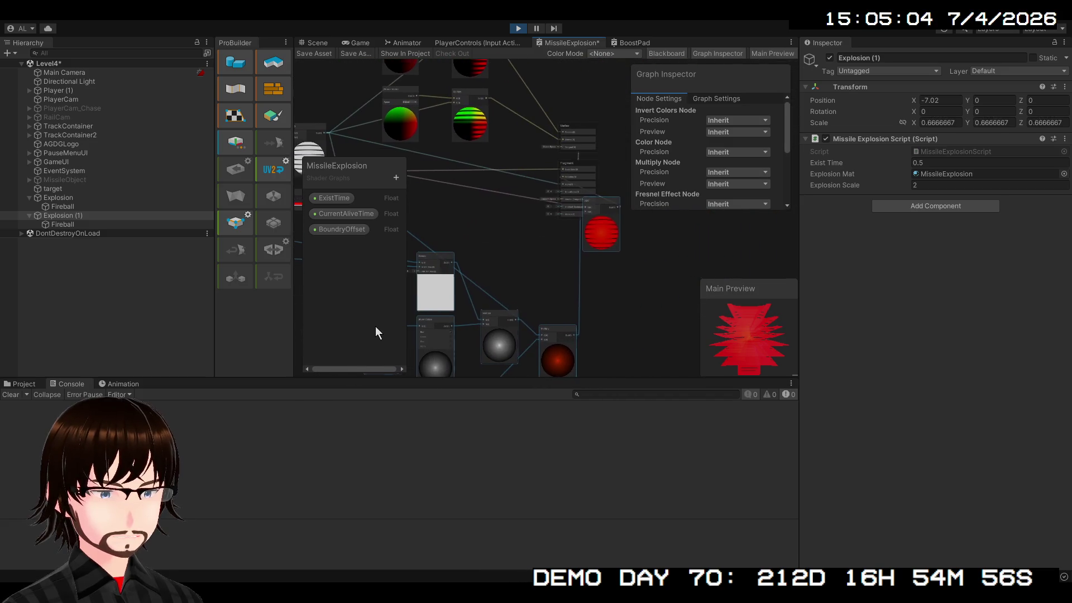
pyautogui.moveTo(602, 212)
pyautogui.mouseDown()
pyautogui.moveTo(508, 235)
pyautogui.moveTo(704, 131)
pyautogui.moveTo(779, 195)
pyautogui.moveTo(616, 244)
pyautogui.moveTo(634, 250)
pyautogui.moveTo(542, 333)
pyautogui.moveTo(609, 224)
pyautogui.moveTo(373, 368)
pyautogui.mouseUp()
pyautogui.click(496, 205)
pyautogui.moveTo(577, 243)
pyautogui.mouseDown()
pyautogui.moveTo(522, 236)
pyautogui.moveTo(535, 287)
pyautogui.mouseUp()
pyautogui.click(576, 222)
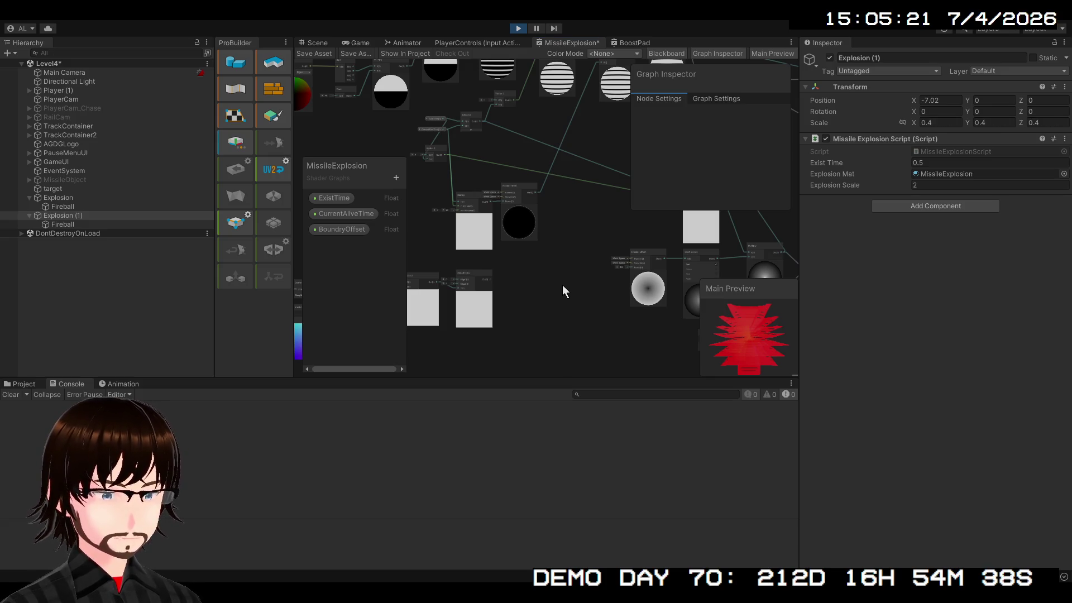
# Step: Add a new Add node and wire two source nodes into its inputs
pyautogui.hotkey('ctrl', 'v')
pyautogui.moveTo(557, 297); pyautogui.dragTo(569, 238)
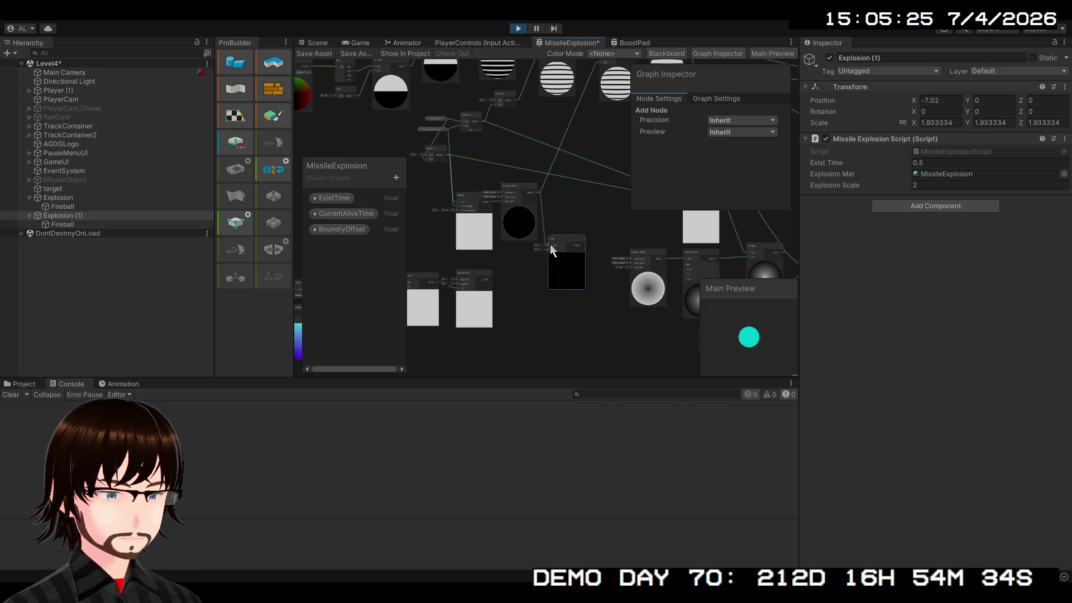
pyautogui.moveTo(551, 251); pyautogui.dragTo(551, 247)
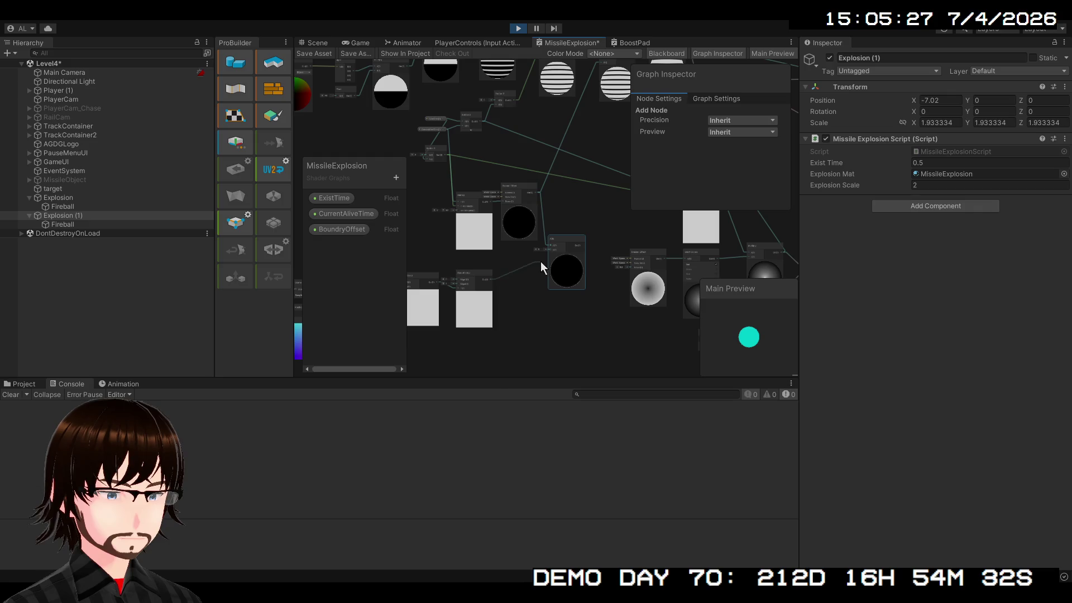
pyautogui.moveTo(578, 222)
pyautogui.mouseDown()
pyautogui.moveTo(468, 316)
pyautogui.moveTo(487, 131)
pyautogui.mouseUp()
pyautogui.scroll(3, 479, 294)
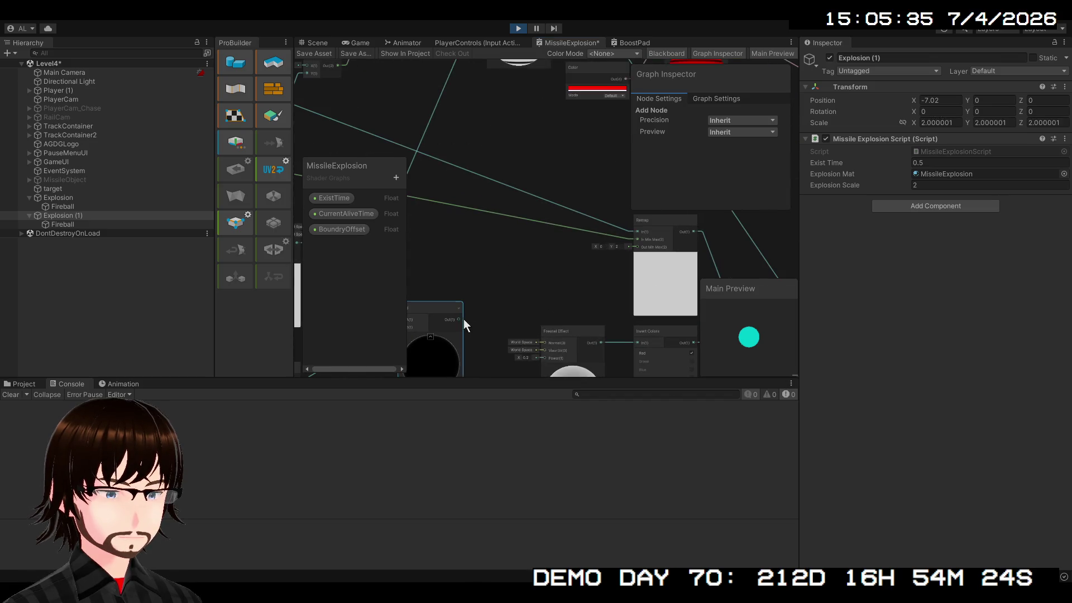
pyautogui.moveTo(461, 317)
pyautogui.mouseDown()
pyautogui.moveTo(490, 205)
pyautogui.moveTo(486, 67)
pyautogui.moveTo(483, 132)
pyautogui.moveTo(491, 120)
pyautogui.mouseUp()
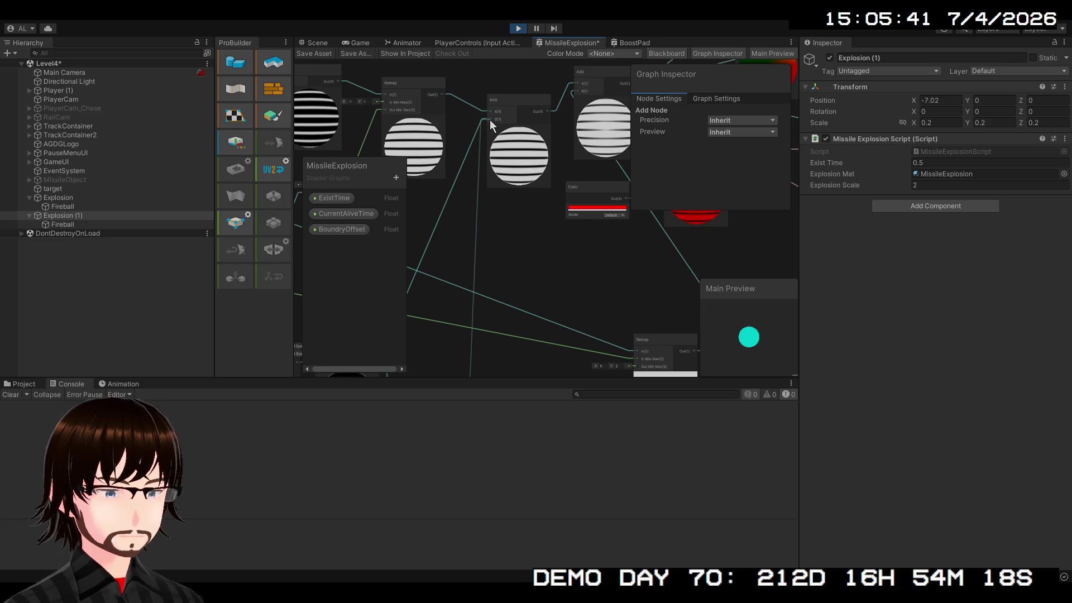
pyautogui.scroll(5, 483, 154)
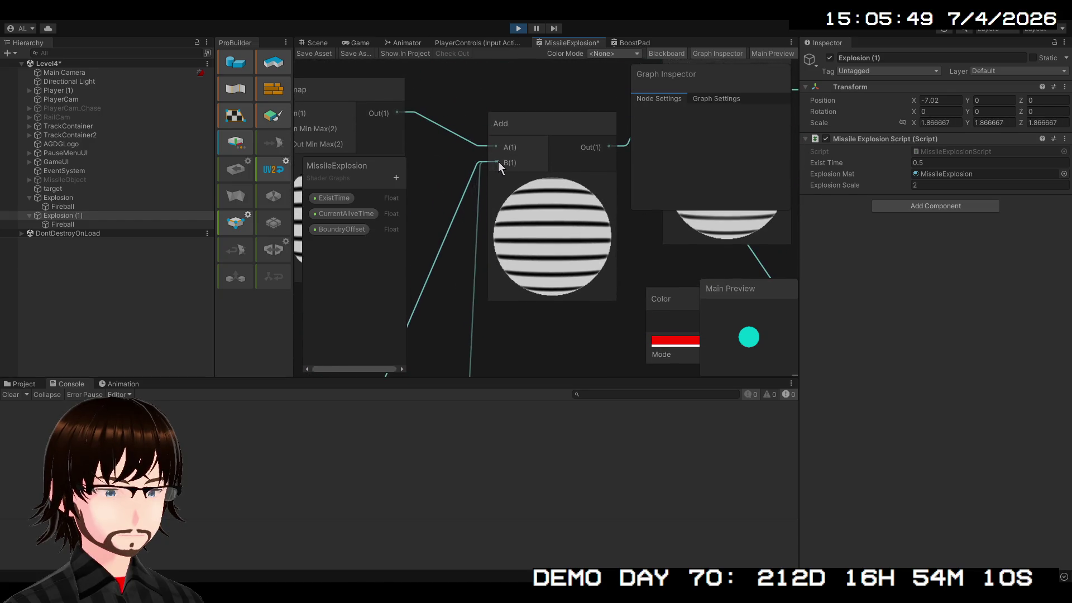
# Step: Replace the Add's B-input wire with the lower Add's output and delete the stray Out(1) edge
pyautogui.click(474, 173)
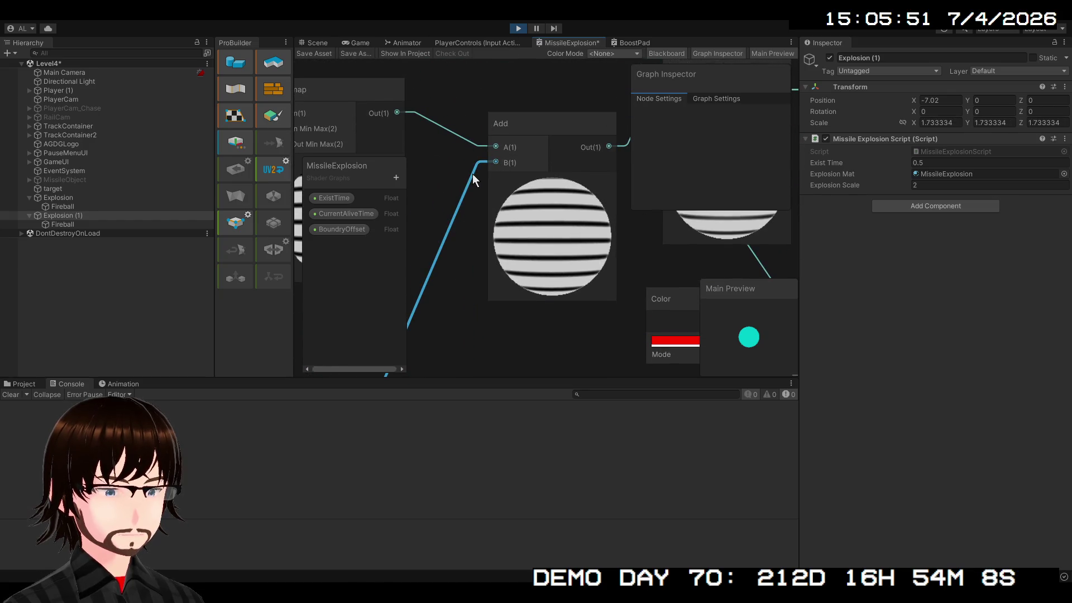
pyautogui.press('Delete')
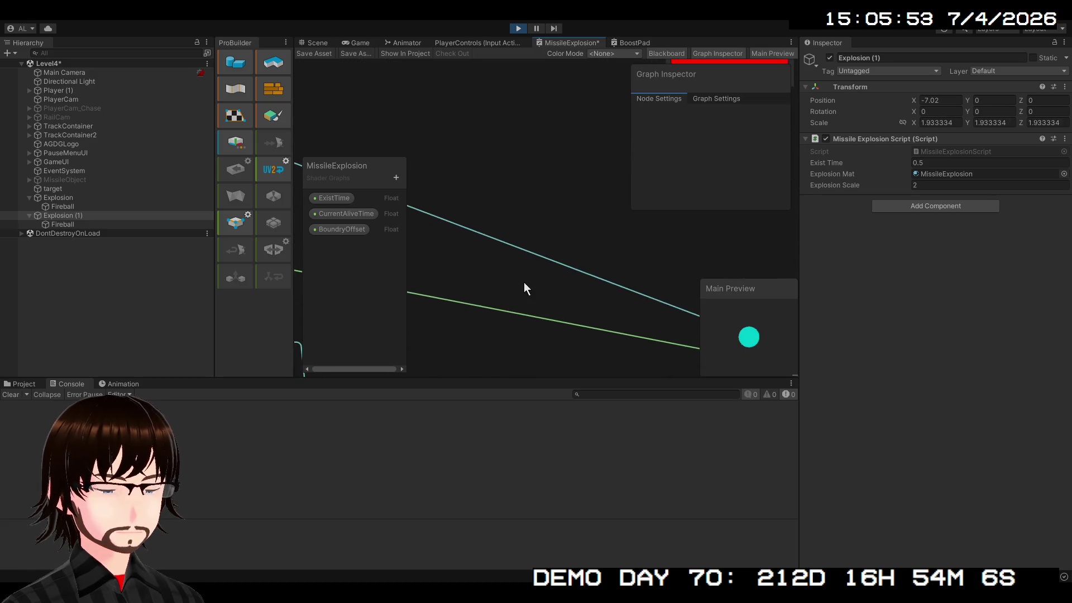
pyautogui.moveTo(480, 322)
pyautogui.mouseDown()
pyautogui.moveTo(494, 138)
pyautogui.moveTo(503, 131)
pyautogui.mouseUp()
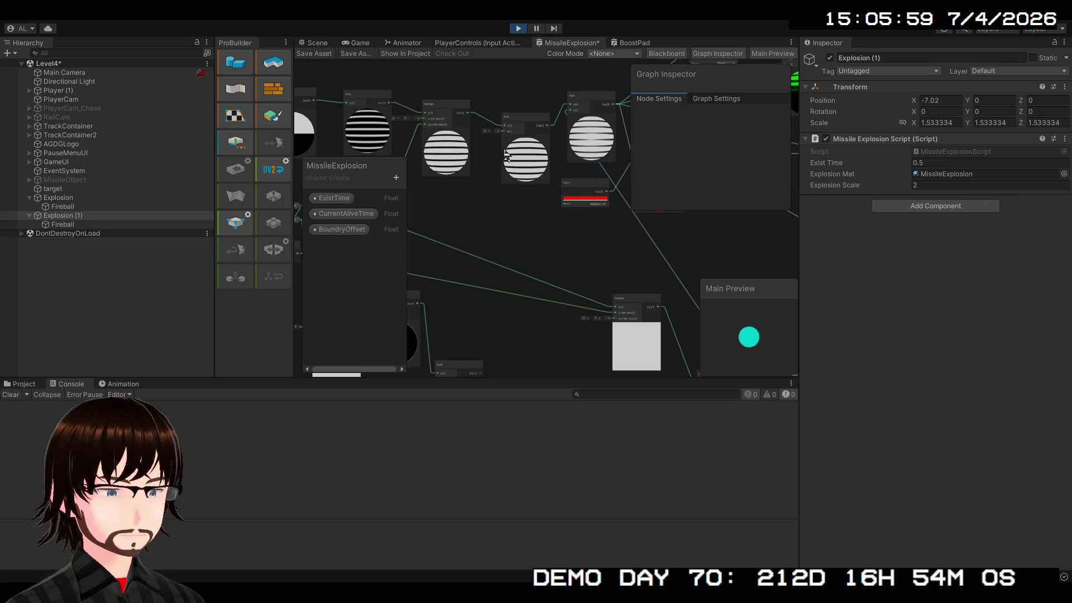
pyautogui.scroll(-3, 493, 288)
pyautogui.scroll(3, 488, 358)
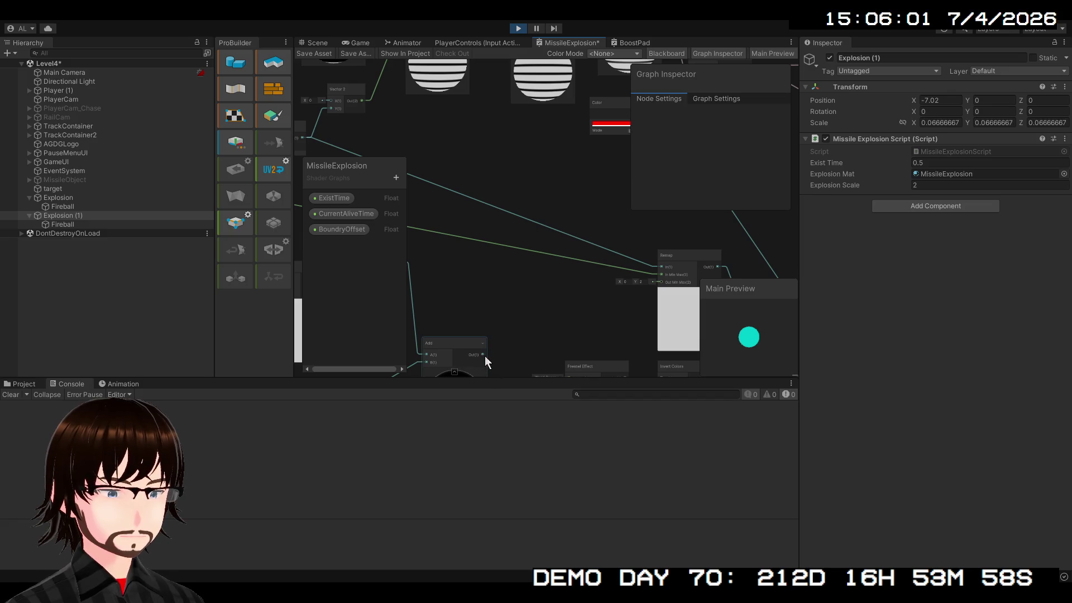
pyautogui.scroll(5, 485, 357)
pyautogui.moveTo(478, 352)
pyautogui.mouseDown()
pyautogui.moveTo(542, 32)
pyautogui.moveTo(512, 185)
pyautogui.moveTo(543, 177)
pyautogui.mouseUp()
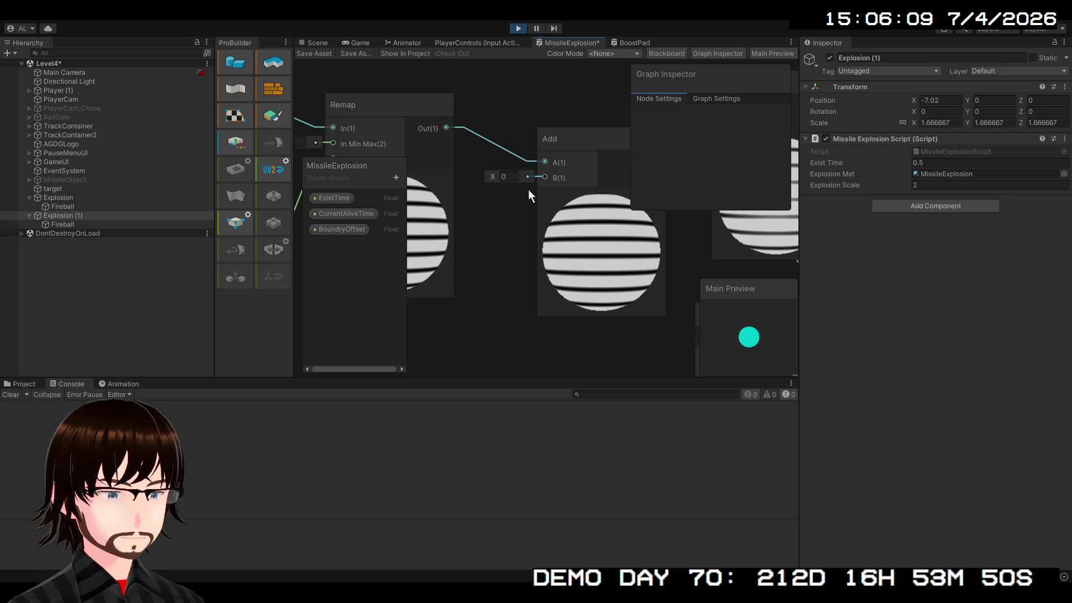
pyautogui.moveTo(544, 178)
pyautogui.mouseDown()
pyautogui.moveTo(511, 287)
pyautogui.moveTo(498, 402)
pyautogui.moveTo(385, 408)
pyautogui.moveTo(479, 206)
pyautogui.mouseUp()
pyautogui.click(479, 205)
pyautogui.press('Delete')
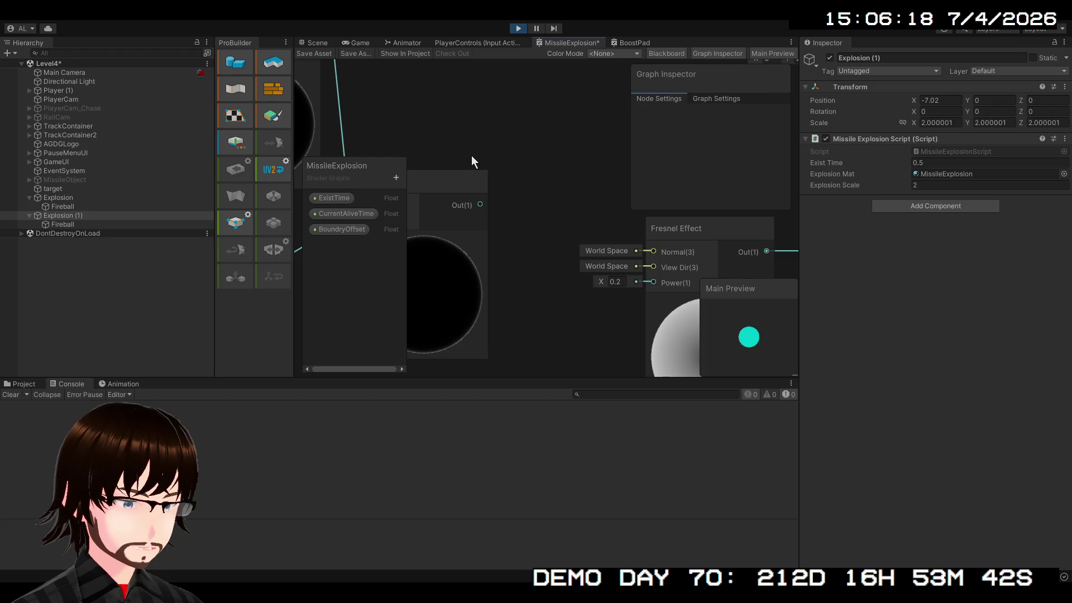
# Step: Duplicate the Add node, feed Remap's output into its A input, and delete the original Add
pyautogui.click(471, 190)
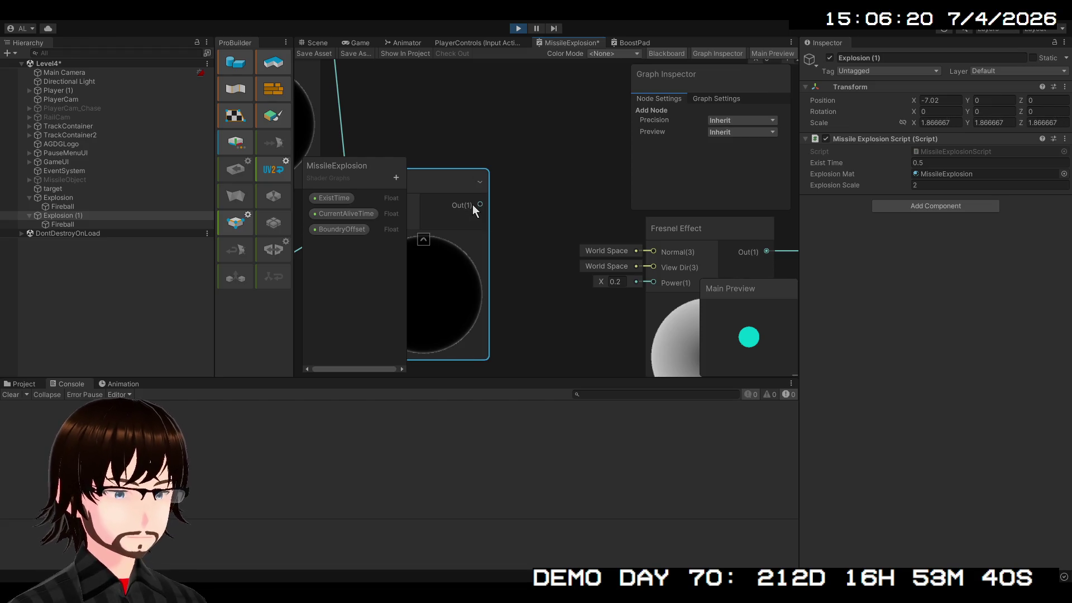
pyautogui.scroll(-3, 544, 186)
pyautogui.scroll(3, 574, 363)
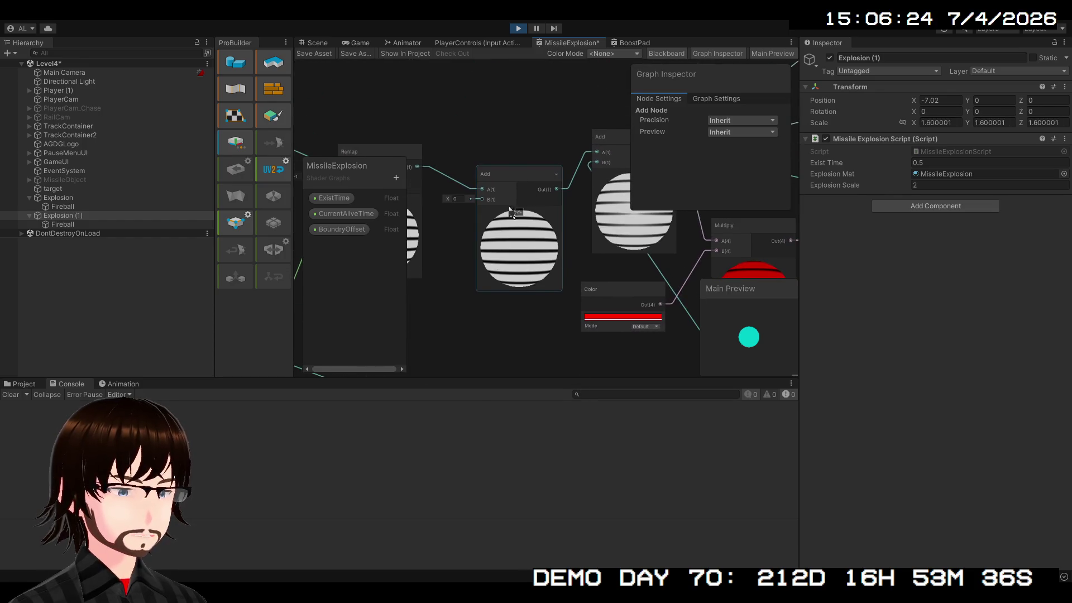
pyautogui.scroll(-3, 511, 193)
pyautogui.scroll(3, 527, 253)
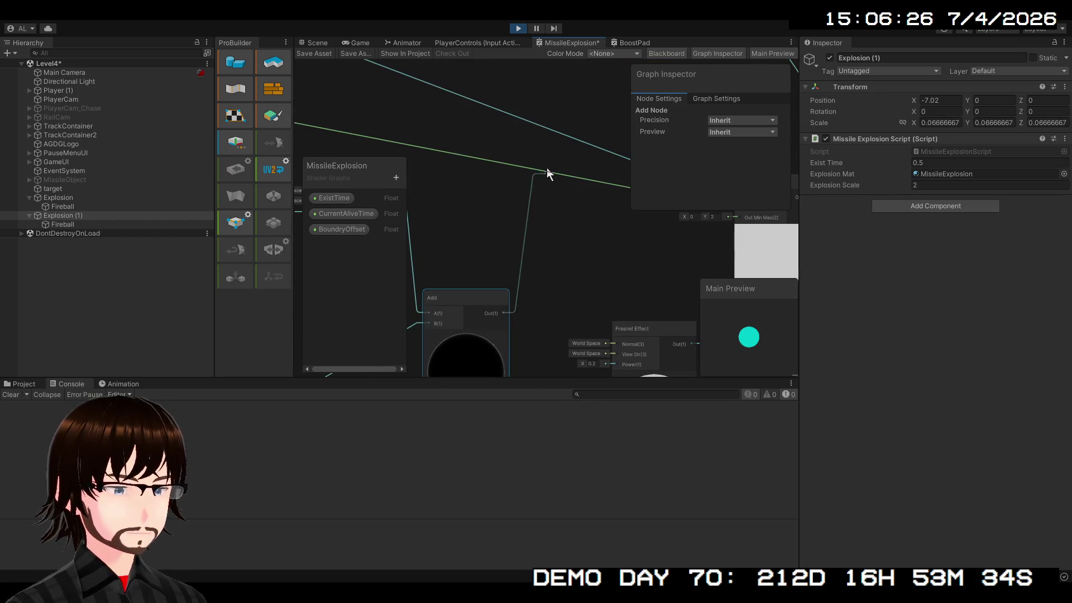
pyautogui.scroll(-3, 540, 196)
pyautogui.scroll(3, 511, 211)
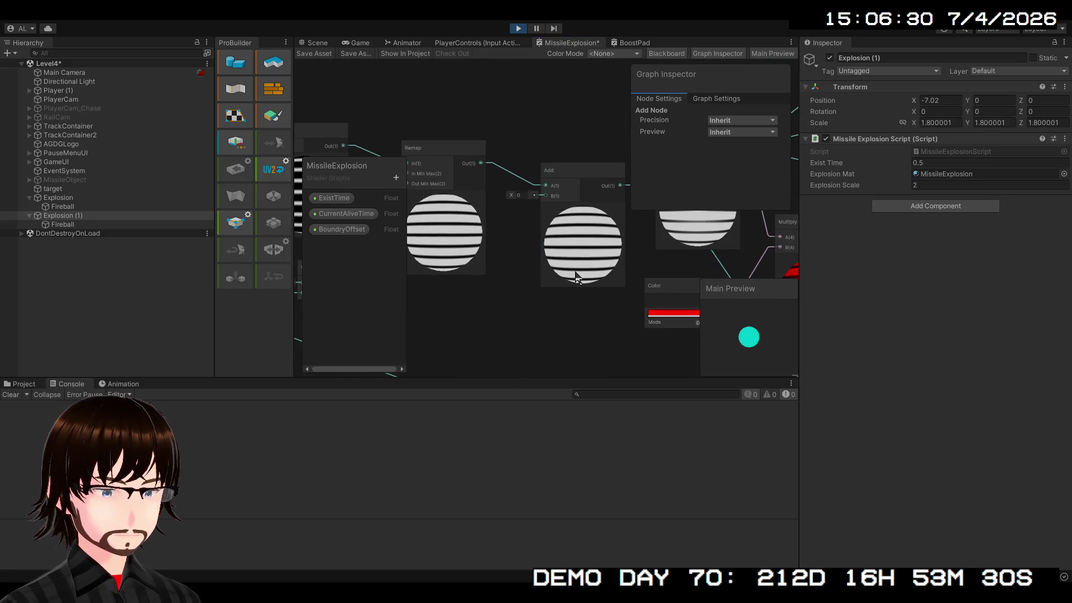
pyautogui.hotkey('ctrl', 'd')
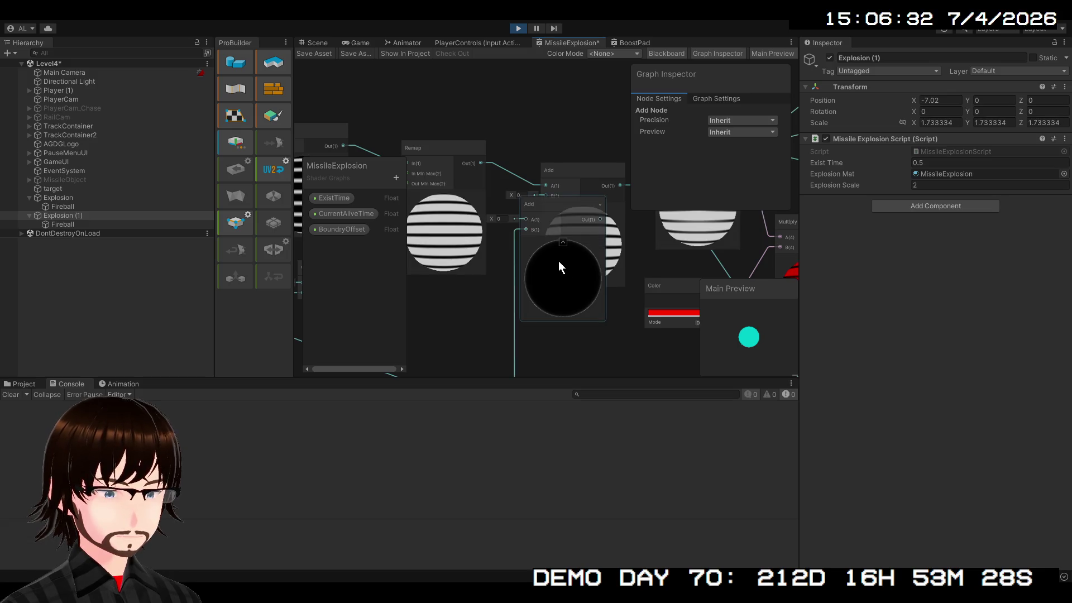
pyautogui.moveTo(526, 218); pyautogui.dragTo(480, 163)
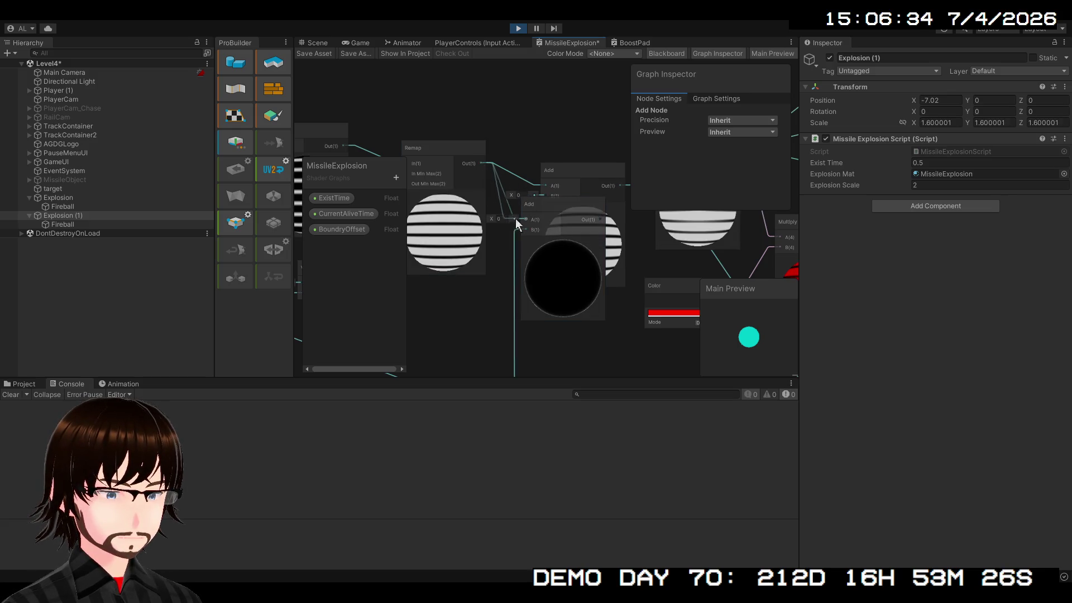
pyautogui.click(588, 167)
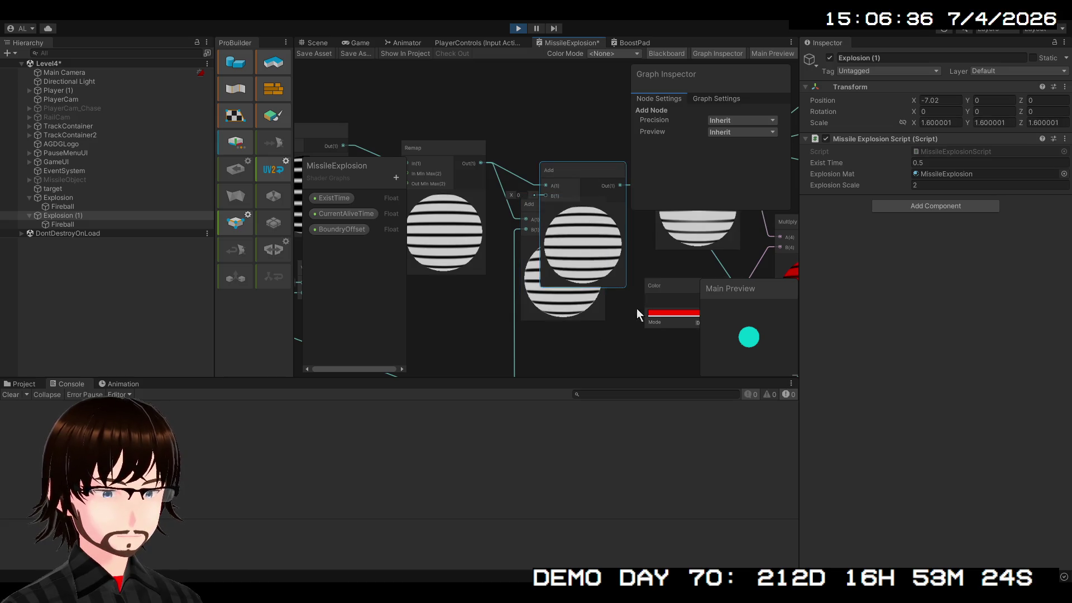
pyautogui.moveTo(633, 310); pyautogui.dragTo(579, 345)
pyautogui.press('Delete')
pyautogui.moveTo(500, 242)
pyautogui.mouseDown()
pyautogui.moveTo(537, 205)
pyautogui.moveTo(540, 217)
pyautogui.mouseUp()
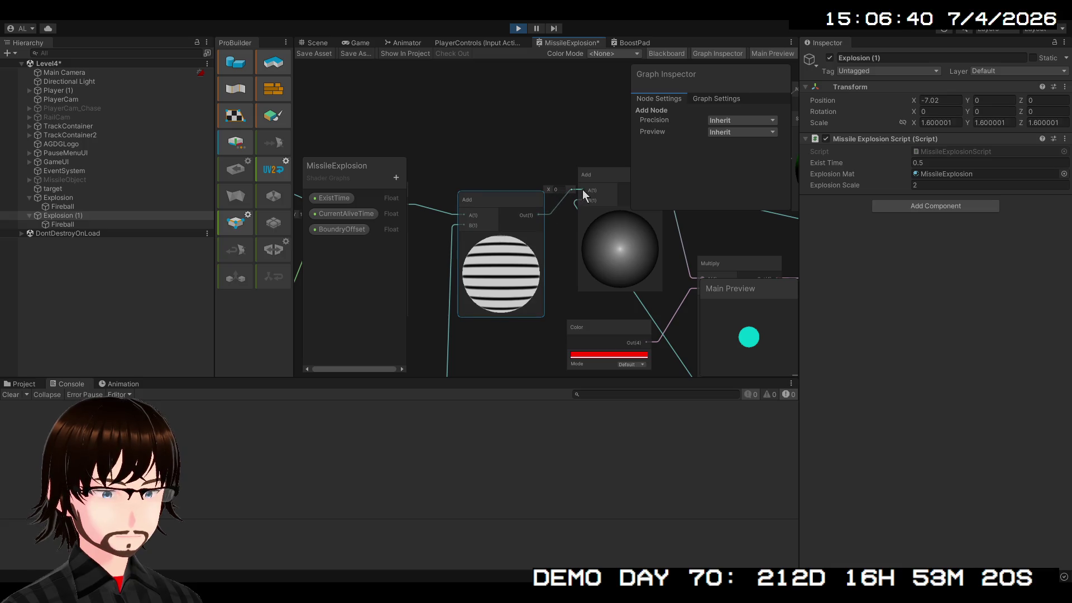
pyautogui.click(543, 175)
# Step: Connect the left Add node's output to the right Add node's A input
pyautogui.scroll(2, 547, 174)
pyautogui.scroll(1, 547, 233)
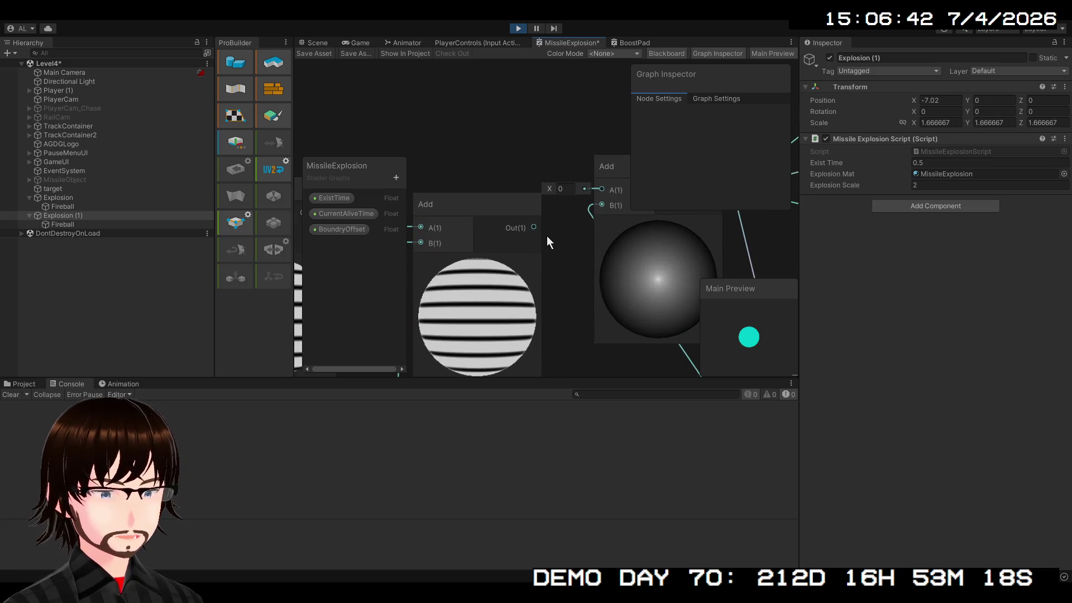
pyautogui.click(539, 225)
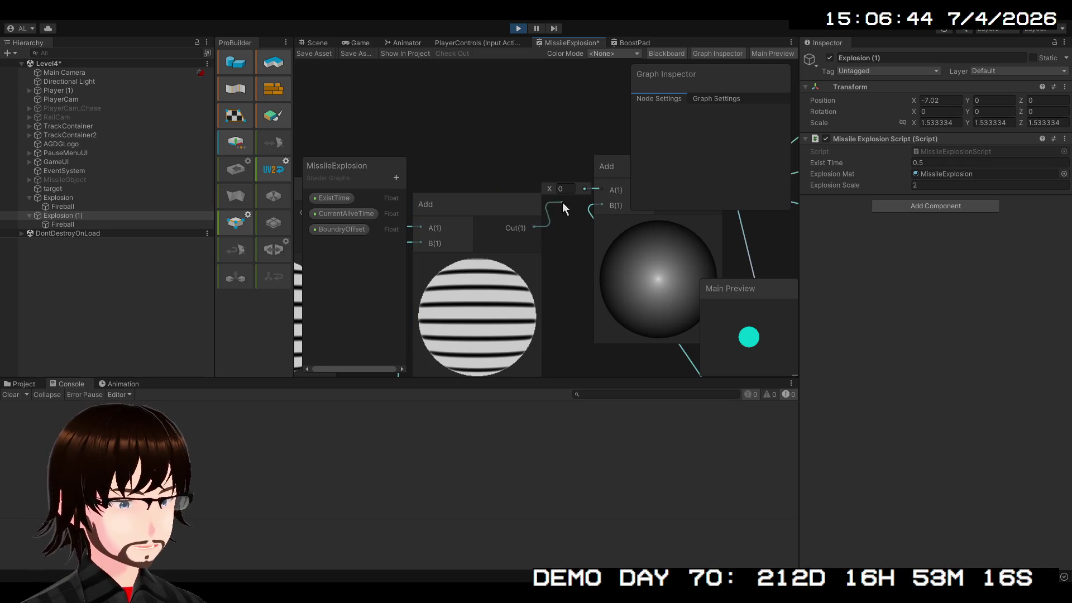
pyautogui.moveTo(595, 192); pyautogui.dragTo(533, 229)
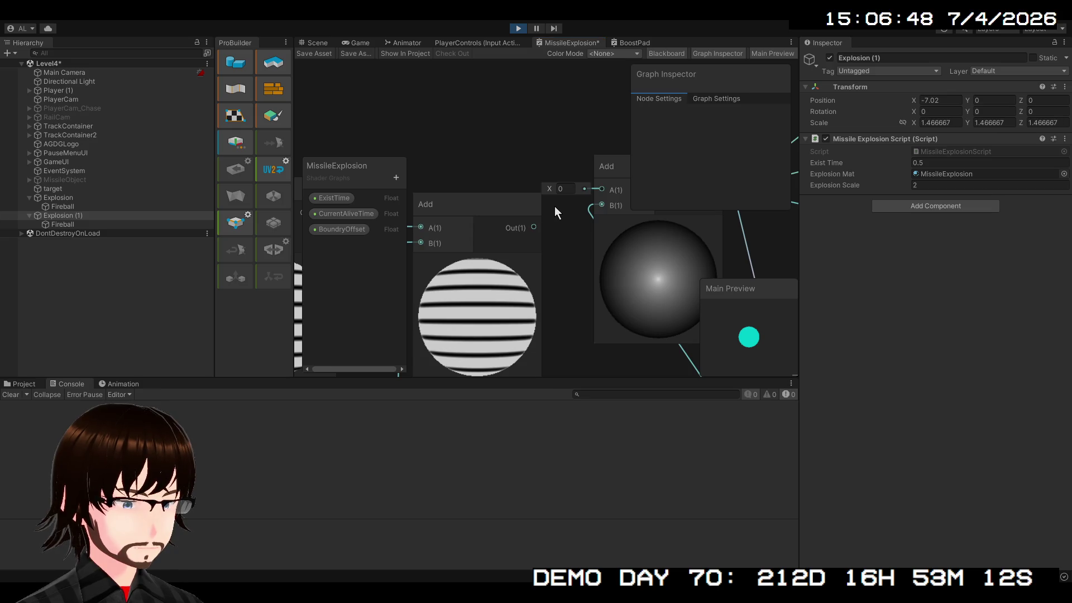
# Step: Save the shader graph asset and stop play mode
pyautogui.click(323, 54)
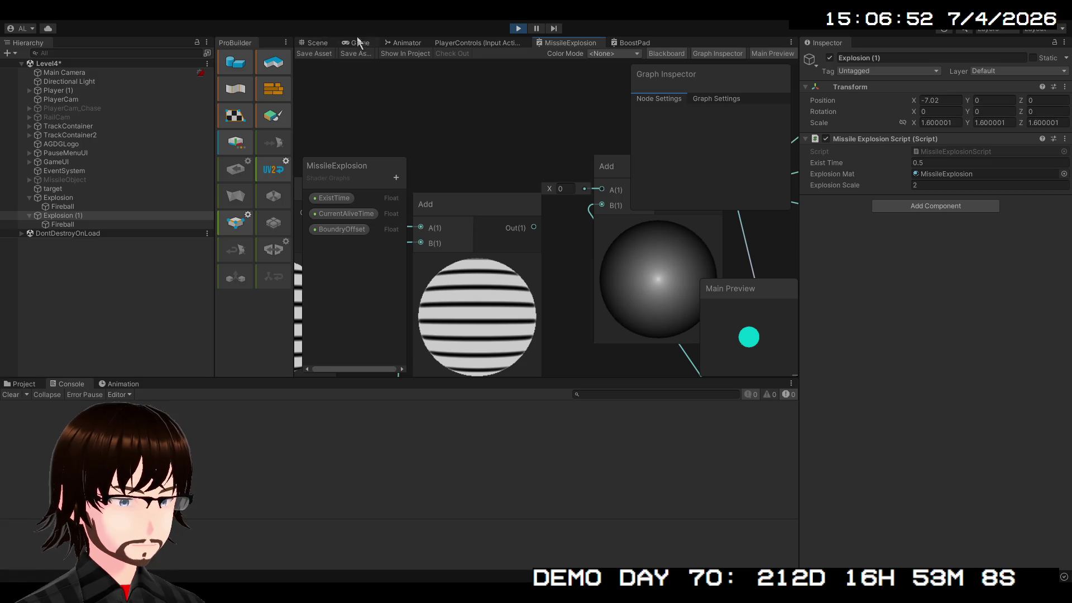
pyautogui.click(515, 31)
pyautogui.click(572, 42)
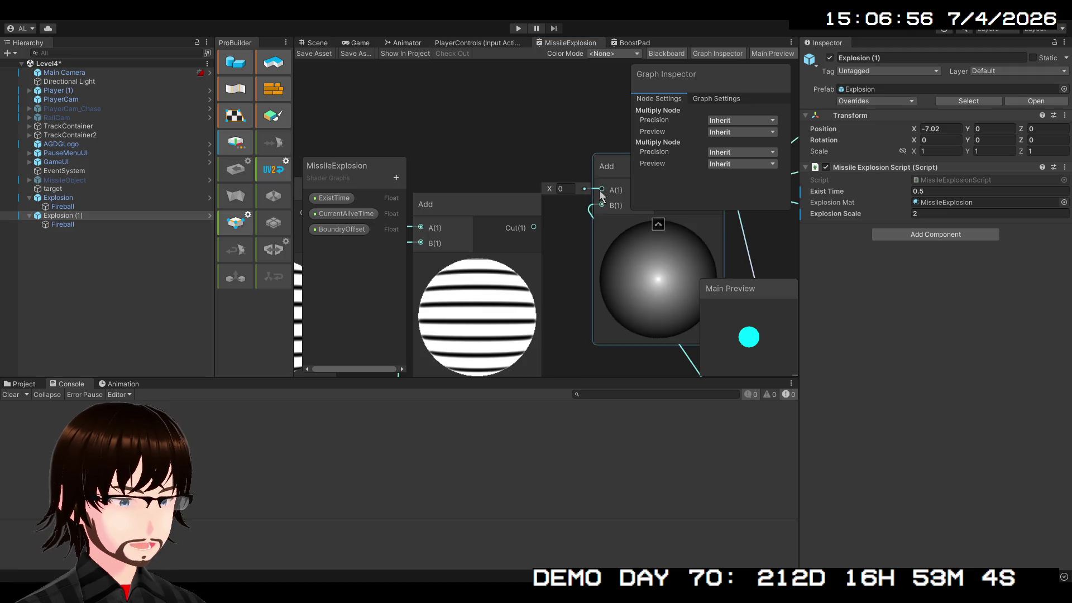
pyautogui.click(573, 215)
pyautogui.scroll(-3, 573, 215)
pyautogui.moveTo(589, 211); pyautogui.dragTo(443, 221)
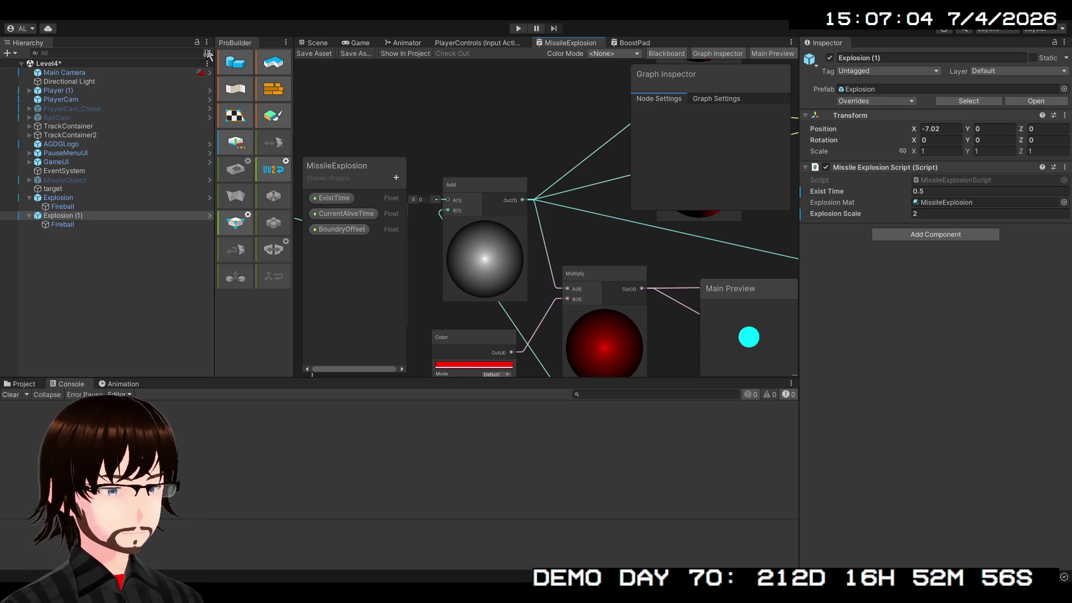
# Step: Check the Scene view, then return to the MissileExplosion graph
pyautogui.click(315, 43)
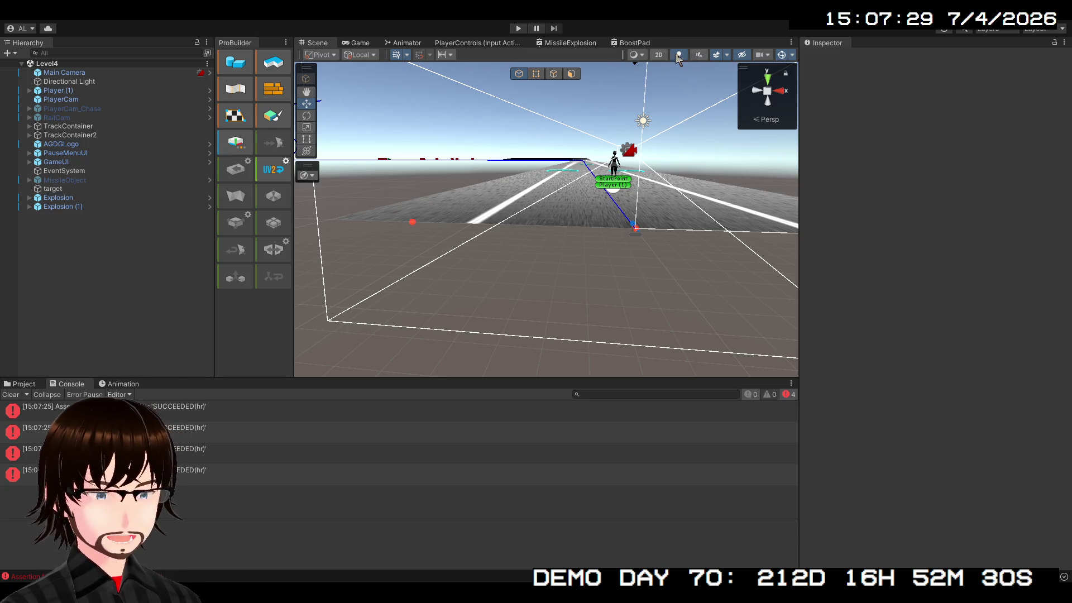
pyautogui.click(577, 45)
pyautogui.scroll(5, 533, 352)
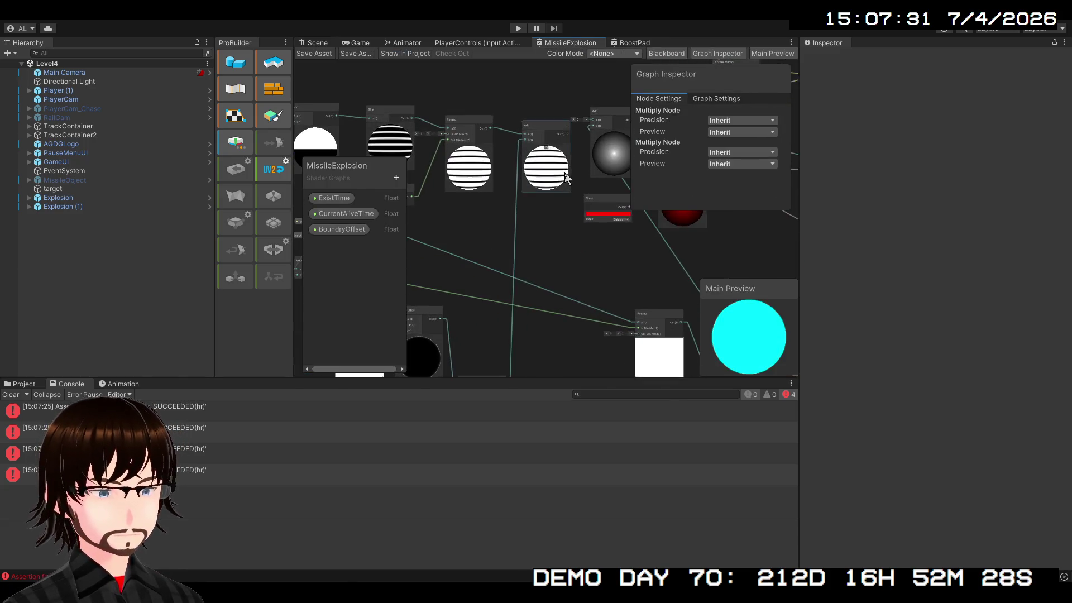
# Step: Wire the left Add into the right Add's A input, then undo that connection
pyautogui.moveTo(515, 146)
pyautogui.mouseDown()
pyautogui.moveTo(575, 116)
pyautogui.moveTo(580, 148)
pyautogui.mouseUp()
pyautogui.hotkey('ctrl', 'z')
pyautogui.click(534, 117)
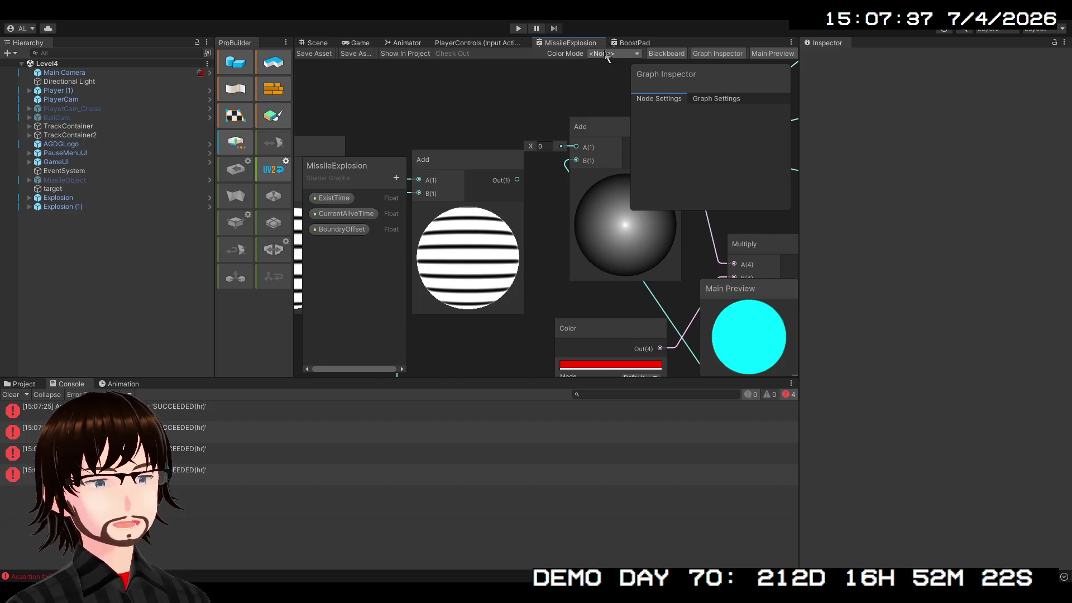
pyautogui.moveTo(584, 181)
pyautogui.mouseDown()
pyautogui.moveTo(533, 260)
pyautogui.moveTo(474, 222)
pyautogui.moveTo(585, 196)
pyautogui.moveTo(581, 228)
pyautogui.mouseUp()
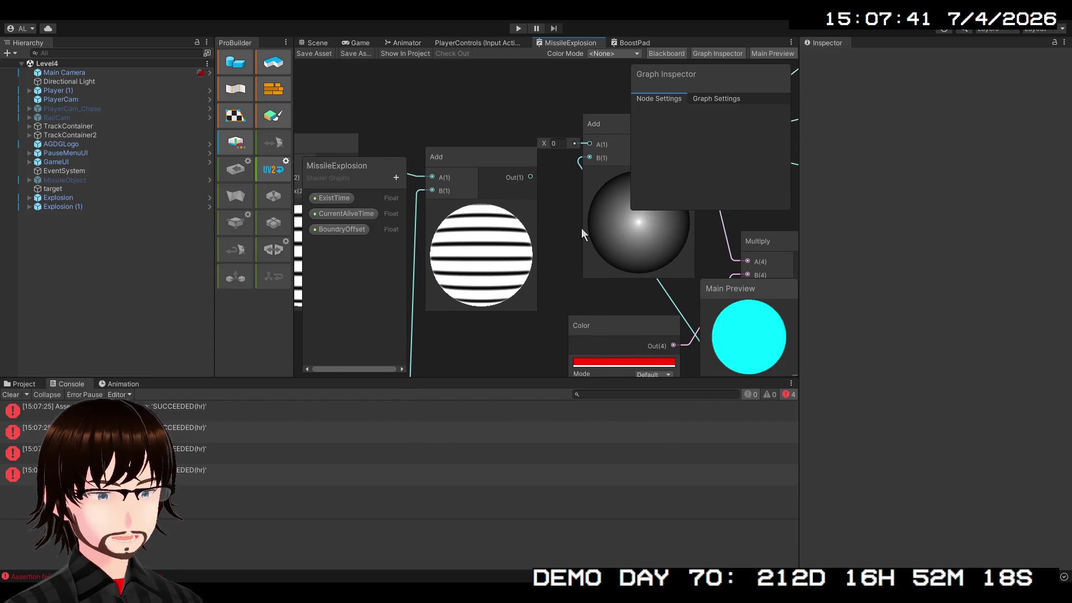
# Step: Review Graph Settings: Built-In Lit target with Transparent surface and Alpha blending
pyautogui.click(730, 98)
pyautogui.scroll(-5, 710, 154)
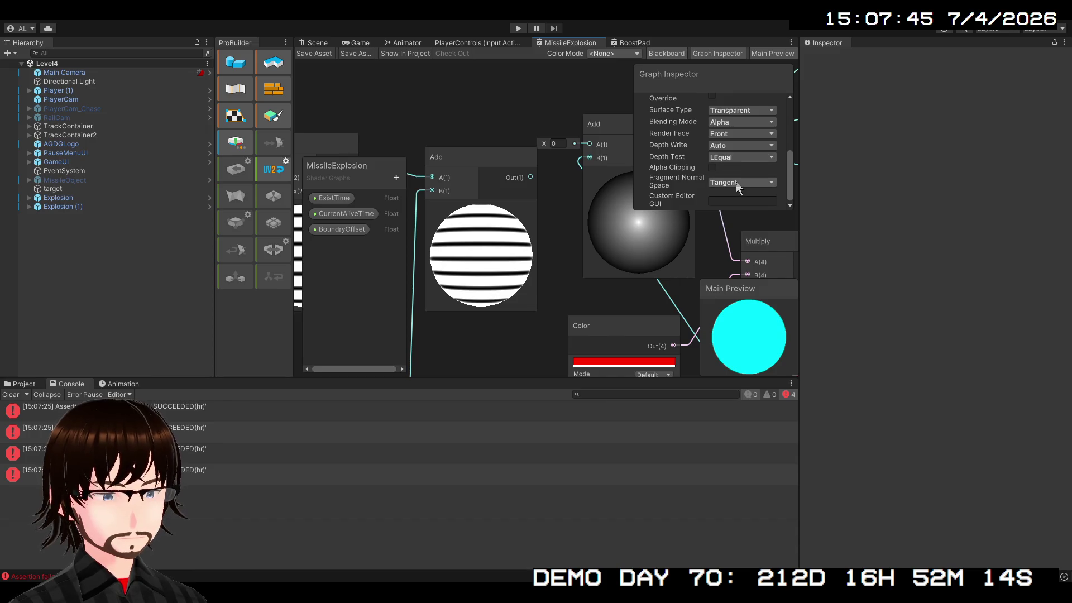
pyautogui.scroll(6, 719, 189)
pyautogui.scroll(-4, 725, 162)
pyautogui.scroll(1, 725, 157)
pyautogui.scroll(4, 703, 184)
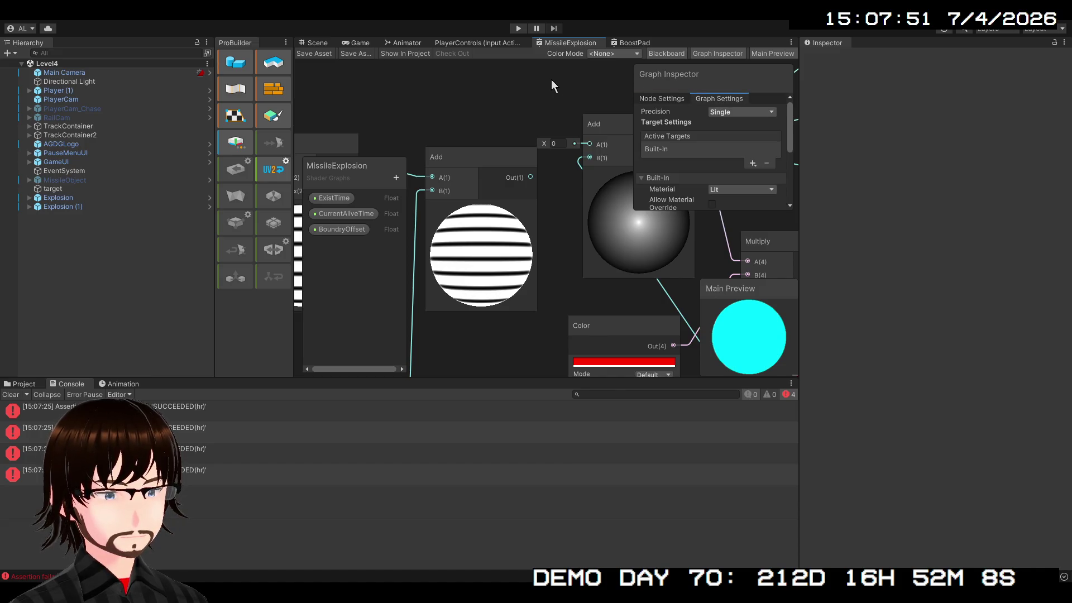
# Step: Hide the Graph Inspector and toggle the Blackboard off and back on
pyautogui.click(720, 52)
pyautogui.click(684, 52)
pyautogui.click(686, 53)
pyautogui.click(685, 52)
pyautogui.click(686, 53)
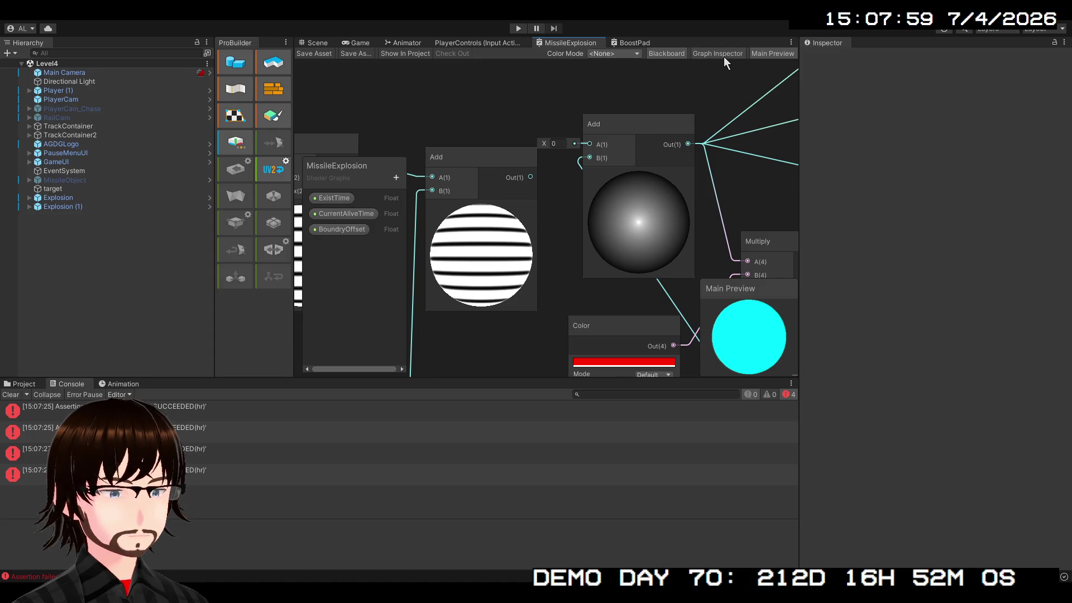
# Step: Connect the first Add's output to the second Add's A input, then duplicate that Add node above it
pyautogui.moveTo(534, 178); pyautogui.dragTo(599, 147)
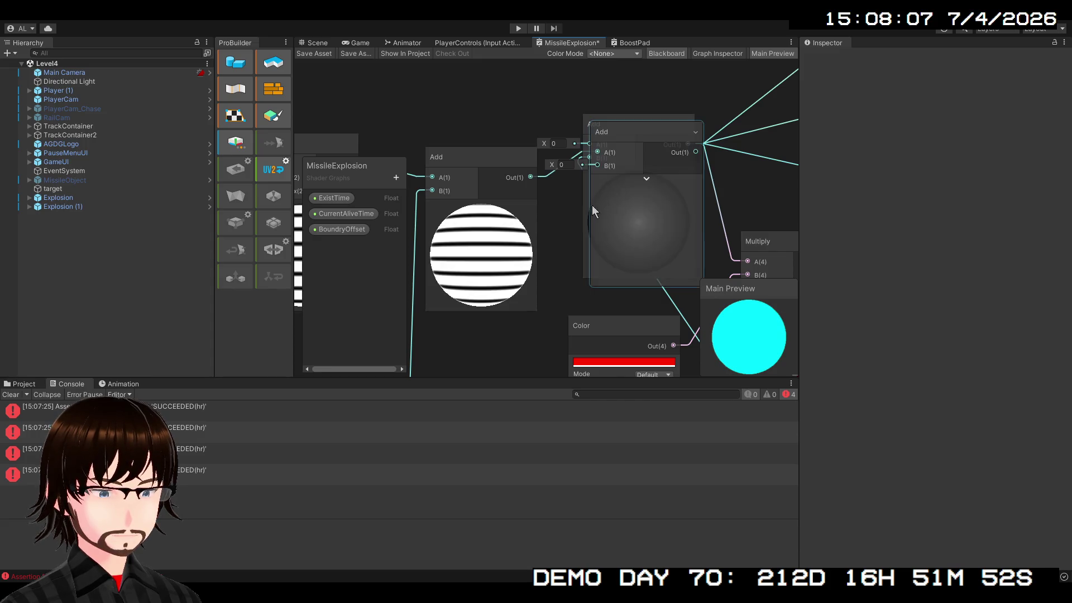
pyautogui.click(639, 142)
pyautogui.hotkey('ctrl', 'd')
pyautogui.moveTo(639, 142)
pyautogui.mouseDown()
pyautogui.moveTo(525, 94)
pyautogui.moveTo(519, 133)
pyautogui.moveTo(548, 108)
pyautogui.moveTo(614, 136)
pyautogui.mouseUp()
# Step: Wire the Multiply output and the Add output toward the Add node inputs near the Remap node
pyautogui.moveTo(630, 234); pyautogui.dragTo(633, 107)
pyautogui.scroll(-2, 626, 195)
pyautogui.moveTo(614, 254)
pyautogui.mouseDown()
pyautogui.moveTo(586, 168)
pyautogui.moveTo(523, 79)
pyautogui.moveTo(545, 126)
pyautogui.moveTo(527, 97)
pyautogui.mouseUp()
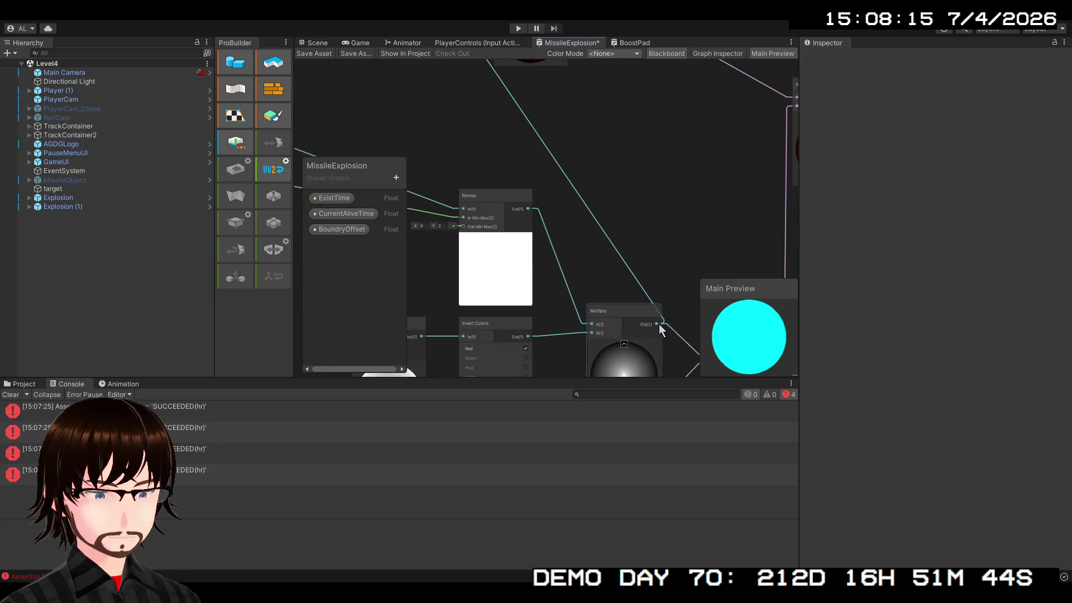
pyautogui.moveTo(658, 325)
pyautogui.mouseDown()
pyautogui.moveTo(670, 228)
pyautogui.moveTo(481, 60)
pyautogui.moveTo(366, 100)
pyautogui.moveTo(324, 90)
pyautogui.moveTo(546, 130)
pyautogui.mouseUp()
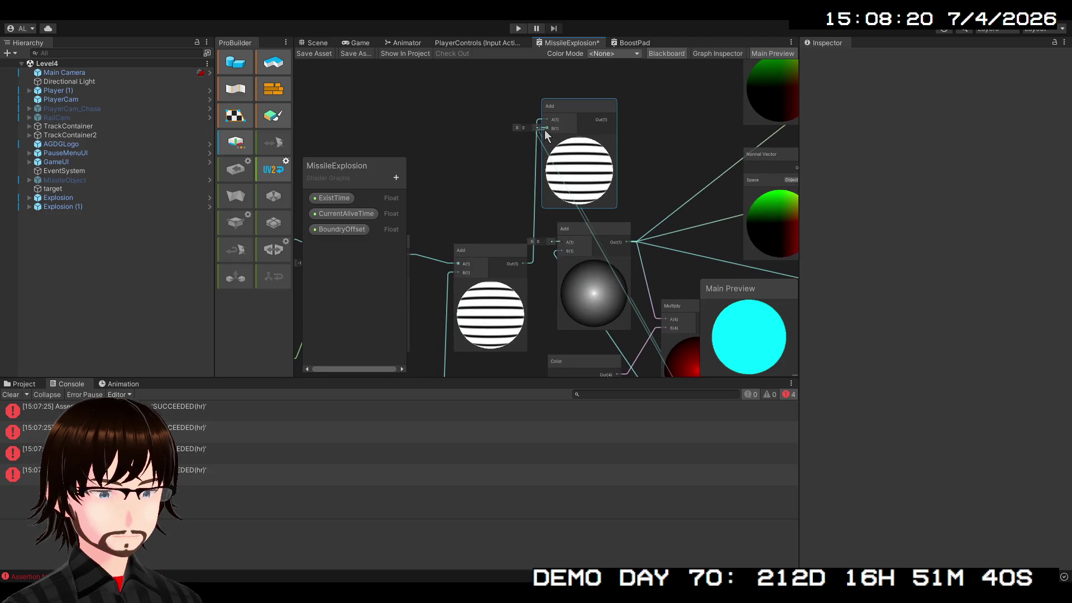
pyautogui.moveTo(630, 242)
pyautogui.mouseDown()
pyautogui.moveTo(515, 139)
pyautogui.moveTo(518, 206)
pyautogui.moveTo(500, 226)
pyautogui.moveTo(508, 252)
pyautogui.moveTo(537, 246)
pyautogui.moveTo(505, 223)
pyautogui.mouseUp()
pyautogui.scroll(-1, 545, 220)
pyautogui.moveTo(382, 80)
pyautogui.mouseDown()
pyautogui.moveTo(530, 210)
pyautogui.moveTo(774, 360)
pyautogui.moveTo(674, 225)
pyautogui.moveTo(686, 179)
pyautogui.mouseUp()
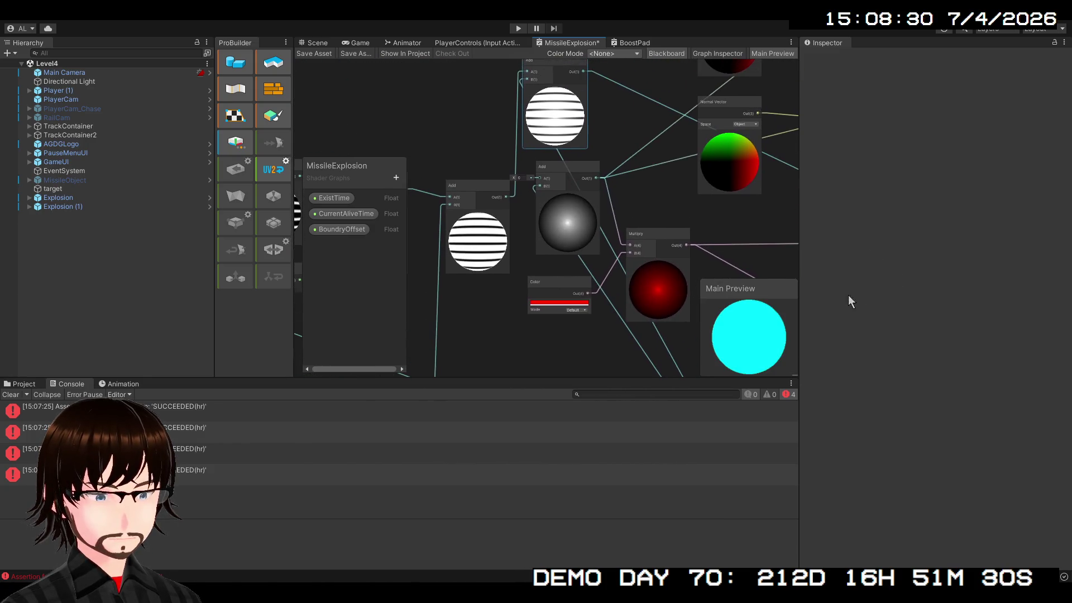
# Step: Delete the grey-sphere Add node and feed the striped Add output into the Multiply nodes' A and B inputs
pyautogui.click(570, 177)
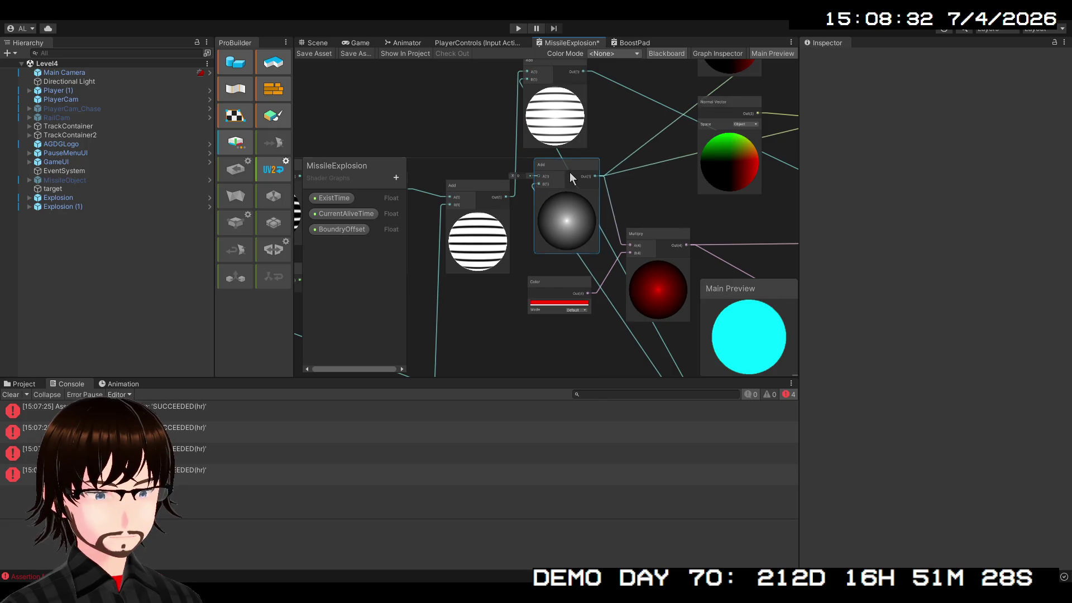
pyautogui.press('Delete')
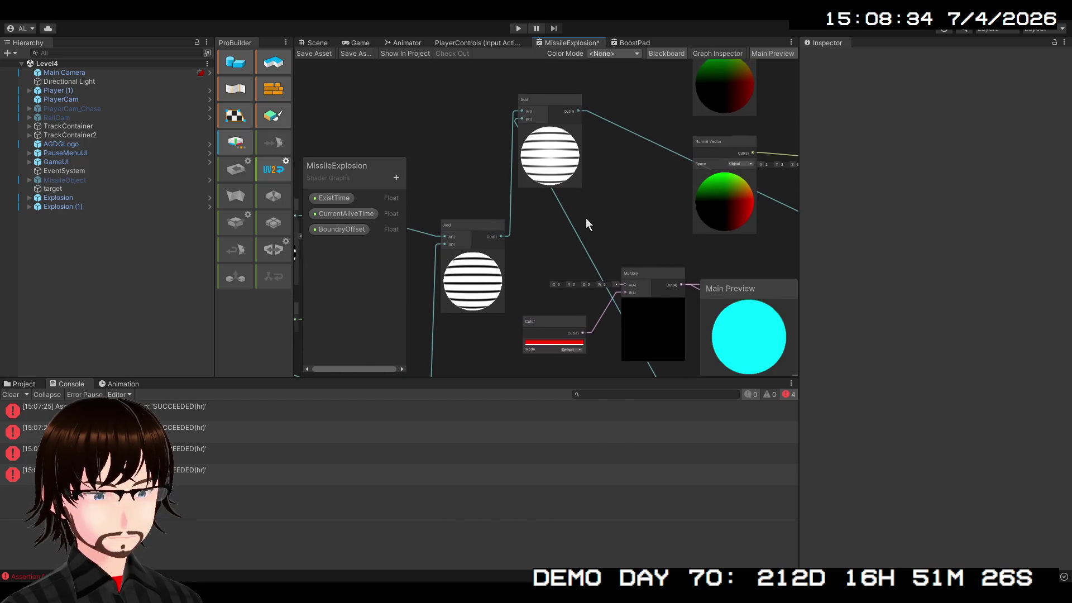
pyautogui.moveTo(577, 113)
pyautogui.mouseDown()
pyautogui.moveTo(606, 271)
pyautogui.moveTo(626, 285)
pyautogui.mouseUp()
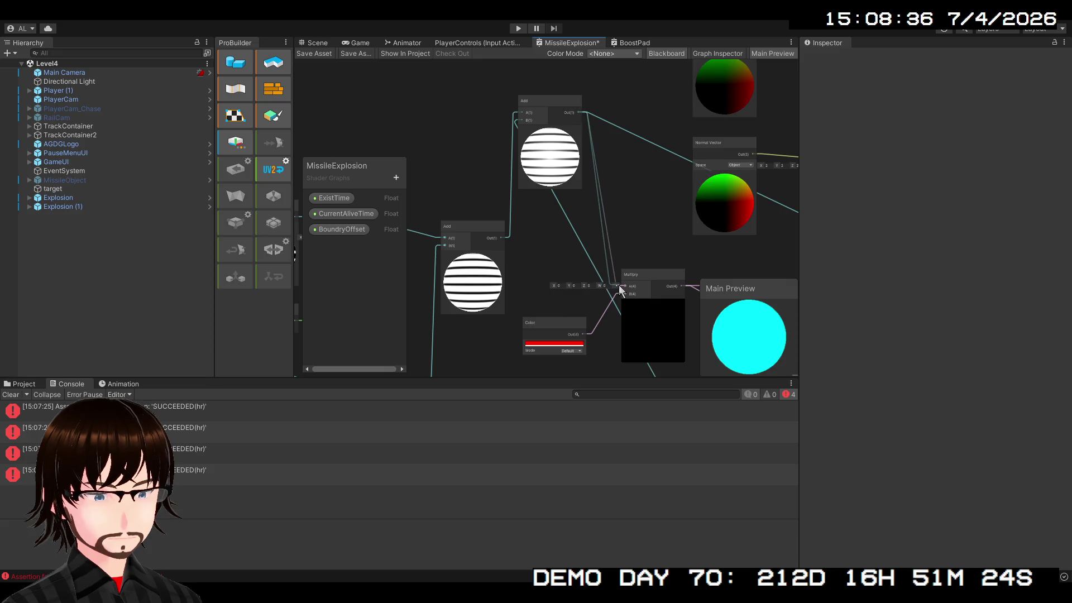
pyautogui.moveTo(630, 175); pyautogui.dragTo(560, 234)
pyautogui.moveTo(509, 172)
pyautogui.mouseDown()
pyautogui.moveTo(777, 248)
pyautogui.moveTo(684, 225)
pyautogui.moveTo(676, 240)
pyautogui.mouseUp()
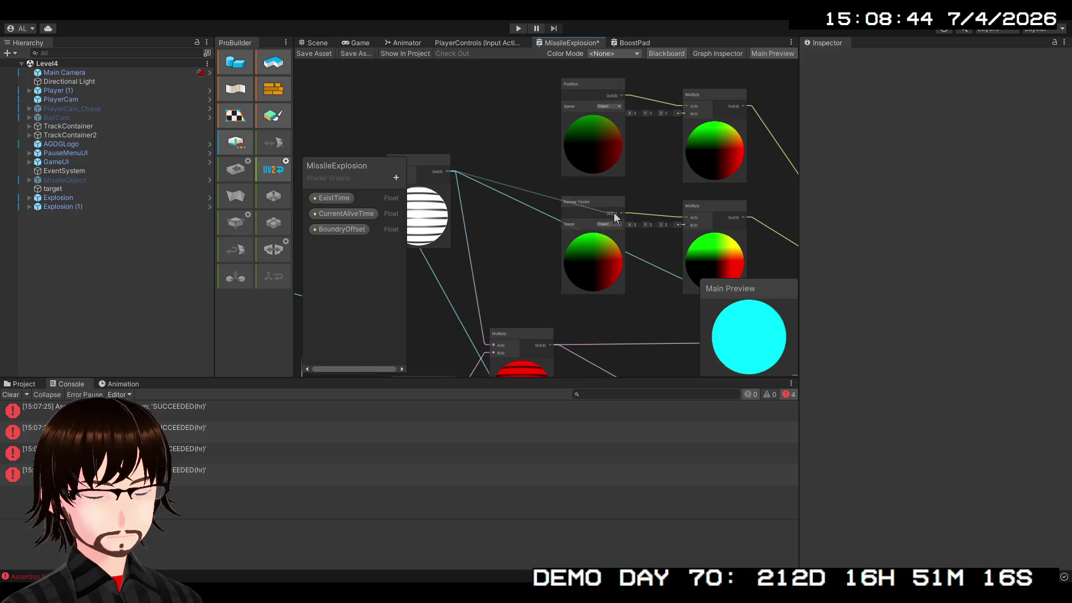
pyautogui.click(596, 255)
pyautogui.click(503, 339)
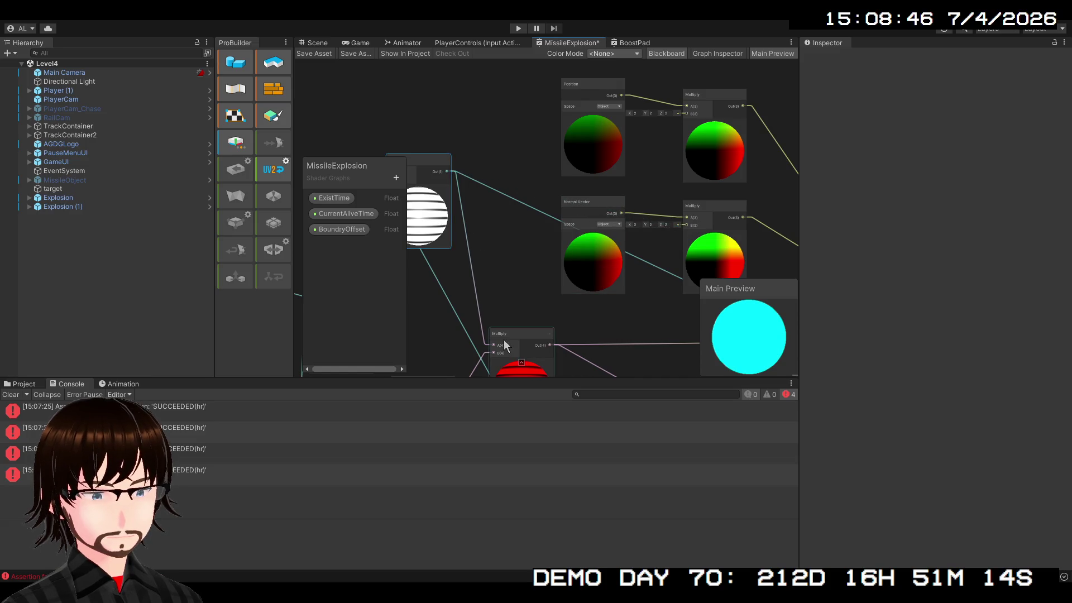
pyautogui.scroll(-1, 474, 285)
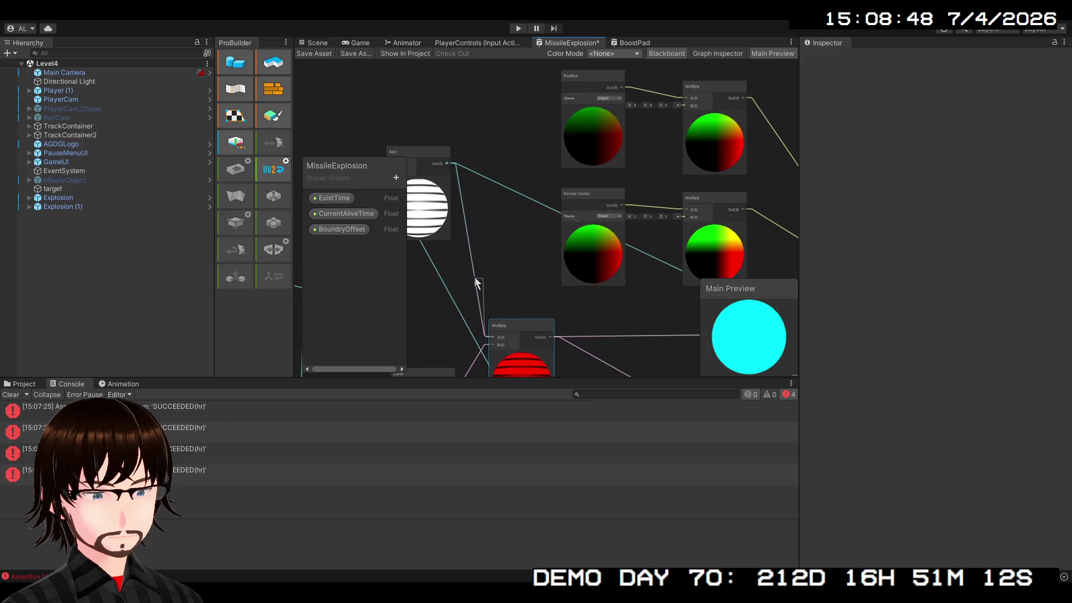
pyautogui.moveTo(687, 217); pyautogui.dragTo(447, 165)
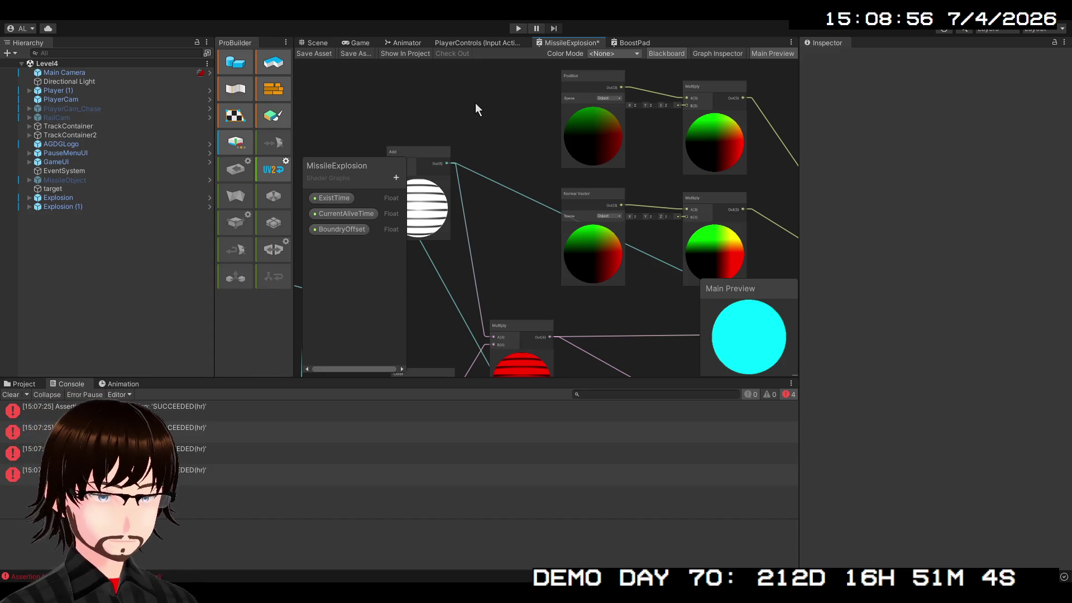
# Step: Undo to restore the grey-sphere Add node, then reconnect the right Add's A(1) to the left Add
pyautogui.hotkey('ctrl', 'z')
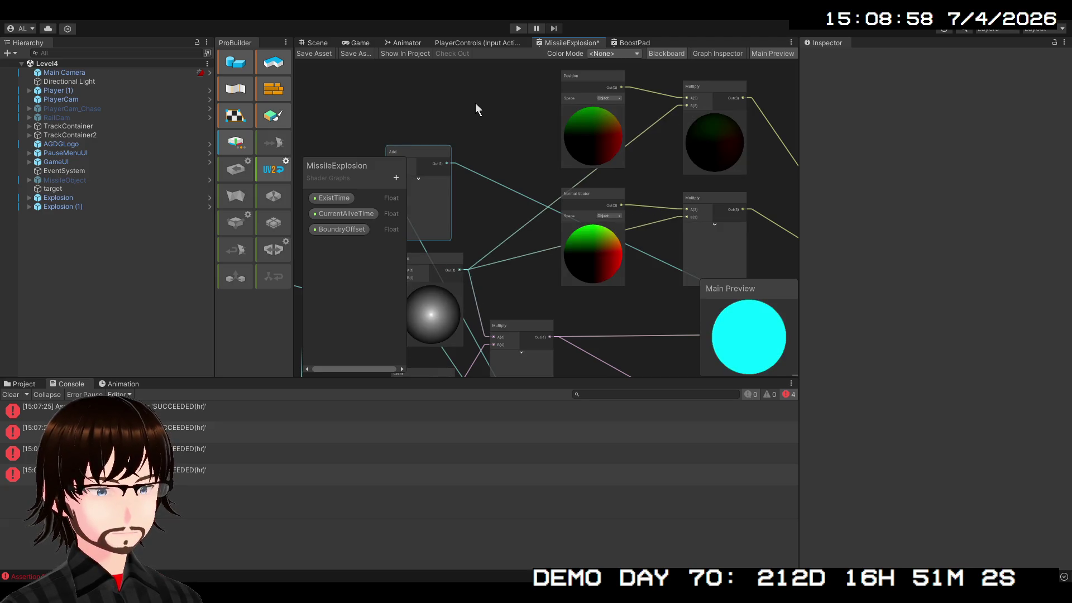
pyautogui.hotkey('ctrl', 'z')
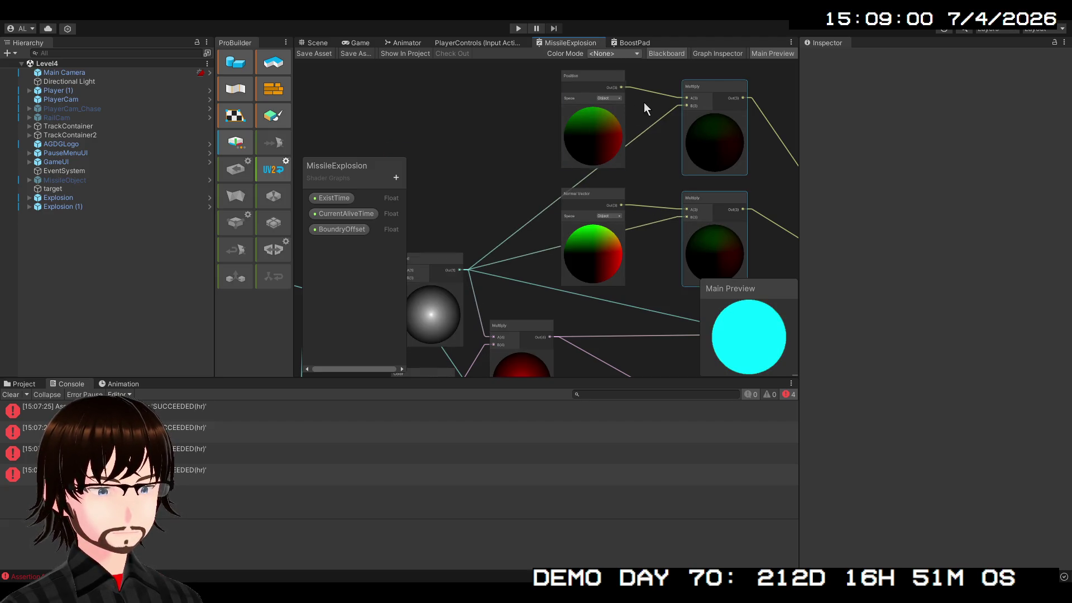
pyautogui.scroll(3, 592, 190)
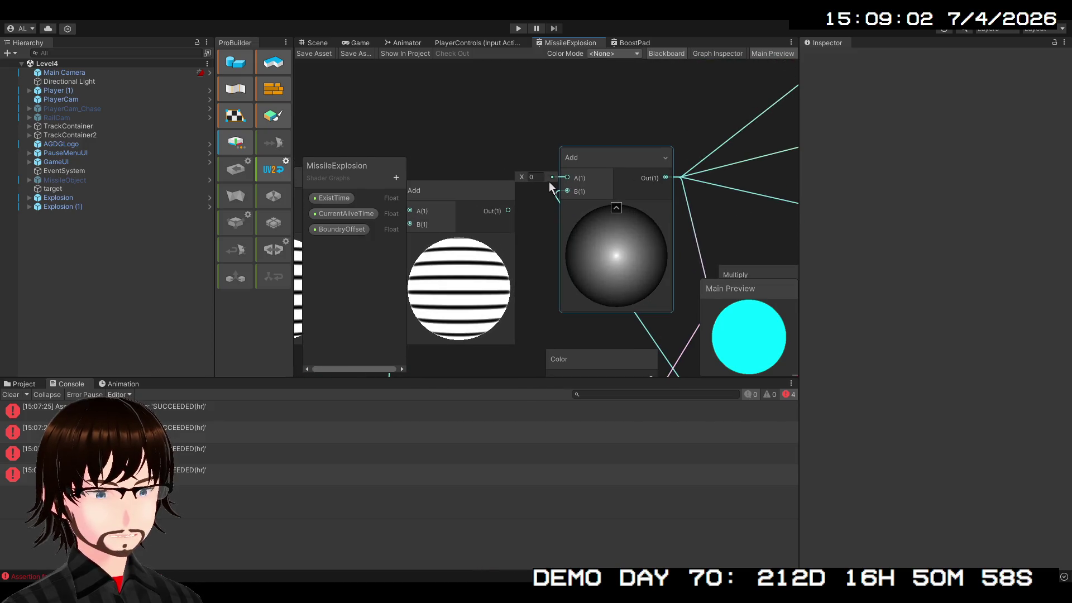
pyautogui.moveTo(567, 192)
pyautogui.mouseDown()
pyautogui.moveTo(517, 210)
pyautogui.moveTo(525, 207)
pyautogui.mouseUp()
pyautogui.moveTo(570, 178)
pyautogui.mouseDown()
pyautogui.moveTo(511, 211)
pyautogui.moveTo(552, 179)
pyautogui.moveTo(519, 177)
pyautogui.moveTo(633, 189)
pyautogui.moveTo(518, 191)
pyautogui.mouseUp()
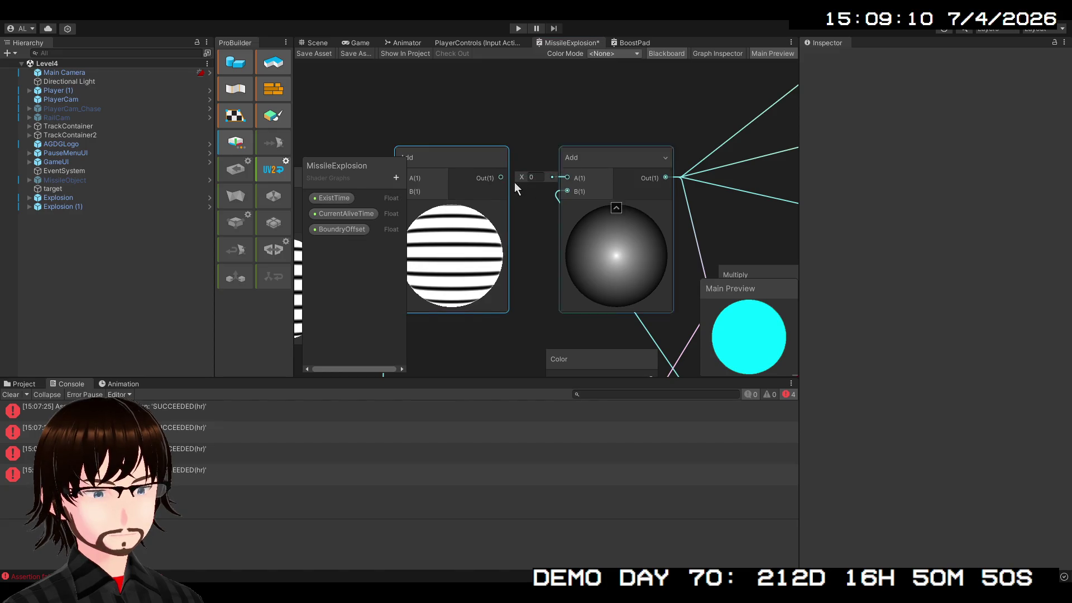
pyautogui.moveTo(567, 178)
pyautogui.mouseDown()
pyautogui.moveTo(568, 187)
pyautogui.moveTo(508, 182)
pyautogui.moveTo(575, 178)
pyautogui.moveTo(508, 185)
pyautogui.mouseUp()
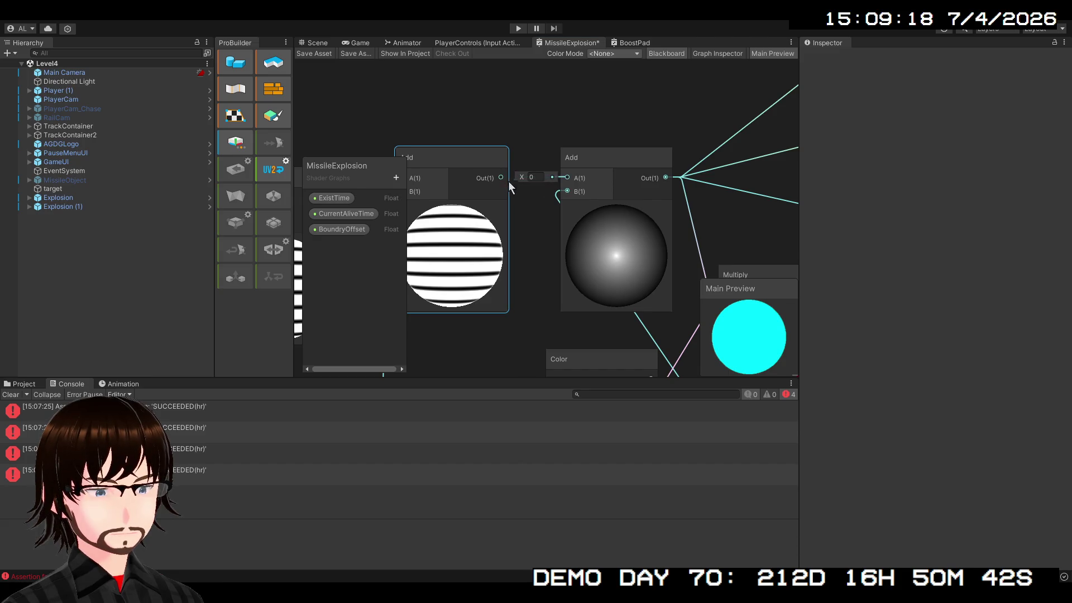
# Step: Set the right Add node's A(1) value to 0 after trying -1.04 and 0.53
pyautogui.click(564, 168)
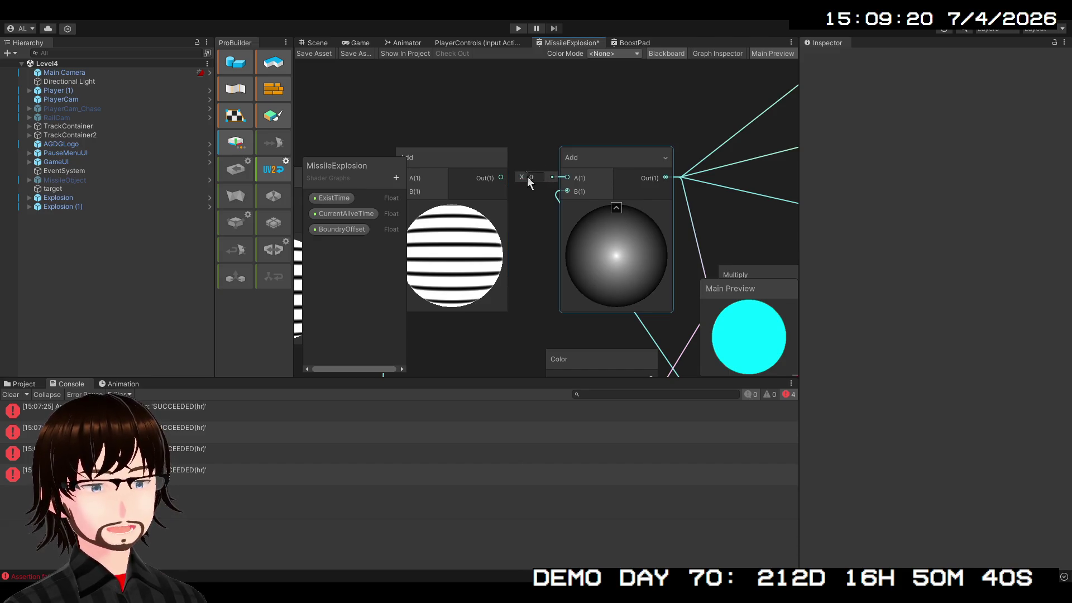
pyautogui.write('-1.04')
pyautogui.moveTo(522, 176)
pyautogui.mouseDown()
pyautogui.moveTo(533, 193)
pyautogui.moveTo(533, 182)
pyautogui.mouseUp()
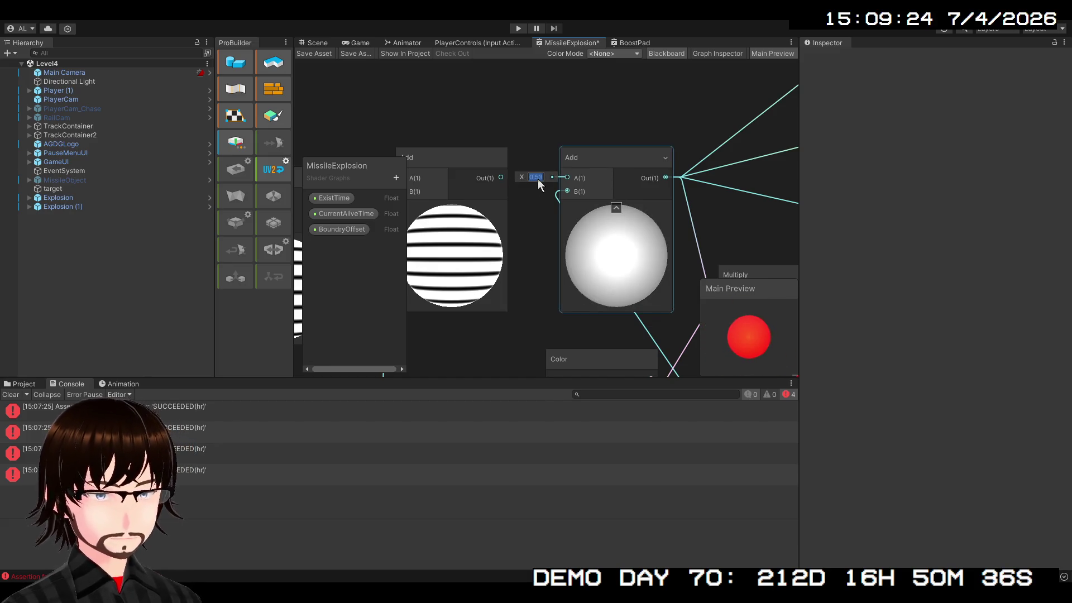
pyautogui.write('0')
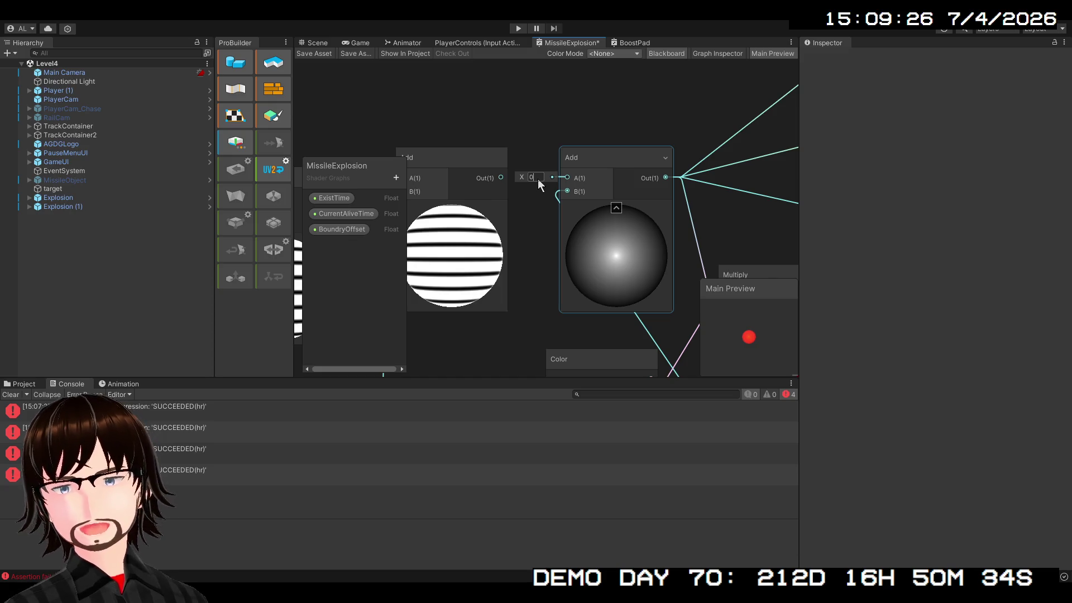
pyautogui.click(391, 80)
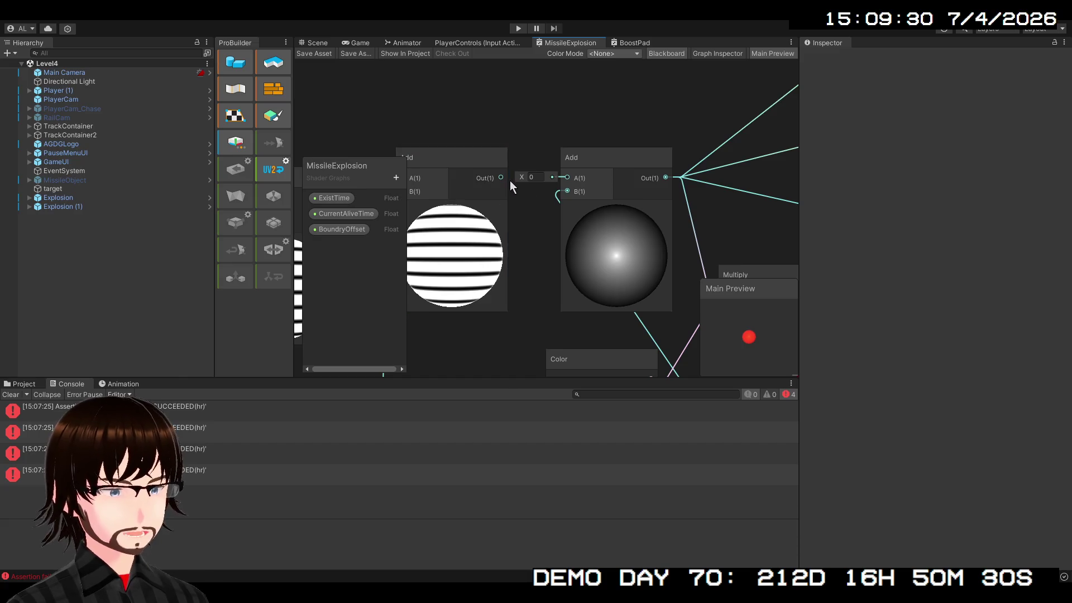
# Step: Wire the first Add's output into the second Add's A(1) input
pyautogui.moveTo(501, 177); pyautogui.dragTo(546, 178)
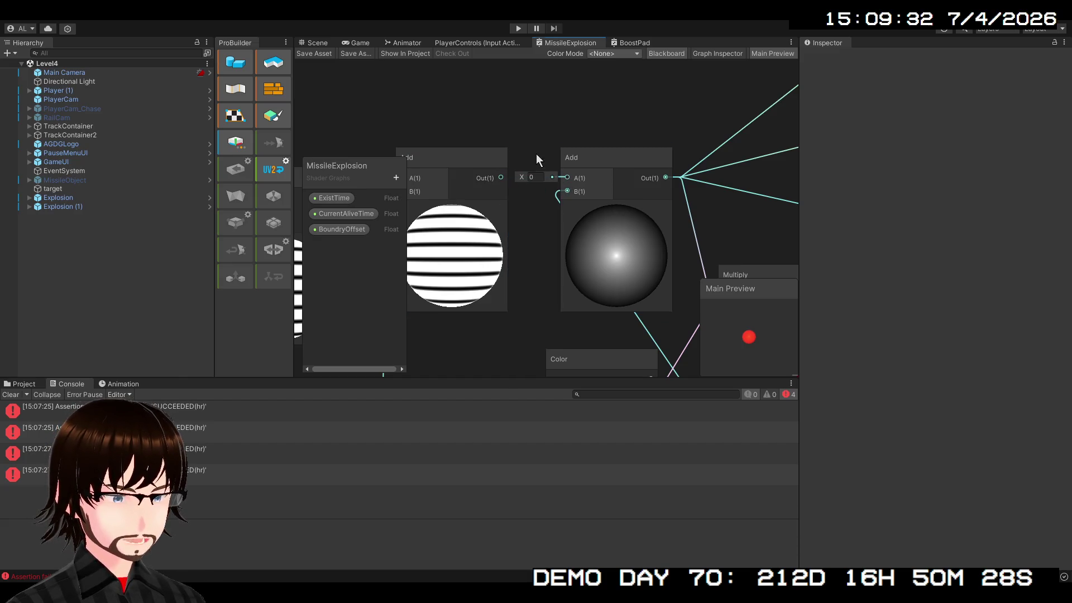
pyautogui.scroll(-2, 586, 190)
pyautogui.moveTo(596, 204)
pyautogui.mouseDown()
pyautogui.moveTo(505, 224)
pyautogui.moveTo(435, 190)
pyautogui.mouseUp()
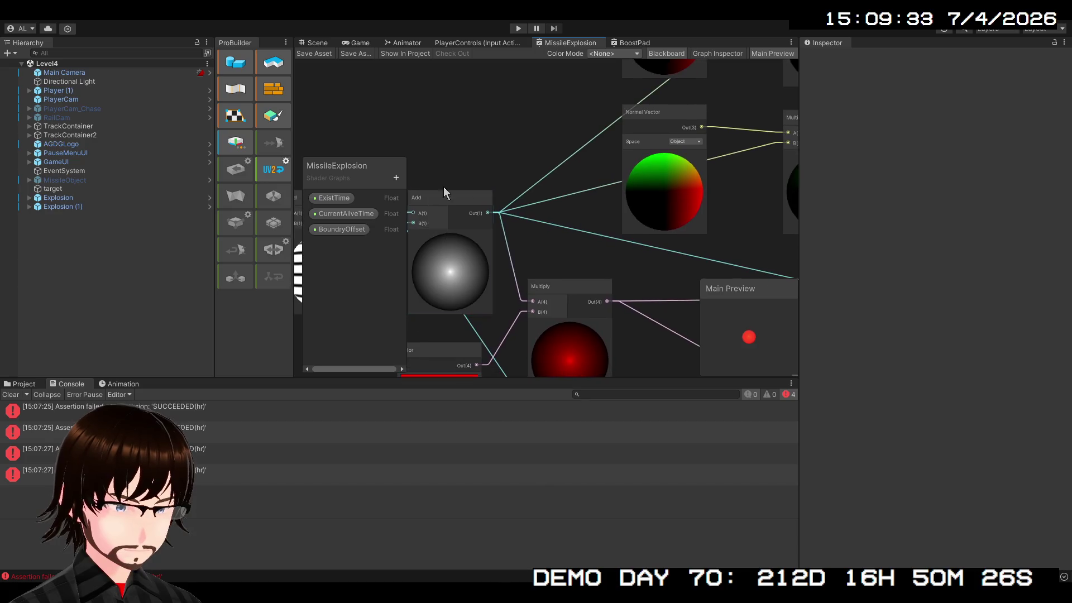
pyautogui.moveTo(626, 236); pyautogui.dragTo(497, 165)
pyautogui.moveTo(603, 200)
pyautogui.mouseDown()
pyautogui.moveTo(603, 294)
pyautogui.moveTo(703, 315)
pyautogui.moveTo(668, 271)
pyautogui.mouseUp()
pyautogui.scroll(3, 585, 285)
pyautogui.scroll(3, 642, 306)
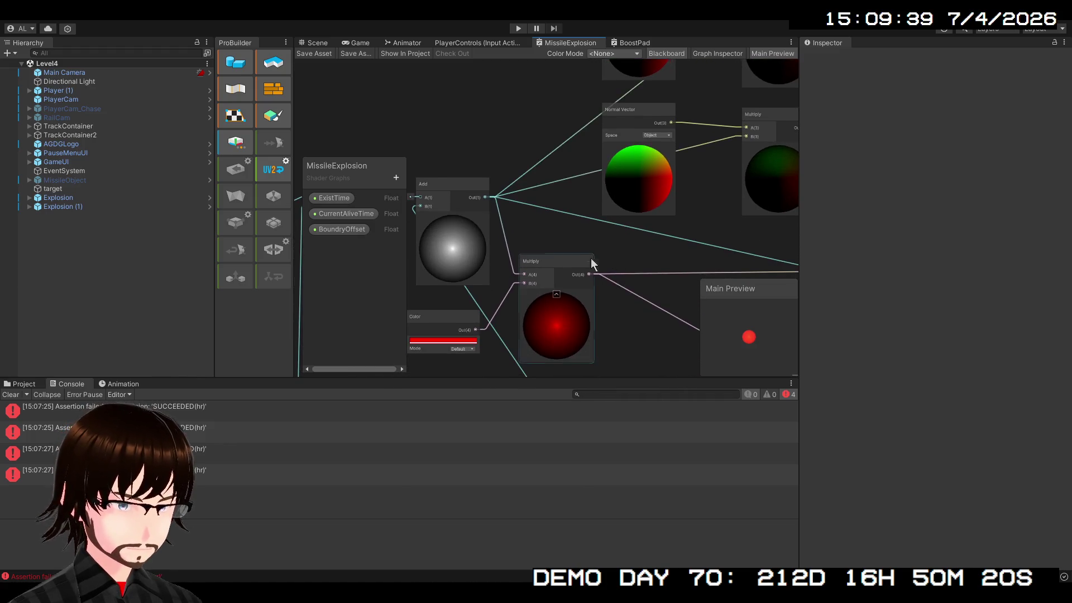
pyautogui.scroll(2, 485, 219)
pyautogui.moveTo(486, 219); pyautogui.dragTo(648, 229)
pyautogui.moveTo(521, 195); pyautogui.dragTo(571, 196)
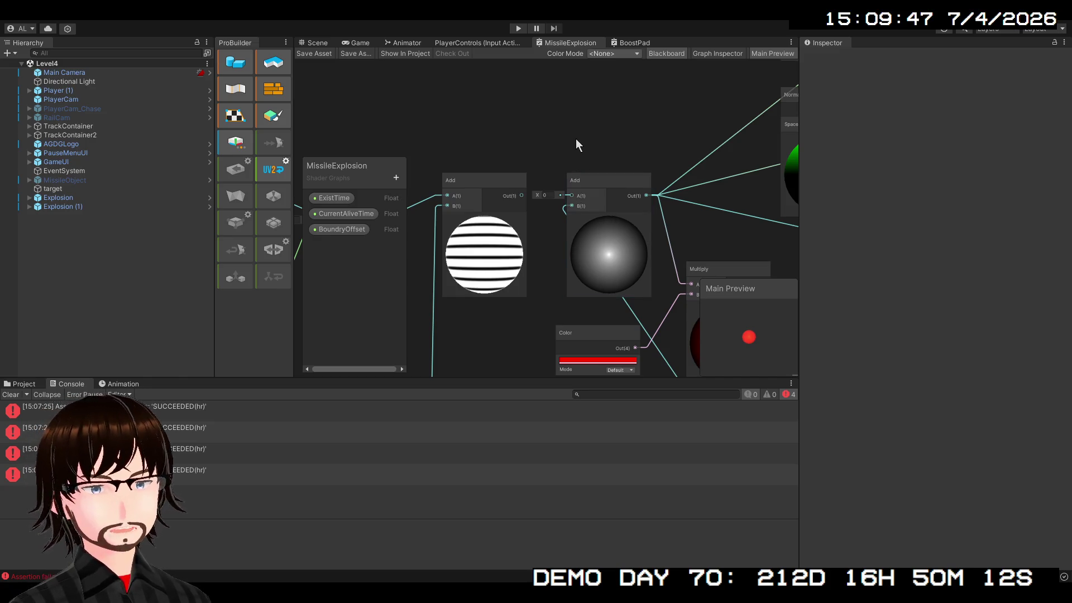
# Step: Review the grey-sphere Add and the green and red nodes, then close the MissileExplosion graph
pyautogui.scroll(3, 575, 139)
pyautogui.click(560, 242)
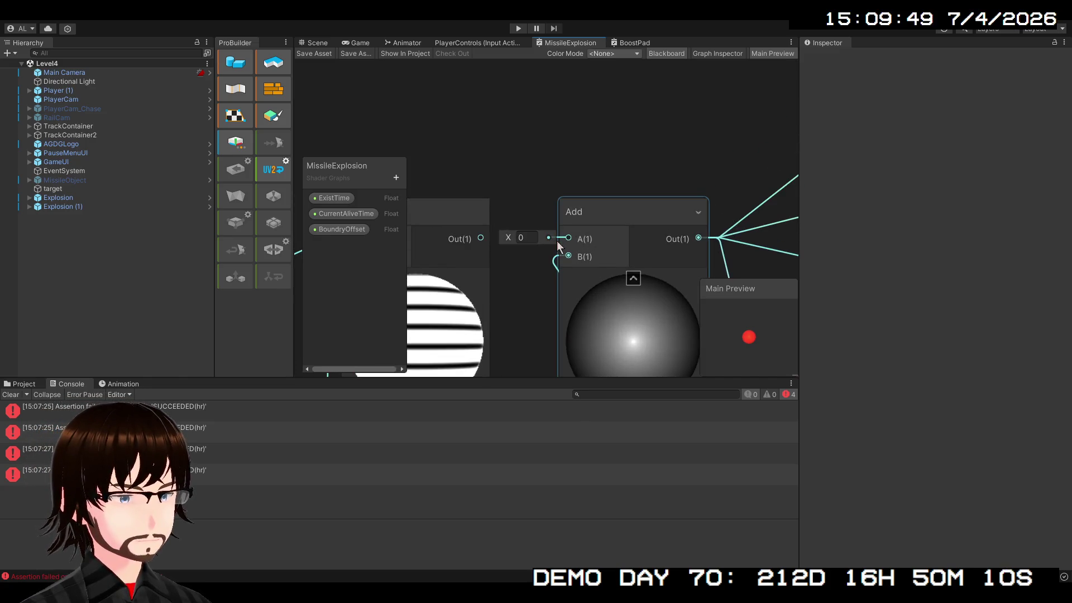
pyautogui.scroll(-2, 545, 243)
pyautogui.scroll(-2, 558, 133)
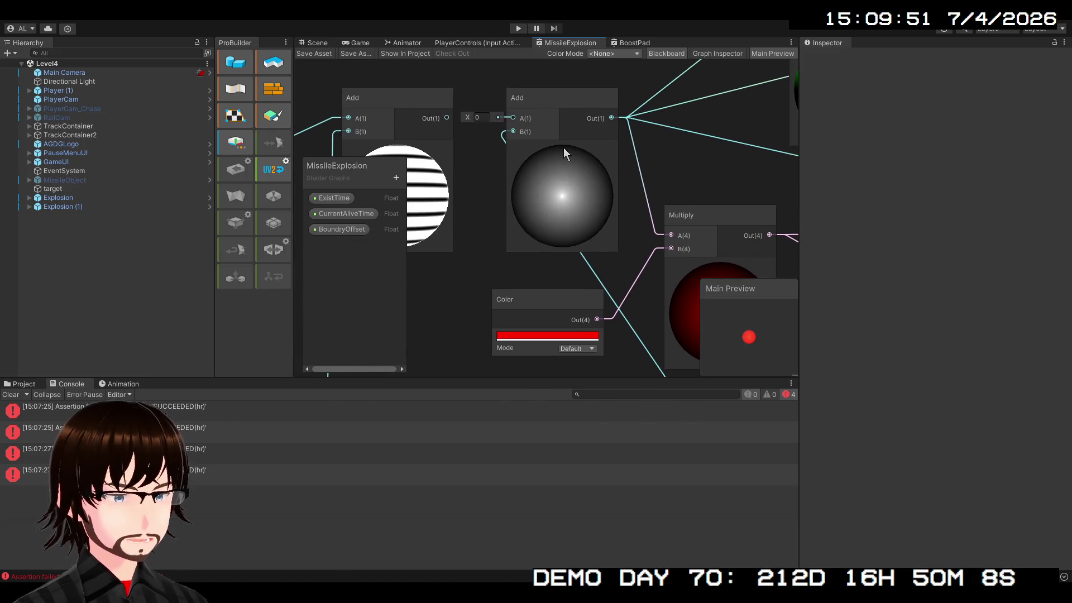
pyautogui.scroll(-2, 564, 148)
pyautogui.moveTo(622, 217); pyautogui.dragTo(604, 339)
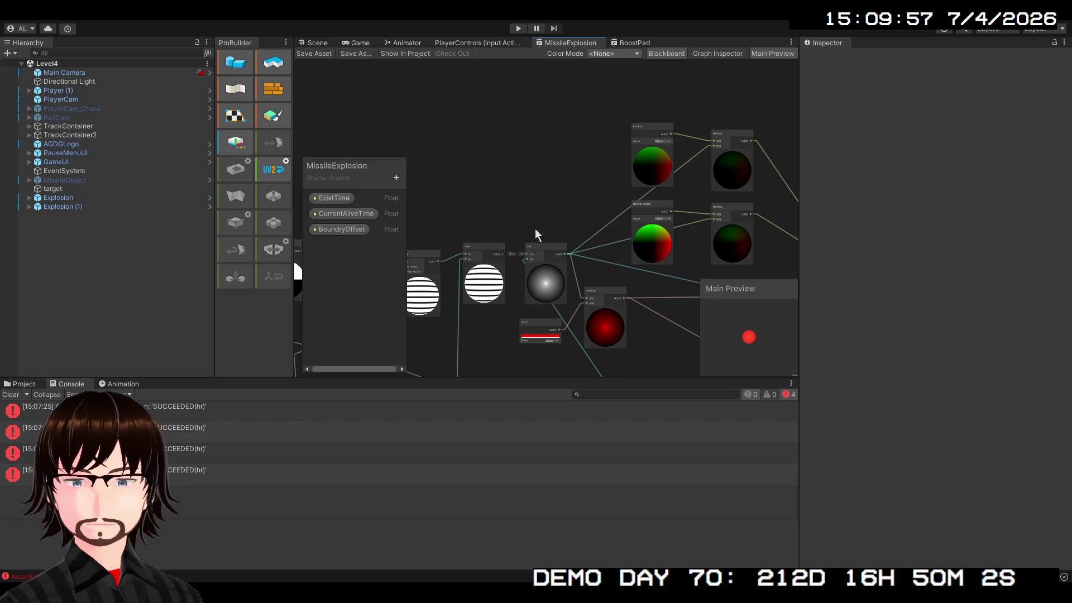
pyautogui.scroll(4, 535, 229)
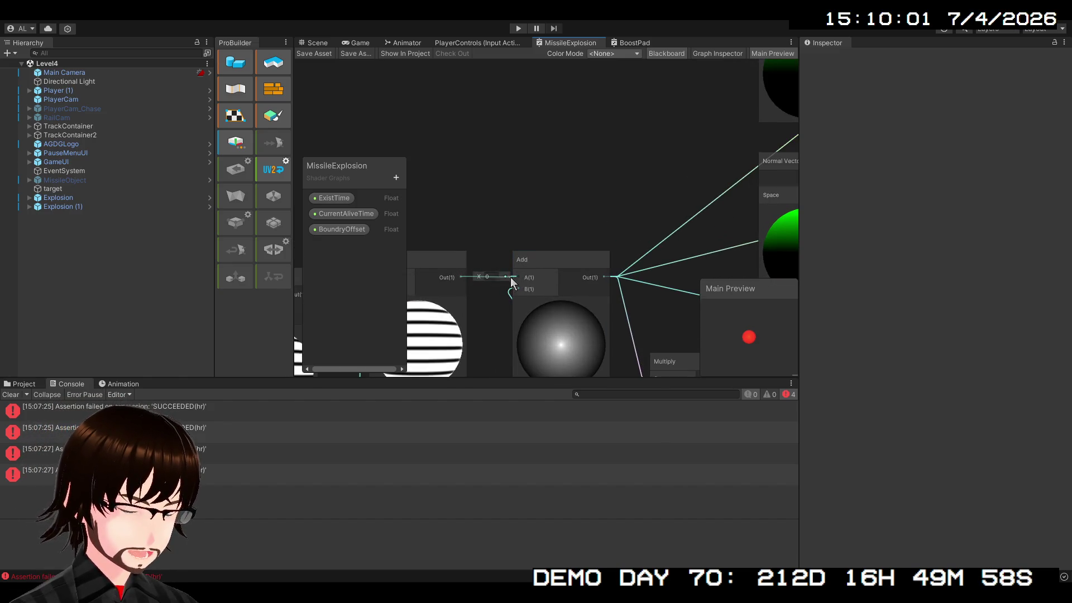
pyautogui.scroll(-6, 577, 210)
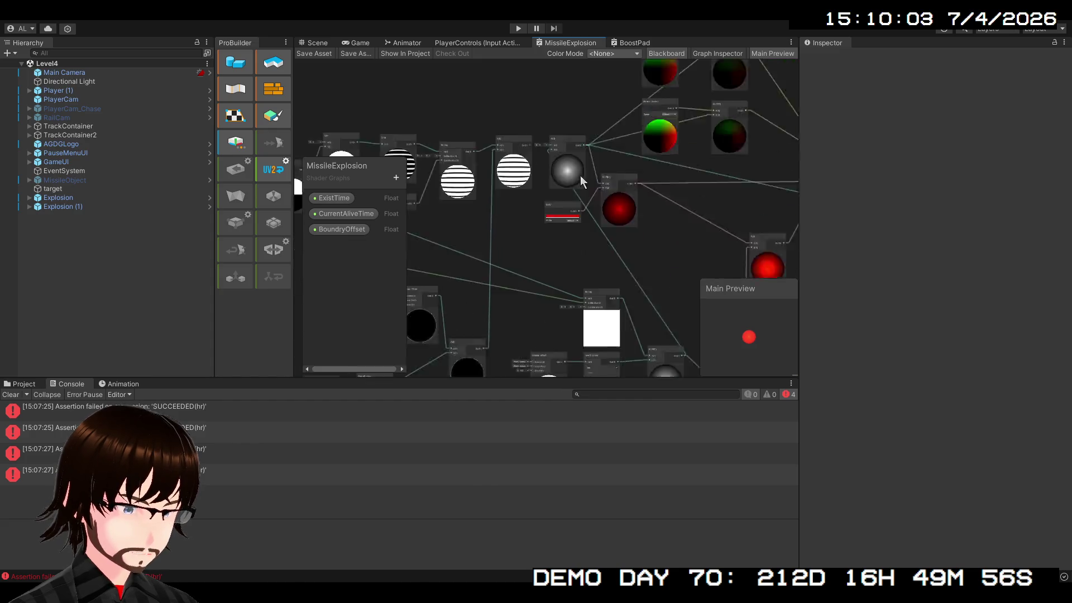
pyautogui.moveTo(562, 75); pyautogui.dragTo(547, 237)
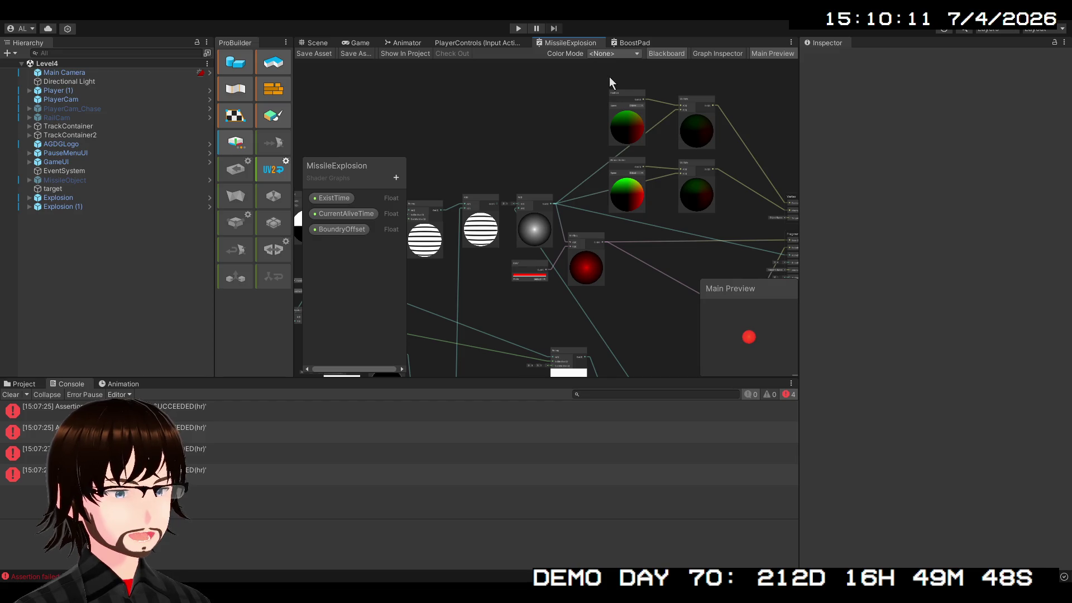
pyautogui.hotkey('ctrl', 'w')
# Step: Open MissileExplosion.shadergraph from the Materials > Shaders folder
pyautogui.click(25, 385)
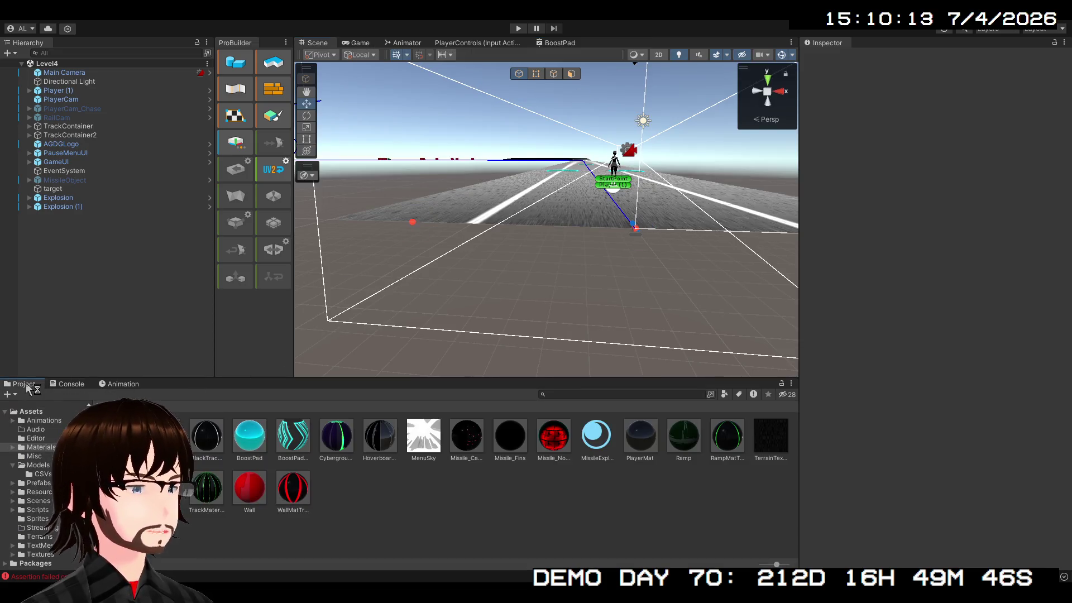
pyautogui.doubleClick(164, 436)
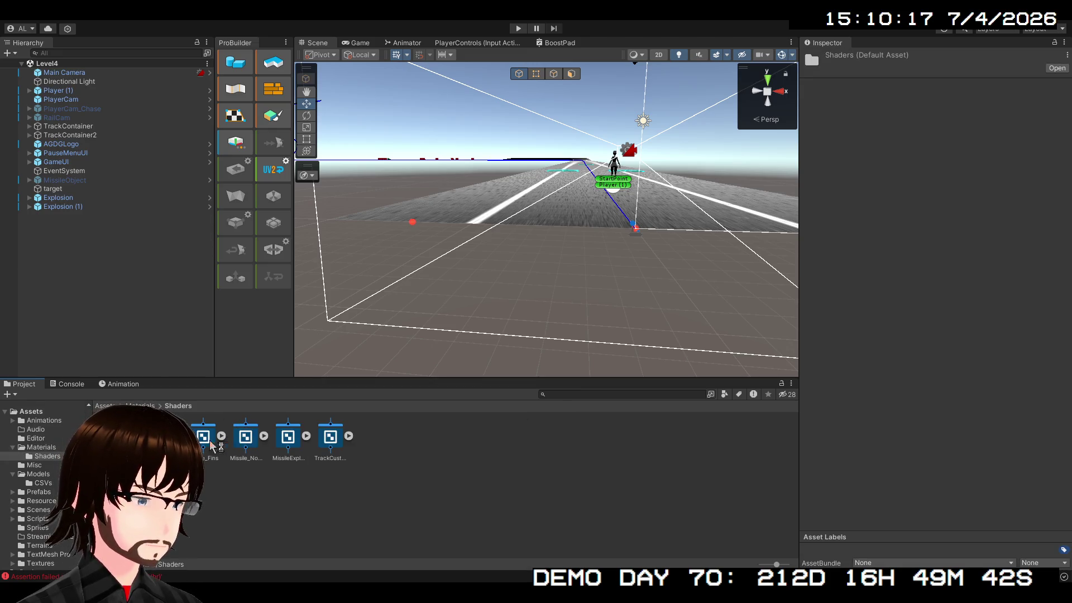
pyautogui.click(295, 440)
pyautogui.doubleClick(295, 440)
# Step: Disconnect the striped Add node's output from the next Add
pyautogui.scroll(3, 545, 204)
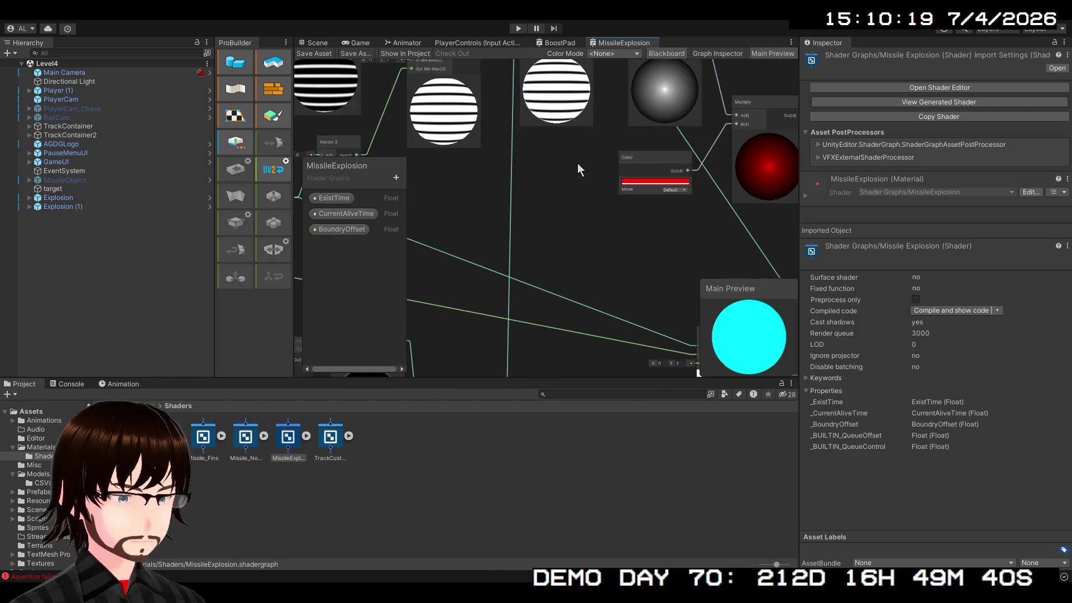
pyautogui.moveTo(578, 162); pyautogui.dragTo(578, 304)
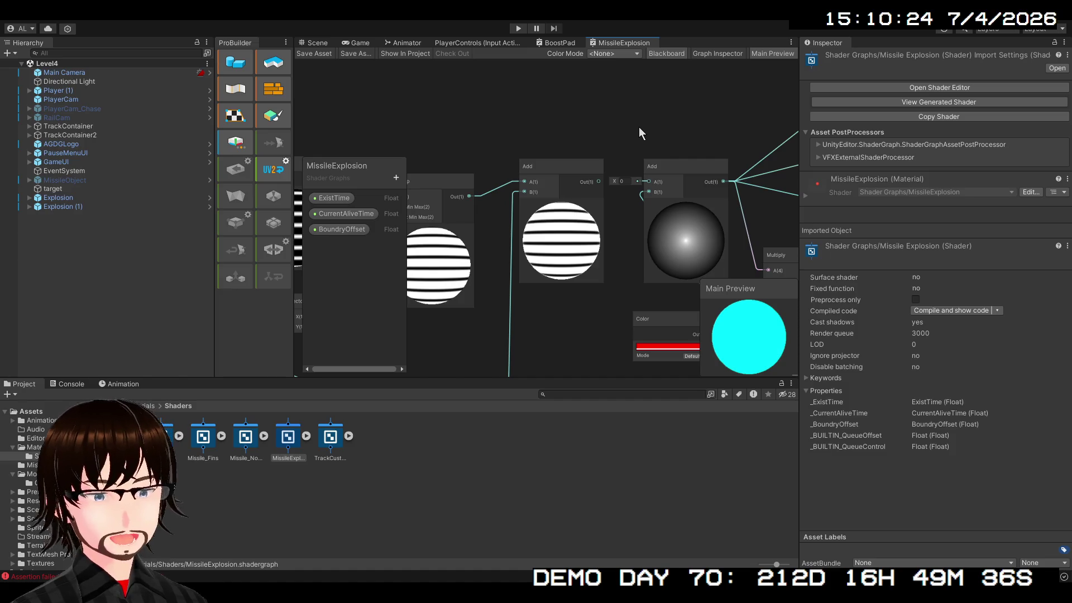
pyautogui.scroll(2, 635, 146)
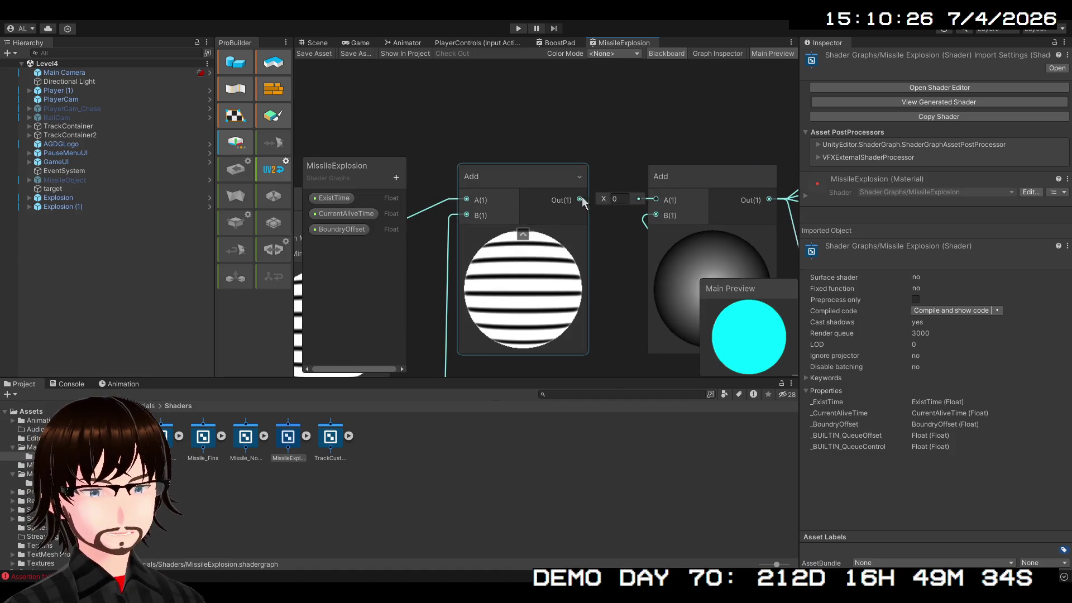
pyautogui.moveTo(654, 197); pyautogui.dragTo(659, 193)
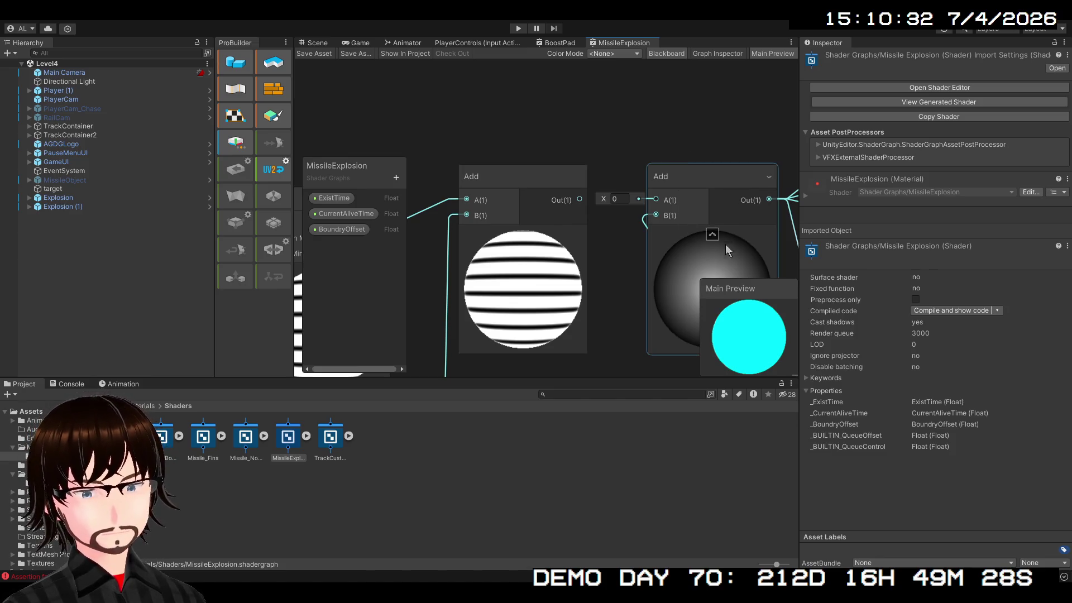
pyautogui.moveTo(681, 257); pyautogui.dragTo(539, 261)
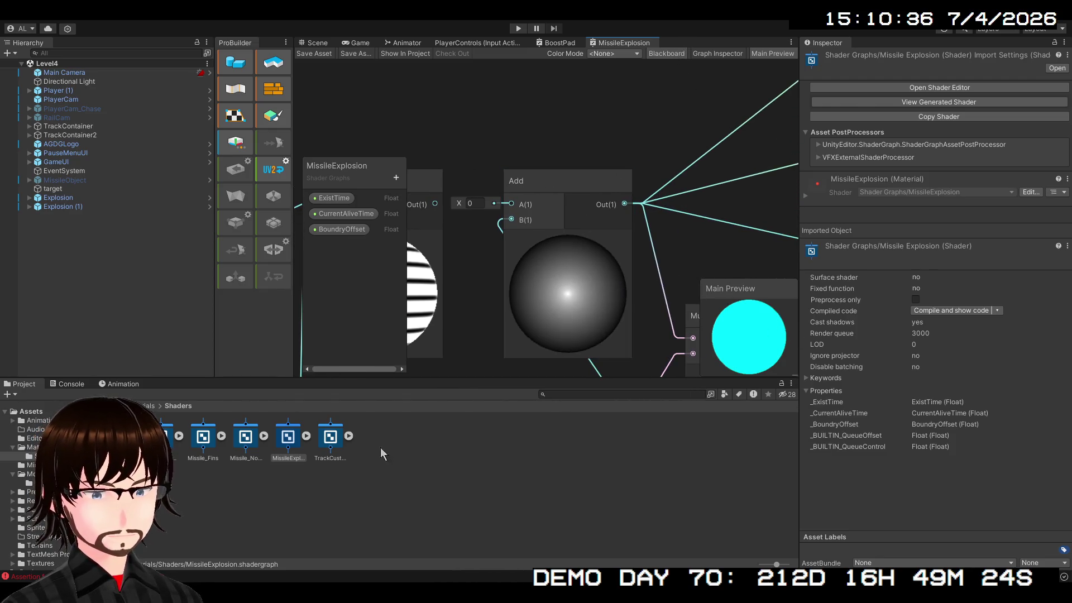
# Step: Expand the preview of the node left of the Add, then select the grey Add node
pyautogui.click(107, 406)
pyautogui.click(436, 190)
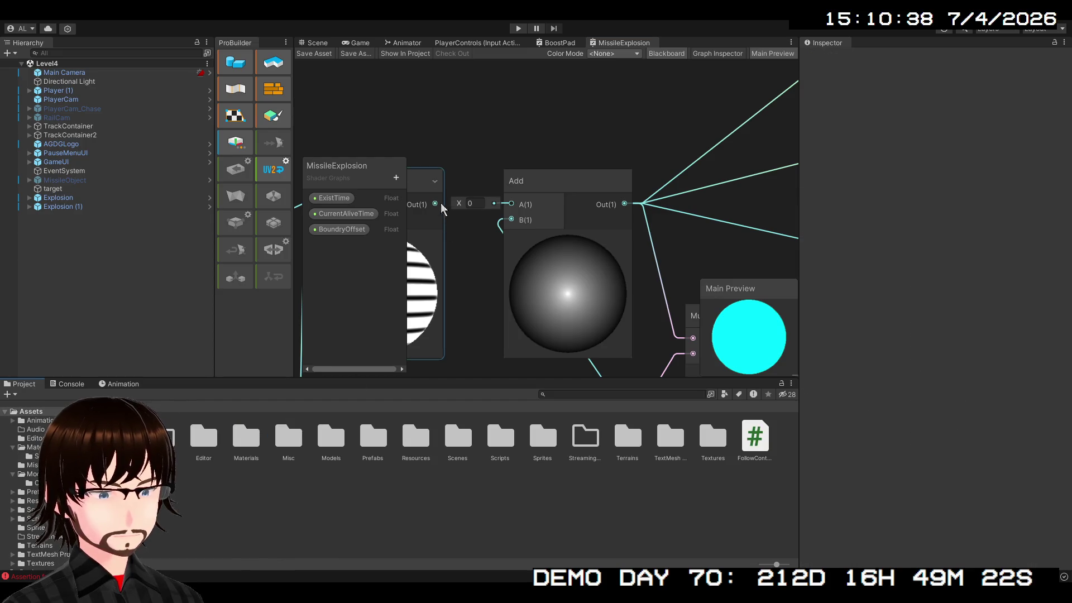
pyautogui.click(433, 181)
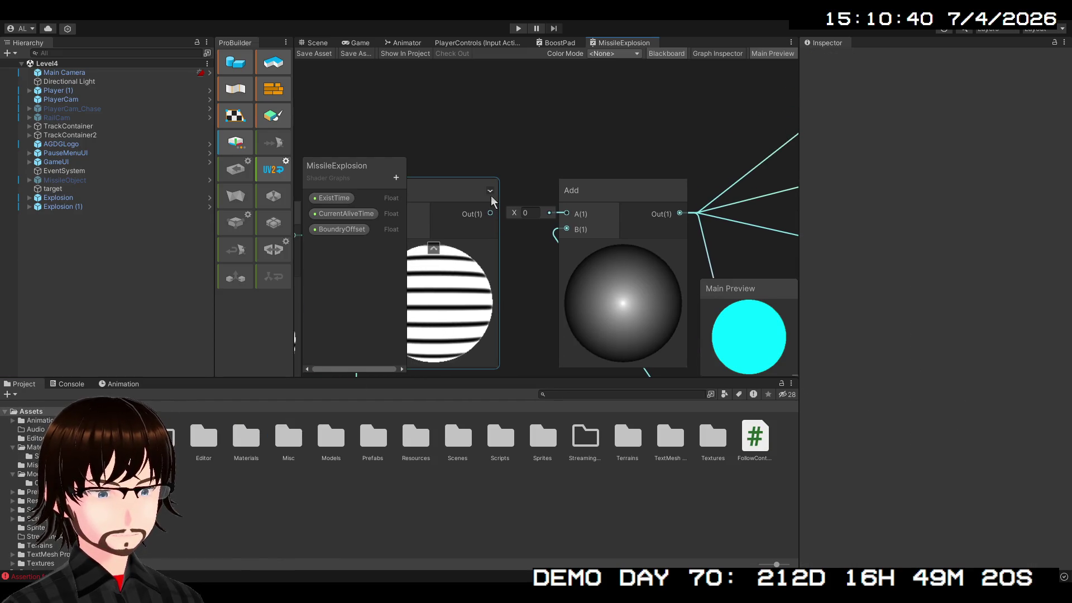
pyautogui.click(612, 198)
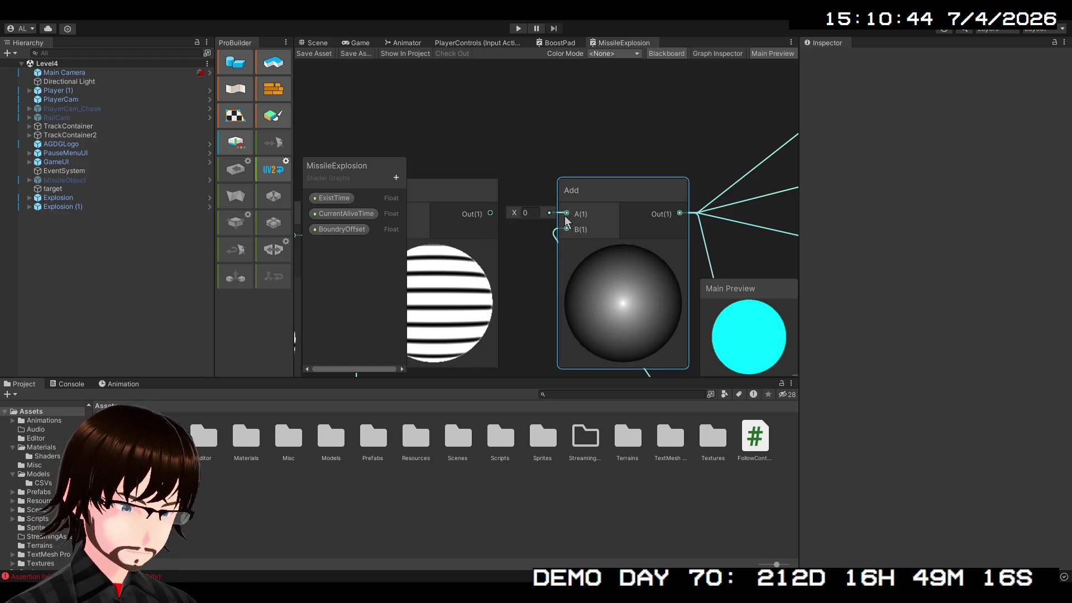
pyautogui.scroll(-3, 625, 192)
pyautogui.moveTo(635, 194)
pyautogui.mouseDown()
pyautogui.moveTo(480, 184)
pyautogui.moveTo(503, 198)
pyautogui.moveTo(545, 293)
pyautogui.moveTo(587, 239)
pyautogui.moveTo(564, 268)
pyautogui.moveTo(645, 227)
pyautogui.mouseUp()
pyautogui.scroll(-1, 545, 294)
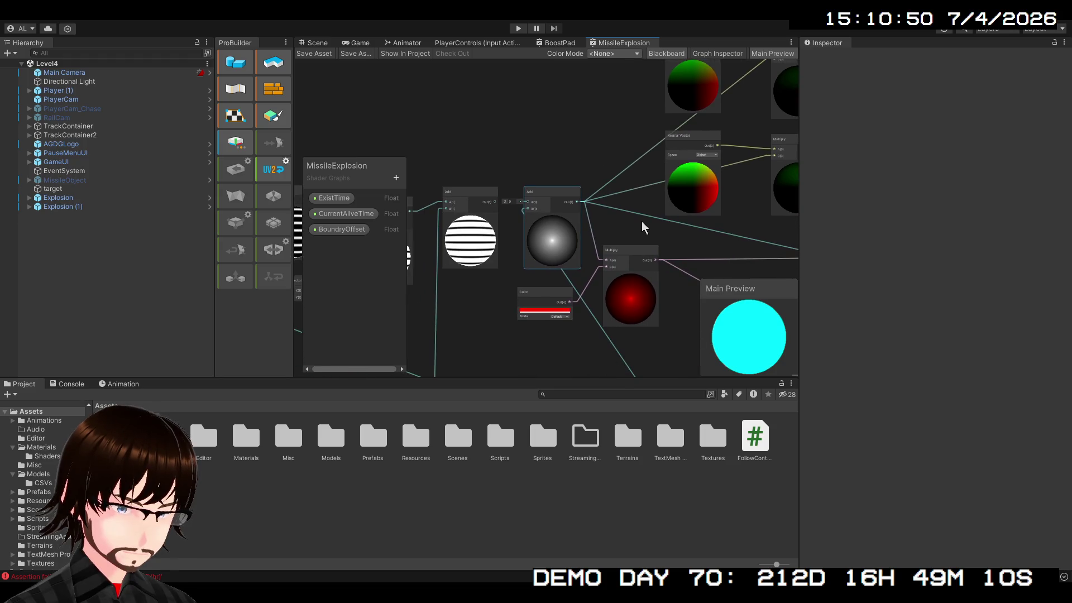
pyautogui.scroll(-3, 580, 216)
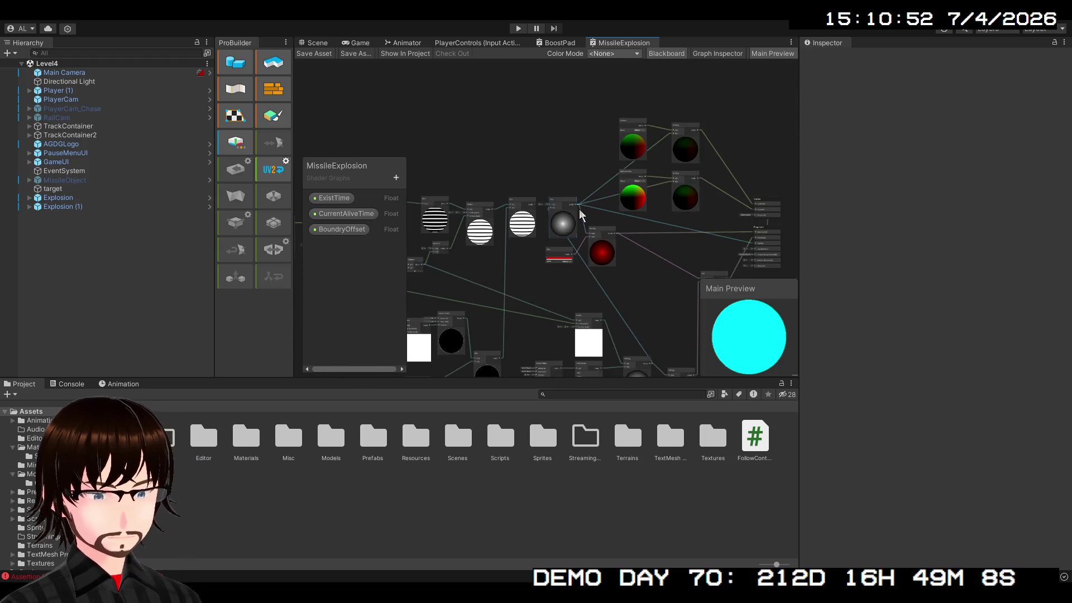
pyautogui.scroll(5, 581, 215)
# Step: Delete the grey Add node, restore it with Ctrl+Z, and move it up slightly
pyautogui.click(500, 232)
pyautogui.press('Delete')
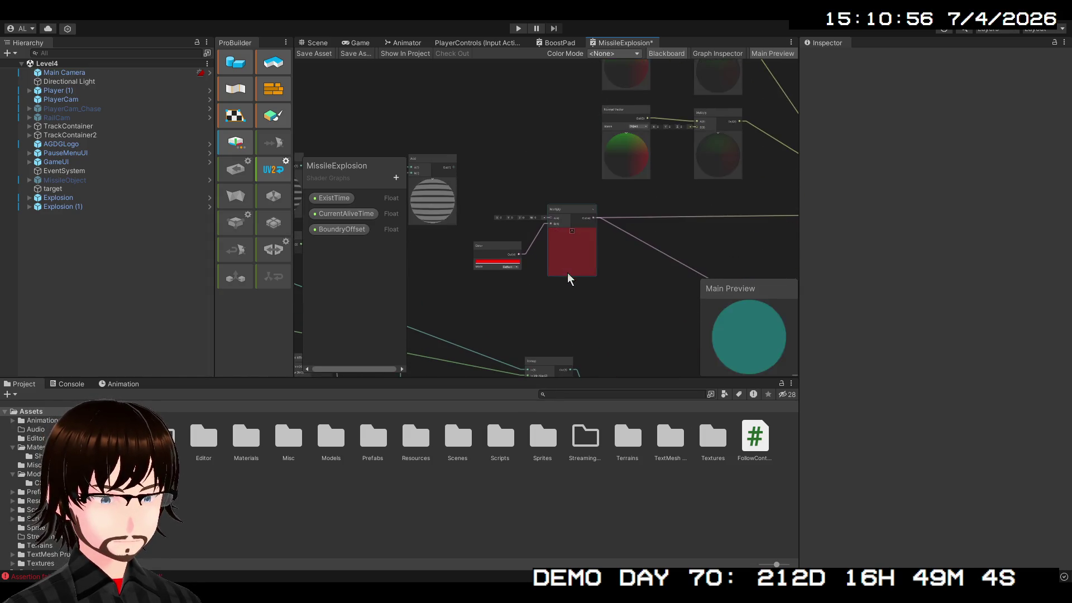
pyautogui.moveTo(454, 167)
pyautogui.mouseDown()
pyautogui.moveTo(486, 174)
pyautogui.moveTo(541, 267)
pyautogui.mouseUp()
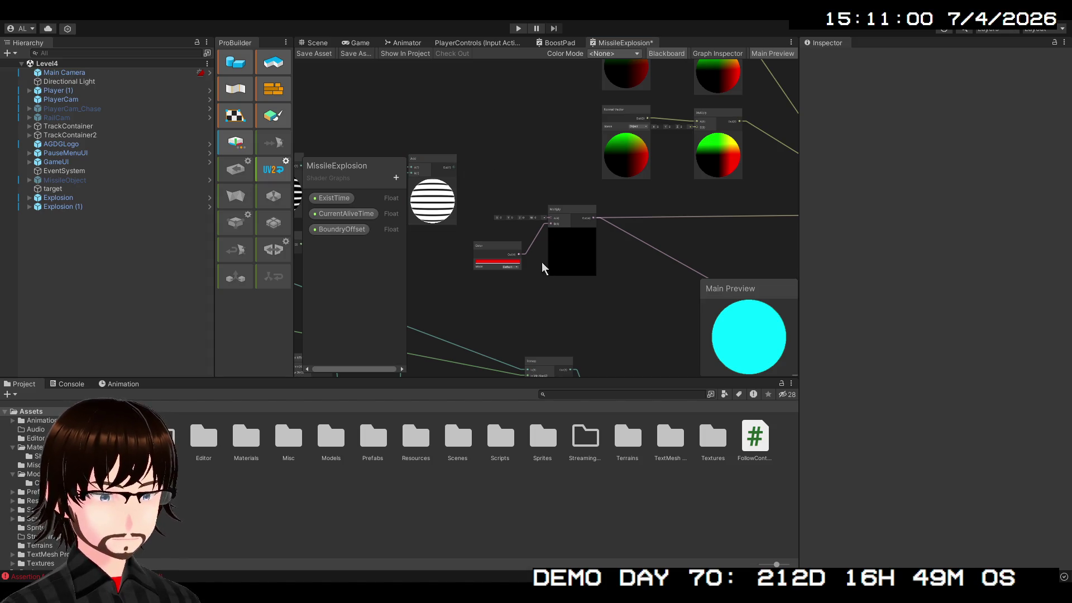
pyautogui.hotkey('ctrl', 'z')
pyautogui.moveTo(504, 178)
pyautogui.mouseDown()
pyautogui.moveTo(504, 160)
pyautogui.moveTo(551, 225)
pyautogui.mouseUp()
pyautogui.scroll(-5, 559, 232)
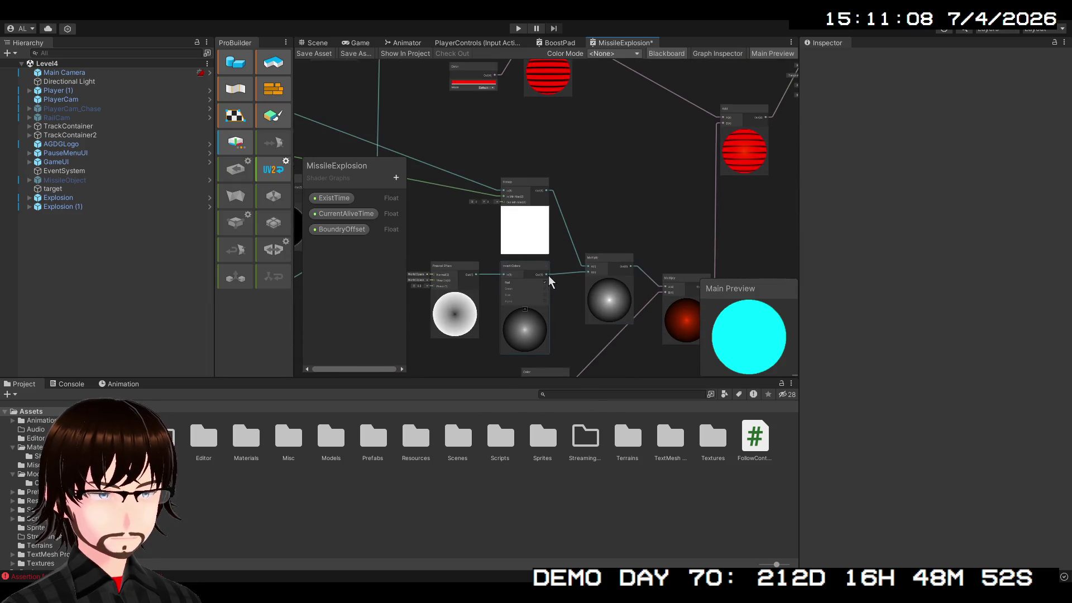
pyautogui.moveTo(549, 279)
pyautogui.mouseDown()
pyautogui.moveTo(827, 271)
pyautogui.moveTo(804, 280)
pyautogui.moveTo(532, 280)
pyautogui.moveTo(485, 298)
pyautogui.mouseUp()
# Step: Insert a new Add node before the red Multiply and wire an Add output to Fragment Alpha
pyautogui.moveTo(560, 294)
pyautogui.mouseDown()
pyautogui.moveTo(555, 249)
pyautogui.moveTo(520, 199)
pyautogui.moveTo(383, 67)
pyautogui.moveTo(287, 79)
pyautogui.mouseUp()
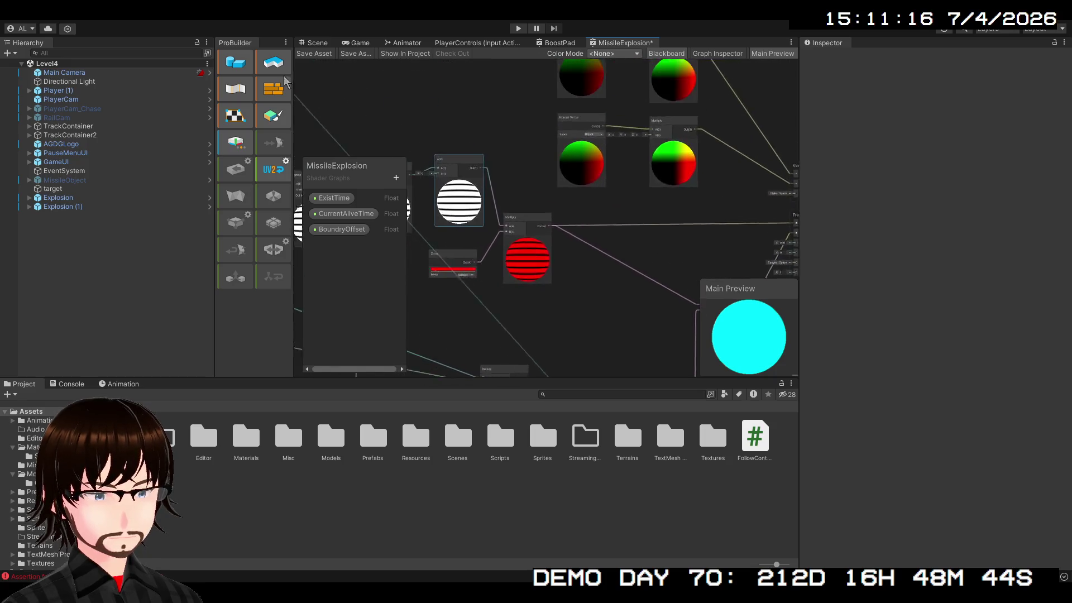
pyautogui.click(495, 215)
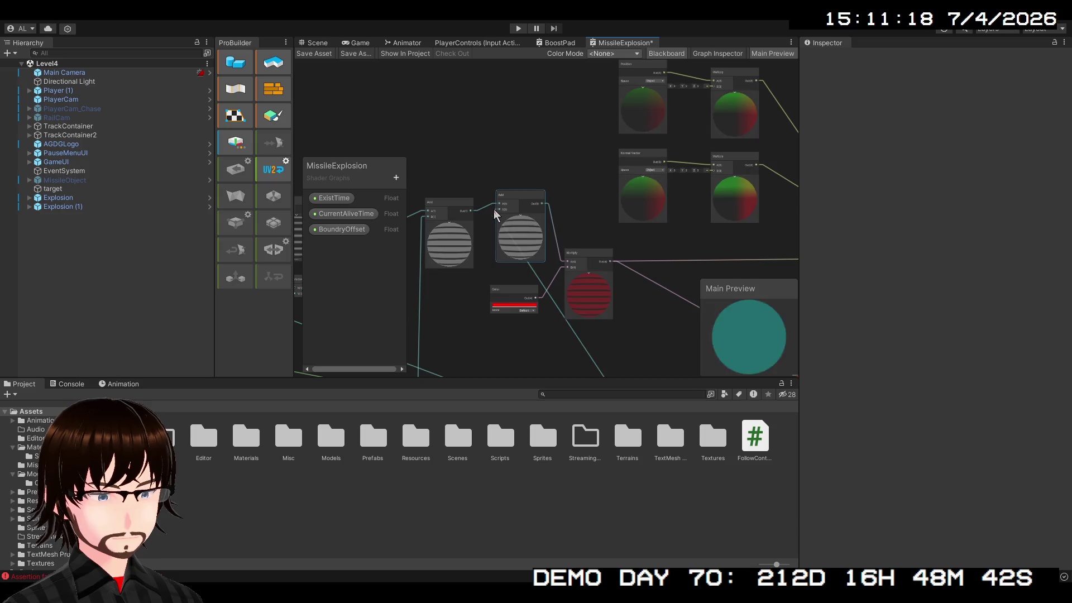
pyautogui.moveTo(579, 349)
pyautogui.mouseDown()
pyautogui.moveTo(443, 239)
pyautogui.moveTo(476, 259)
pyautogui.mouseUp()
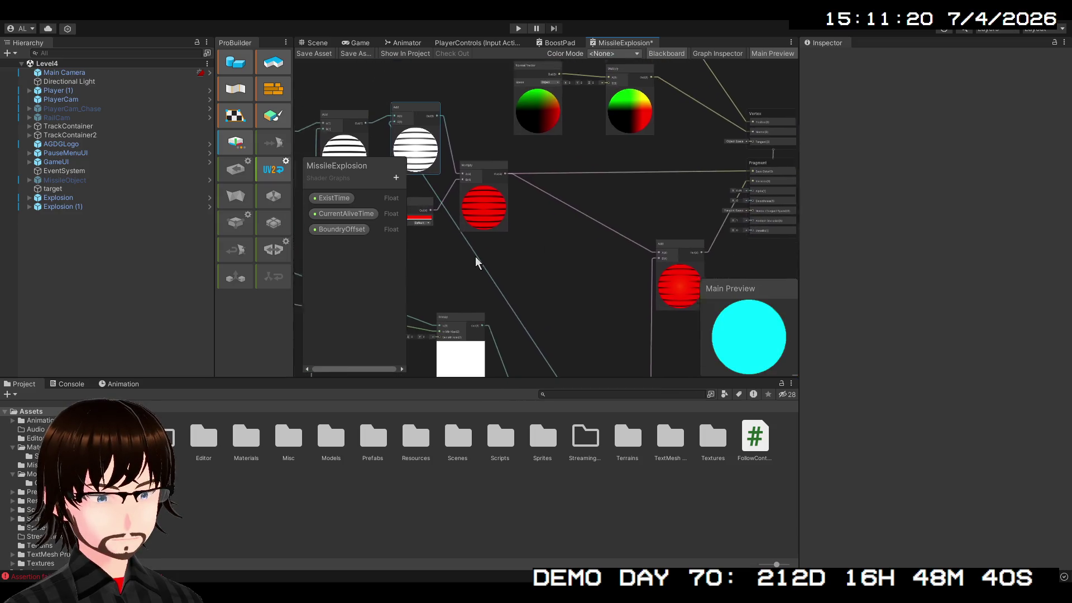
pyautogui.moveTo(445, 153)
pyautogui.mouseDown()
pyautogui.moveTo(604, 143)
pyautogui.moveTo(618, 120)
pyautogui.moveTo(729, 251)
pyautogui.moveTo(714, 231)
pyautogui.mouseUp()
pyautogui.scroll(4, 609, 228)
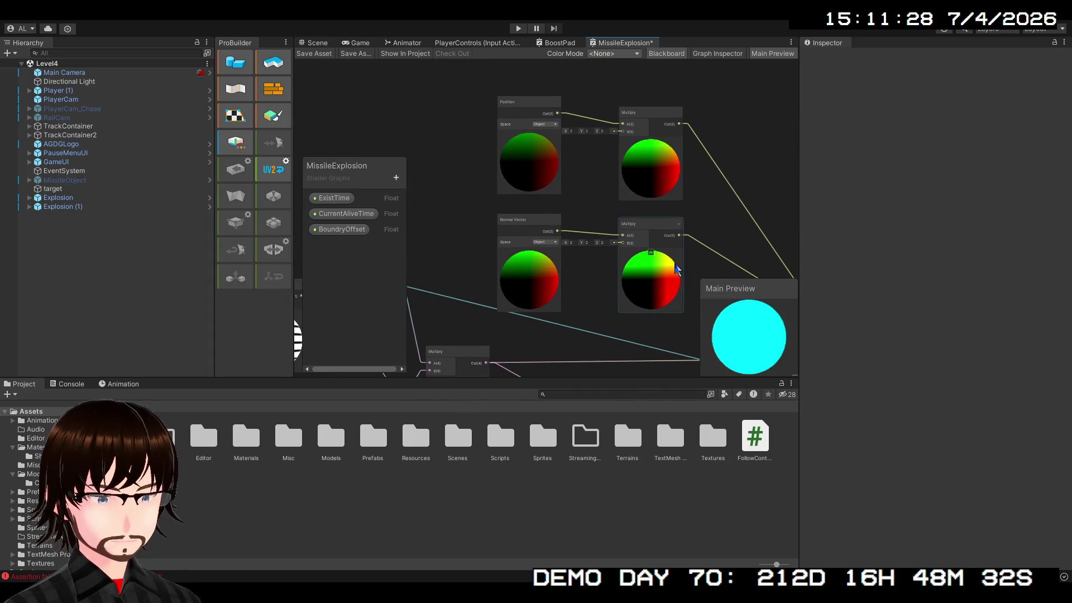
# Step: Delete both Multiply nodes, then bring them back with Ctrl+Z and Ctrl+D
pyautogui.click(653, 226)
pyautogui.press('Delete')
pyautogui.click(659, 112)
pyautogui.press('Delete')
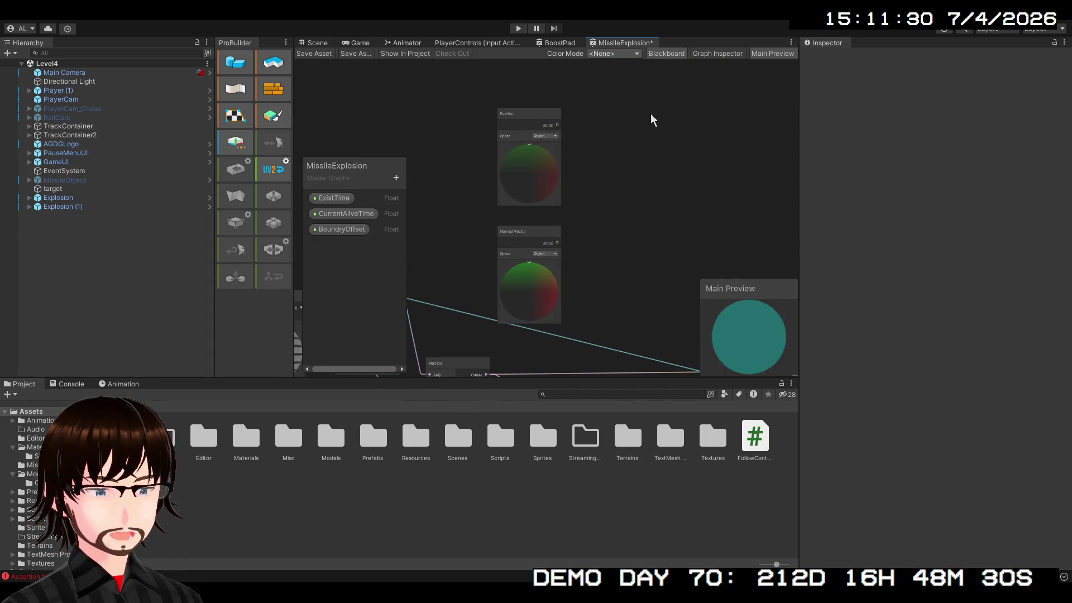
pyautogui.moveTo(584, 221)
pyautogui.mouseDown()
pyautogui.moveTo(762, 136)
pyautogui.moveTo(542, 246)
pyautogui.moveTo(534, 89)
pyautogui.moveTo(555, 239)
pyautogui.moveTo(487, 230)
pyautogui.moveTo(538, 137)
pyautogui.moveTo(528, 105)
pyautogui.moveTo(467, 301)
pyautogui.moveTo(525, 364)
pyautogui.mouseUp()
pyautogui.scroll(-2, 534, 90)
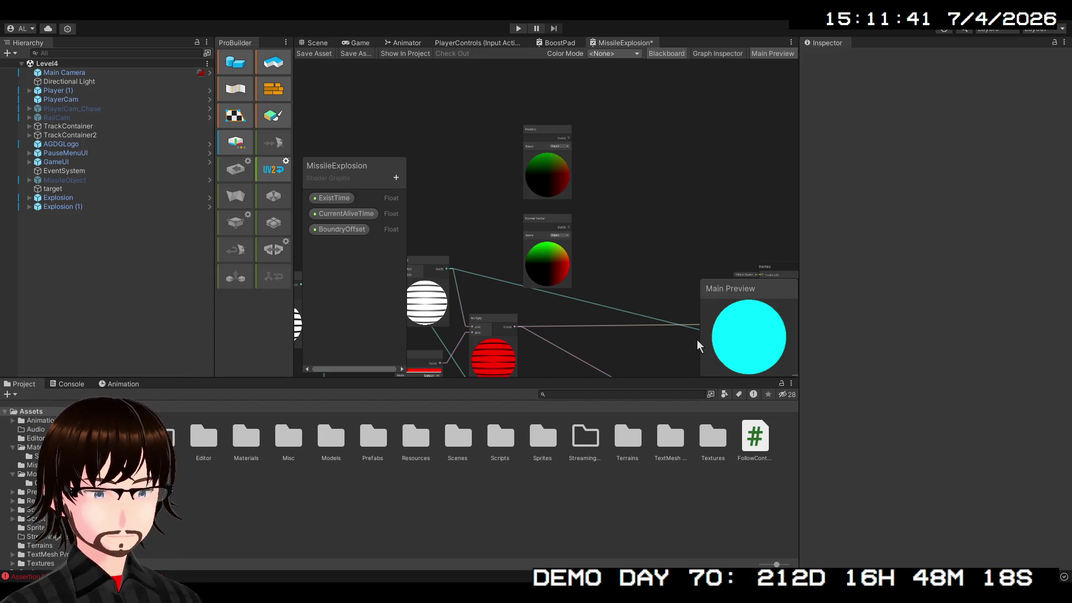
pyautogui.hotkey('ctrl', 'z')
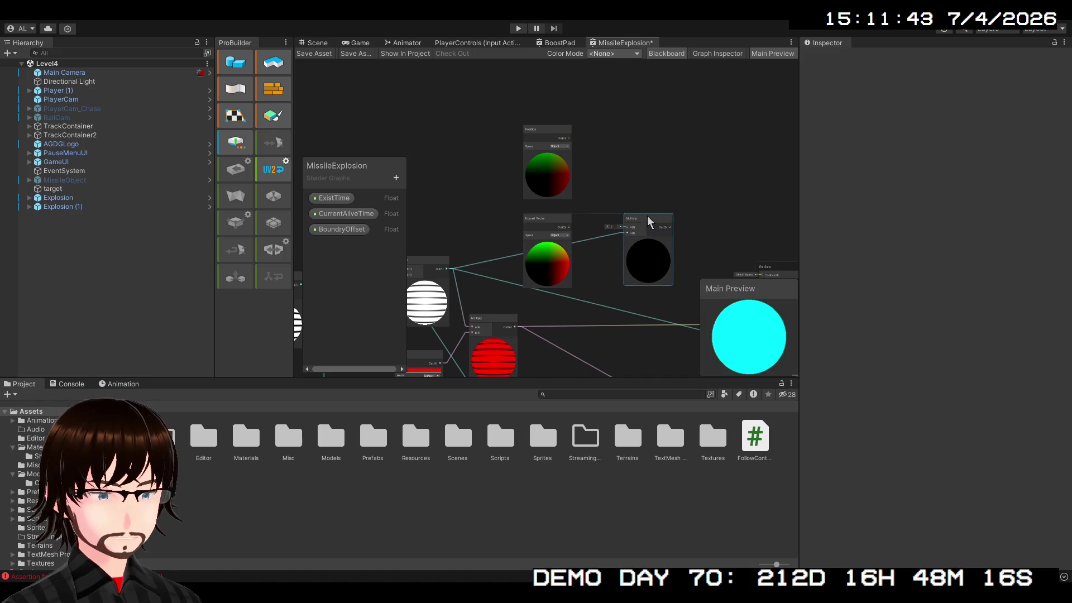
pyautogui.moveTo(642, 227)
pyautogui.mouseDown()
pyautogui.moveTo(636, 116)
pyautogui.moveTo(649, 169)
pyautogui.mouseUp()
pyautogui.hotkey('ctrl', 'd')
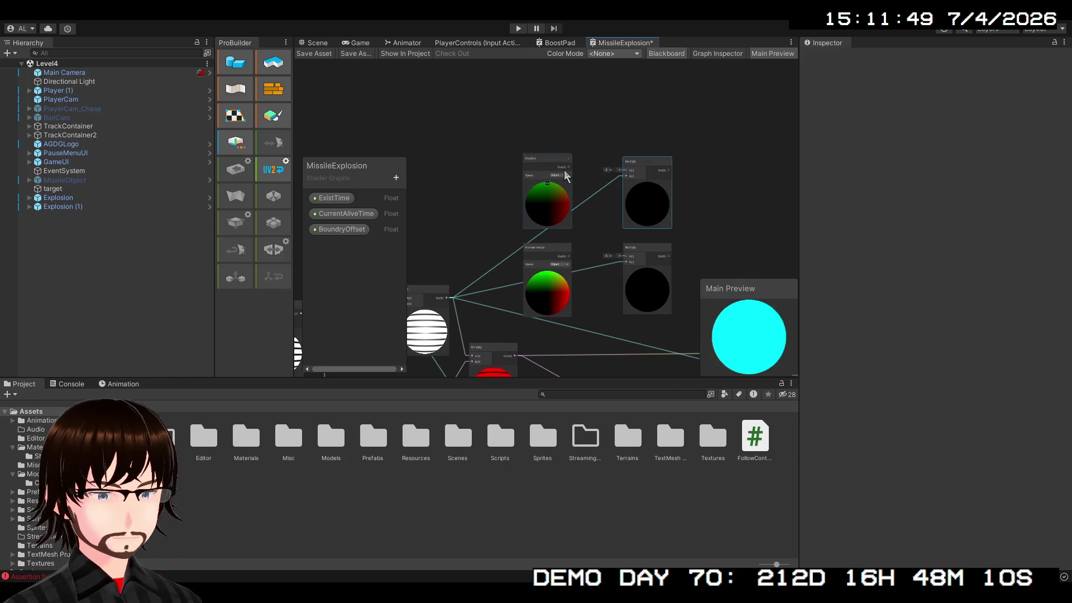
# Step: Connect Position and Normal Vector to the two Multiply nodes' A inputs
pyautogui.moveTo(569, 166); pyautogui.dragTo(625, 170)
pyautogui.moveTo(569, 256); pyautogui.dragTo(626, 257)
pyautogui.moveTo(756, 317)
pyautogui.mouseDown()
pyautogui.moveTo(600, 264)
pyautogui.moveTo(731, 332)
pyautogui.moveTo(753, 317)
pyautogui.mouseUp()
# Step: Wire the Multiply outputs into Vertex Position and Vertex Normal
pyautogui.moveTo(751, 259)
pyautogui.mouseDown()
pyautogui.moveTo(532, 139)
pyautogui.moveTo(574, 241)
pyautogui.mouseUp()
pyautogui.moveTo(492, 152)
pyautogui.mouseDown()
pyautogui.moveTo(553, 280)
pyautogui.moveTo(586, 287)
pyautogui.mouseUp()
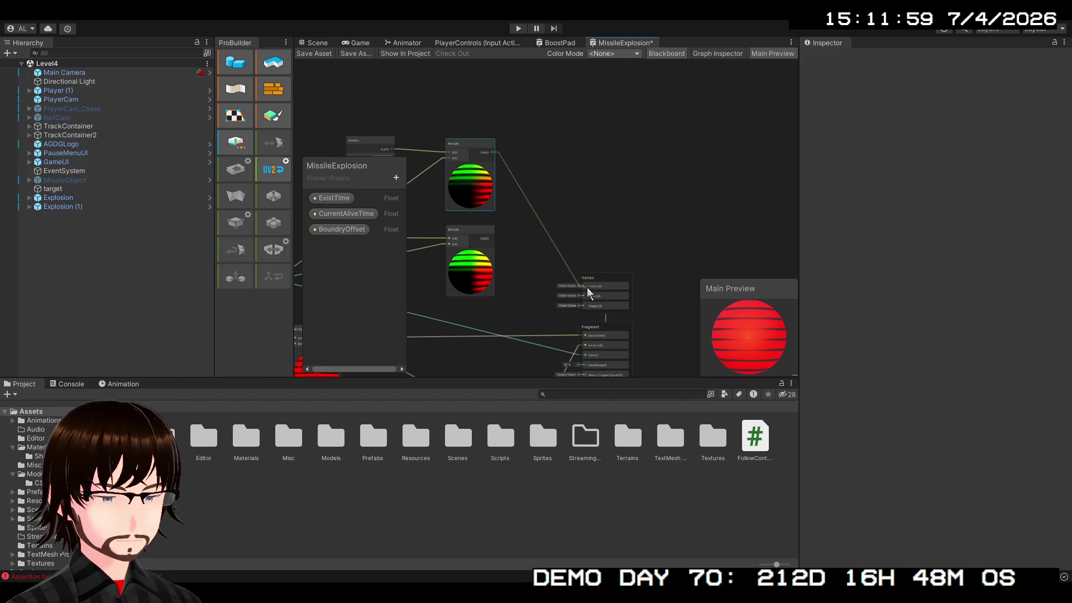
pyautogui.scroll(3, 569, 249)
pyautogui.moveTo(569, 249); pyautogui.dragTo(498, 164)
pyautogui.moveTo(536, 231)
pyautogui.mouseDown()
pyautogui.moveTo(453, 106)
pyautogui.moveTo(377, 185)
pyautogui.moveTo(587, 192)
pyautogui.moveTo(578, 193)
pyautogui.mouseUp()
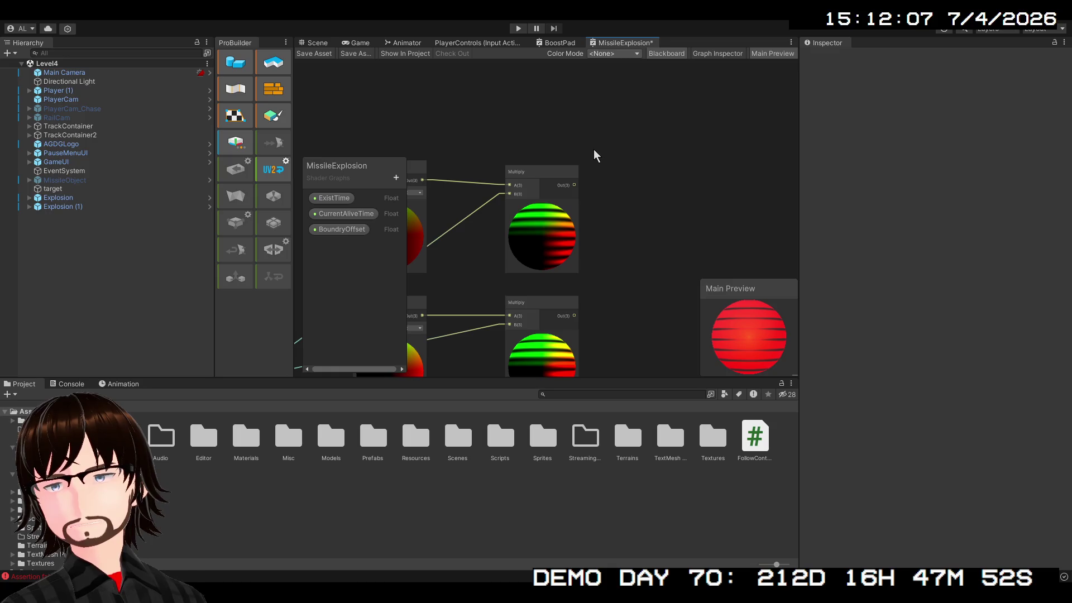
pyautogui.scroll(-4, 598, 172)
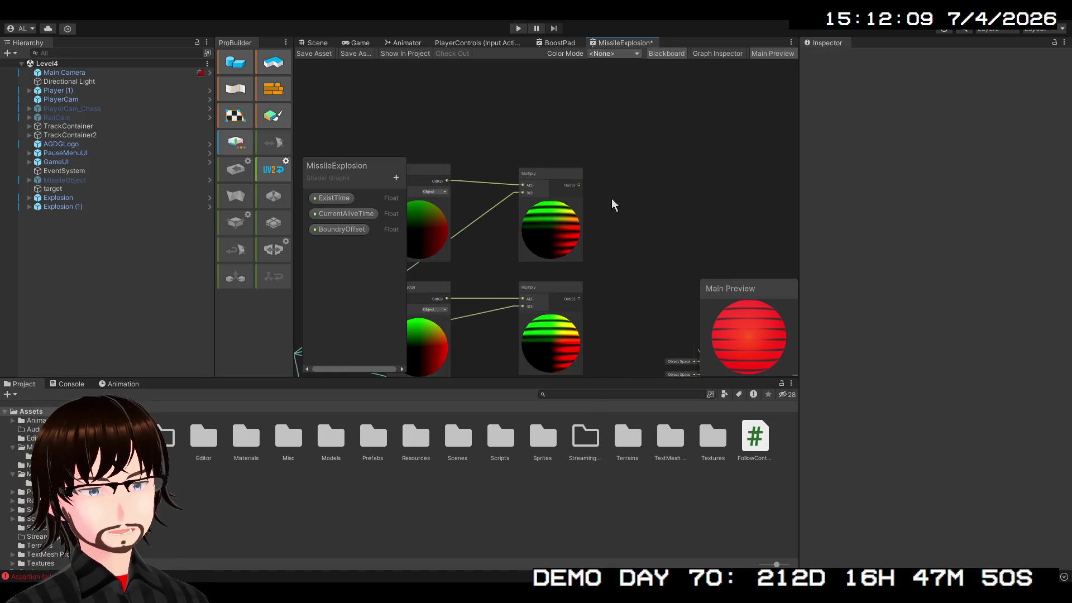
pyautogui.moveTo(618, 229); pyautogui.dragTo(545, 106)
pyautogui.scroll(3, 574, 163)
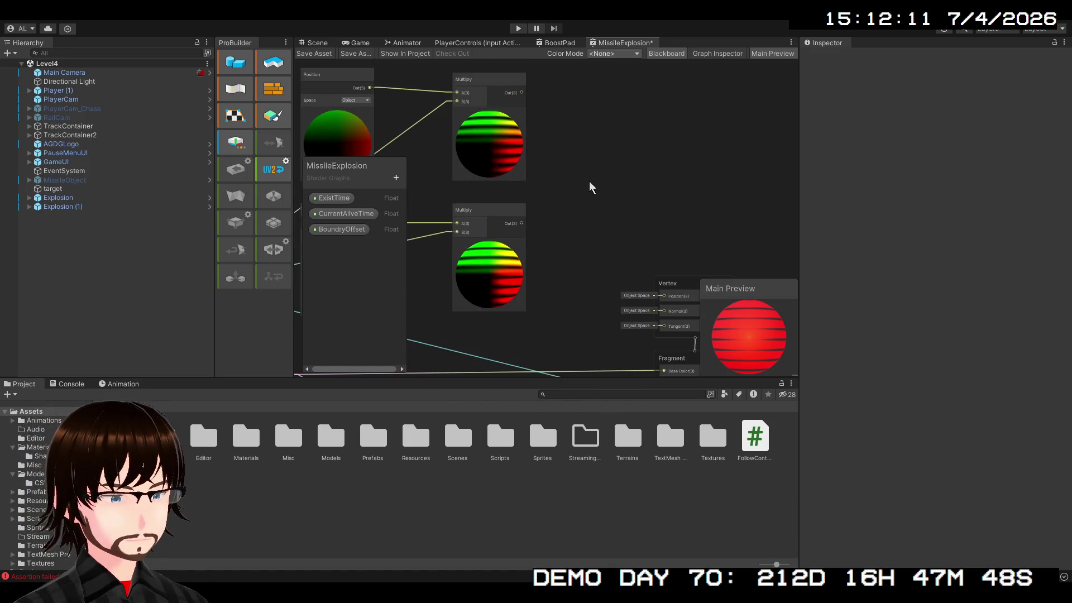
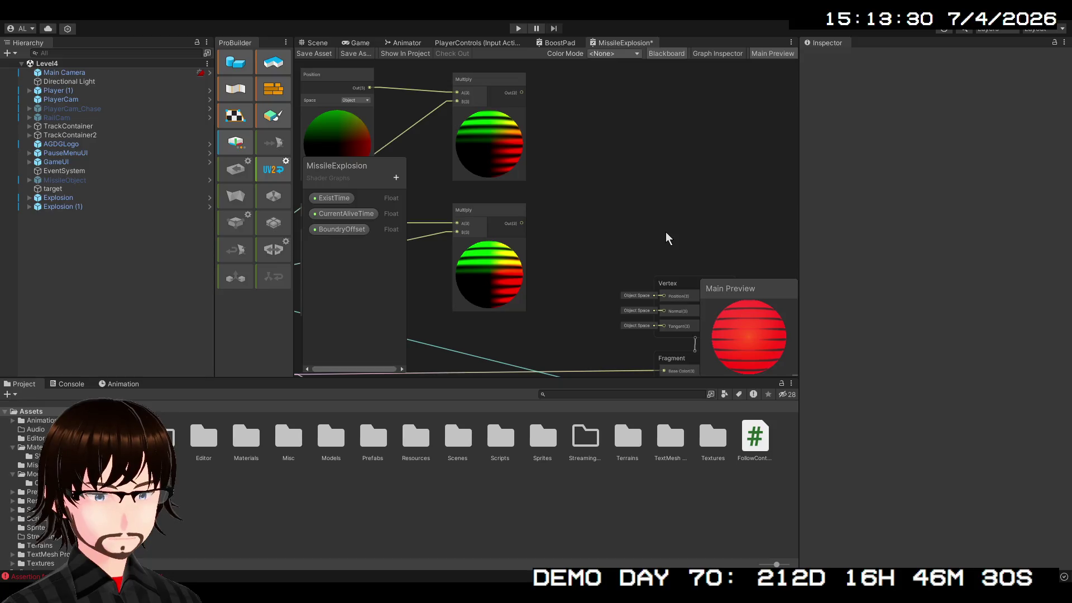
# Step: Add and discard an Any node, then paste a Custom Function node beside the two Multiply nodes
pyautogui.hotkey('ctrl', 'v')
pyautogui.click(643, 205)
pyautogui.press('Delete')
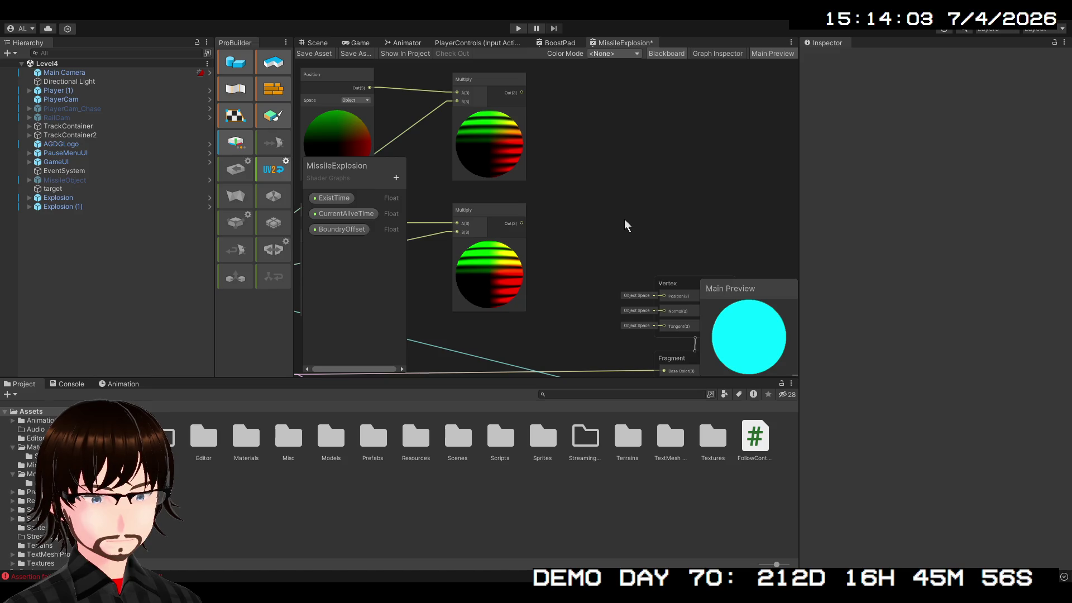
pyautogui.hotkey('ctrl', 'v')
pyautogui.moveTo(641, 227); pyautogui.dragTo(634, 210)
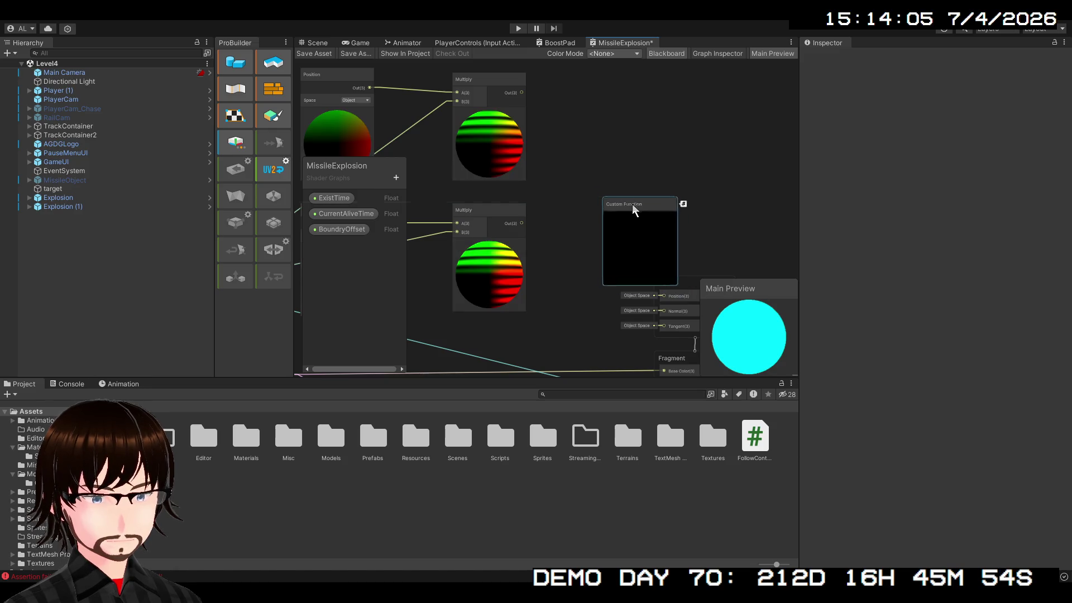
# Step: Delete the Custom Function node, add and remove a sticky note, then shift the graph view
pyautogui.press('Delete')
pyautogui.rightClick(611, 186)
pyautogui.click(634, 206)
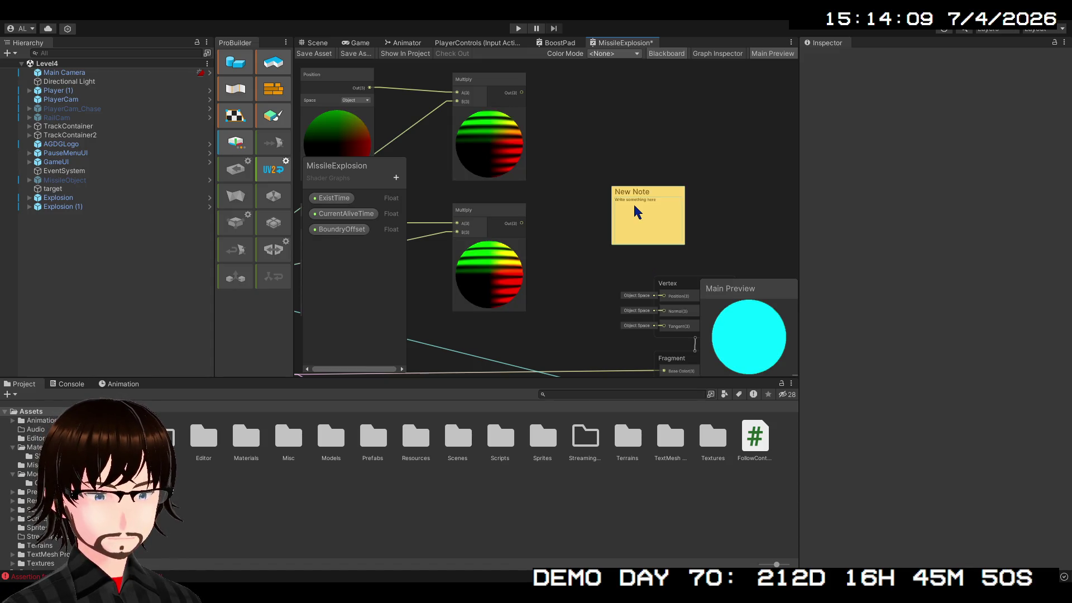
pyautogui.press('Delete')
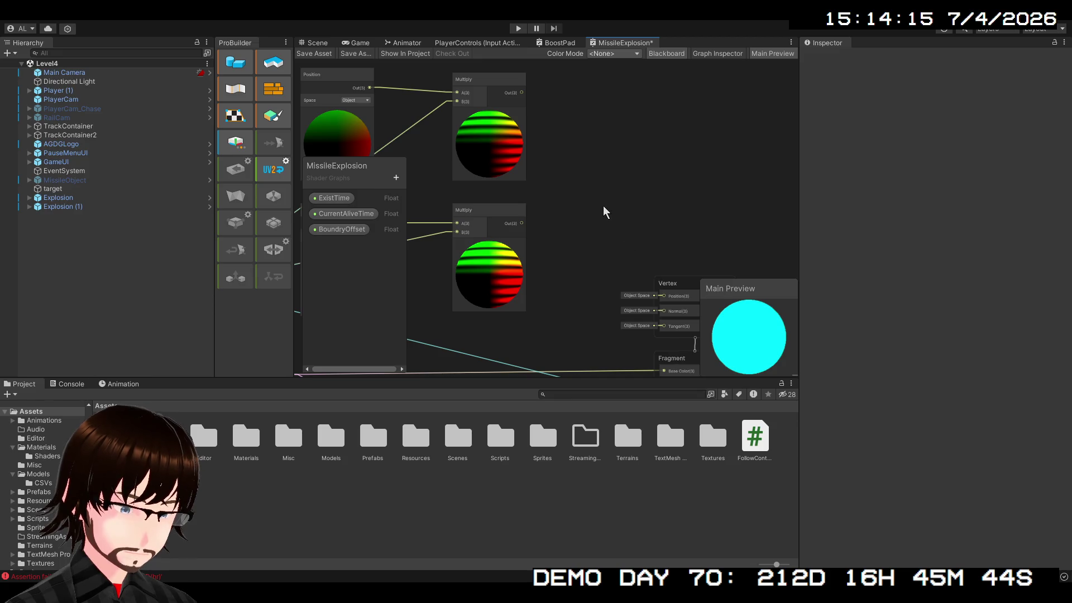
pyautogui.scroll(-2, 605, 170)
pyautogui.moveTo(605, 174); pyautogui.dragTo(645, 231)
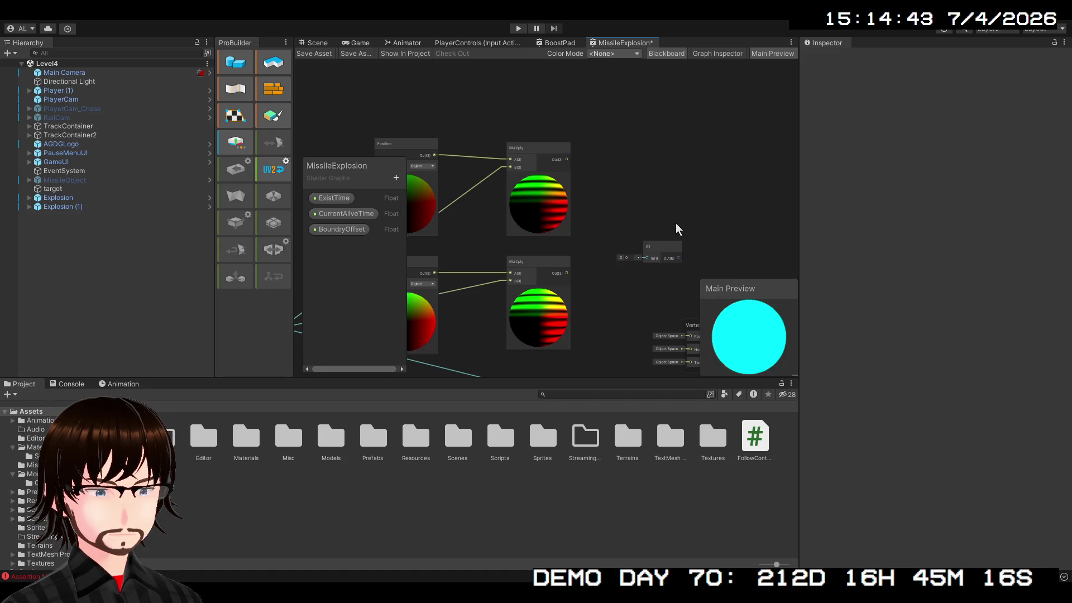
pyautogui.hotkey('ctrl', 'v')
pyautogui.moveTo(670, 222); pyautogui.dragTo(645, 175)
pyautogui.moveTo(567, 159)
pyautogui.mouseDown()
pyautogui.moveTo(665, 203)
pyautogui.moveTo(688, 321)
pyautogui.moveTo(697, 283)
pyautogui.moveTo(651, 125)
pyautogui.mouseUp()
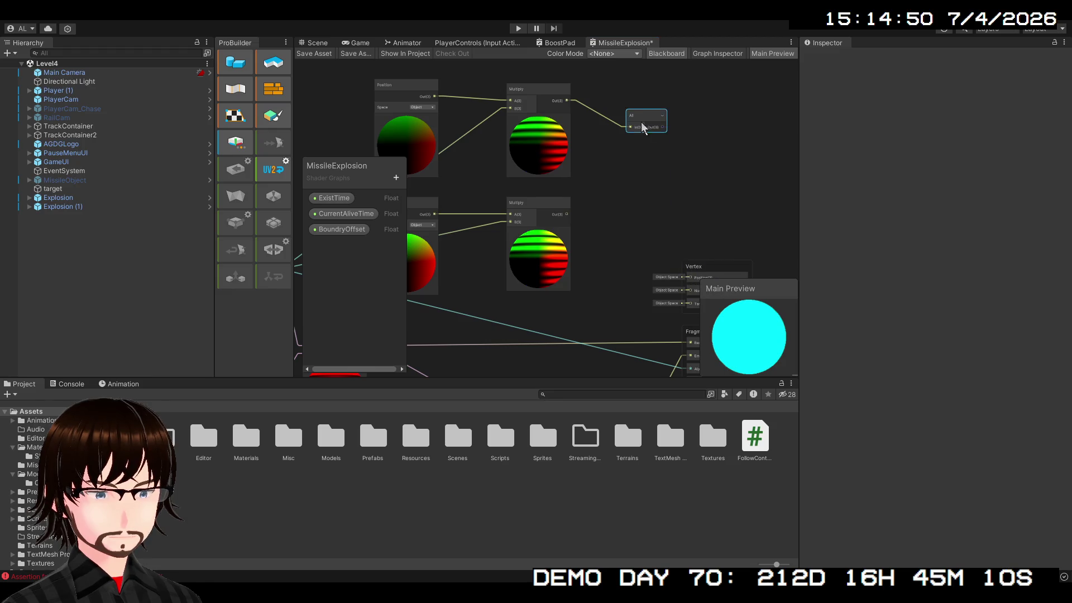
pyautogui.press('Delete')
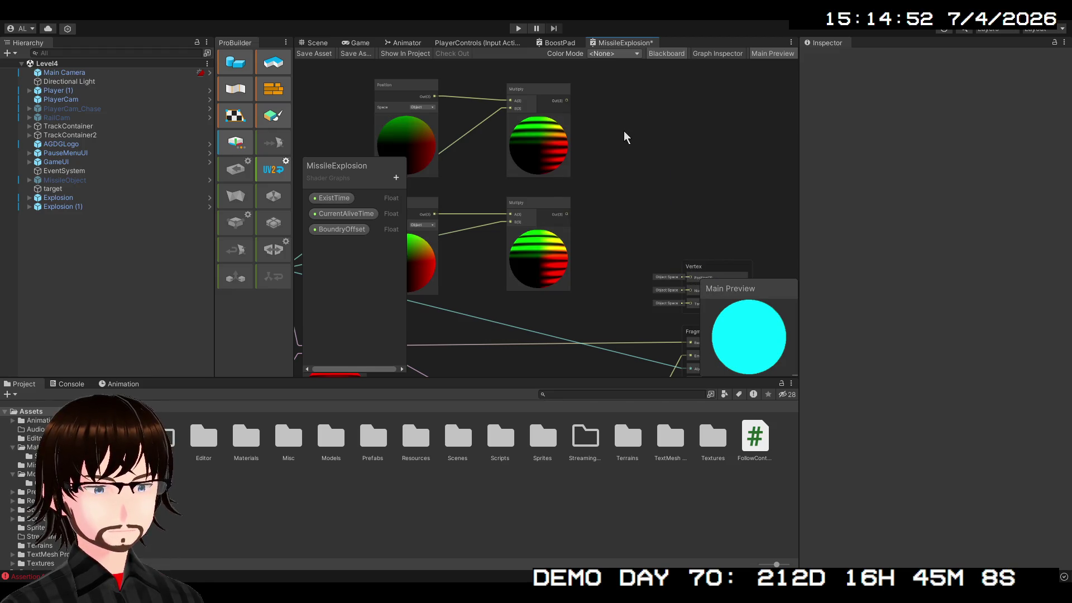
pyautogui.moveTo(612, 133)
pyautogui.mouseDown()
pyautogui.moveTo(631, 147)
pyautogui.moveTo(593, 222)
pyautogui.moveTo(540, 190)
pyautogui.moveTo(677, 130)
pyautogui.moveTo(832, 119)
pyautogui.moveTo(768, 174)
pyautogui.mouseUp()
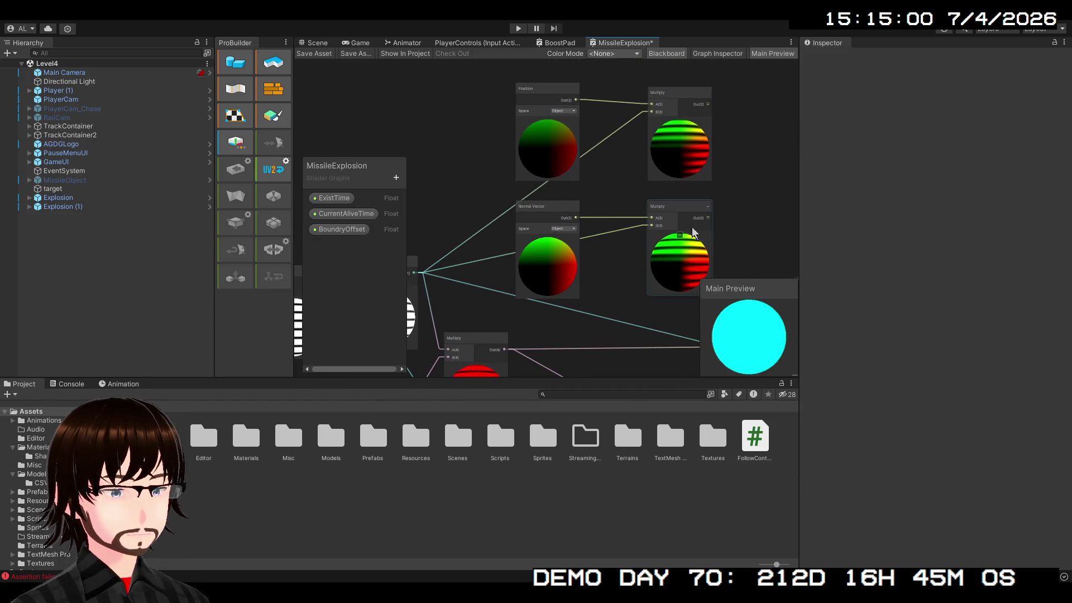
pyautogui.moveTo(754, 220)
pyautogui.mouseDown()
pyautogui.moveTo(626, 207)
pyautogui.moveTo(527, 153)
pyautogui.mouseUp()
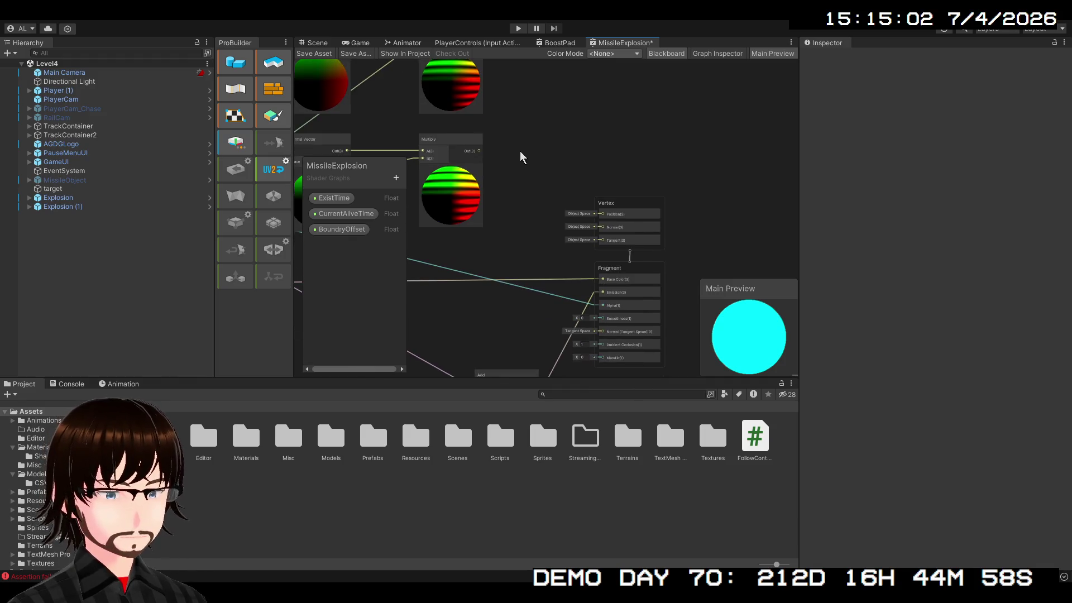
pyautogui.scroll(2, 562, 216)
# Step: Connect the lower Multiply node's Out(3) to the Vertex Position(3) input, then view the Position and Normal Vector nodes
pyautogui.moveTo(655, 311); pyautogui.dragTo(488, 233)
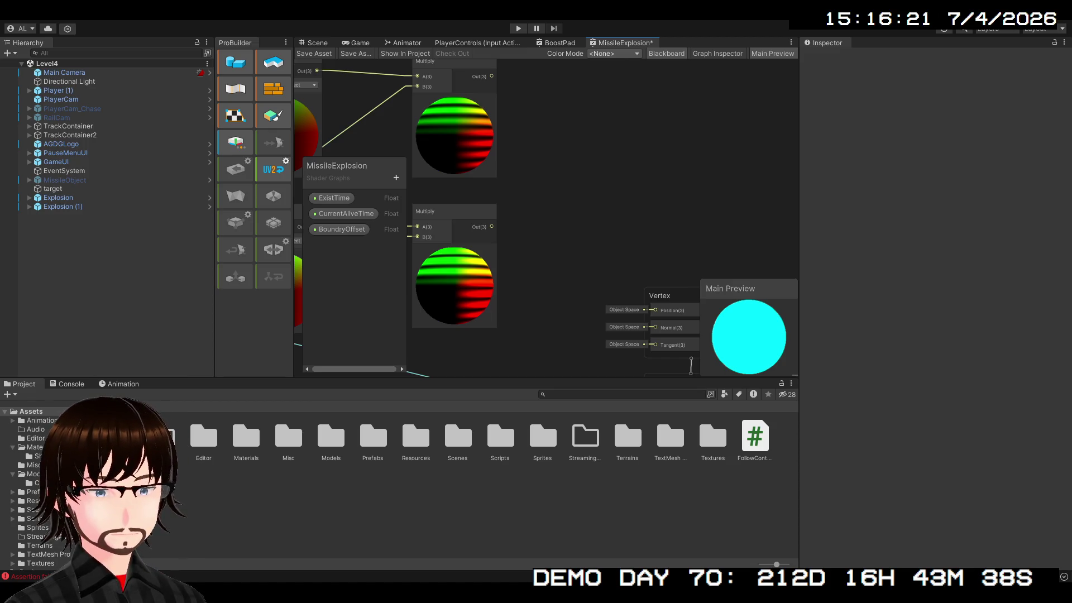
pyautogui.scroll(-2, 581, 162)
pyautogui.moveTo(581, 163); pyautogui.dragTo(782, 179)
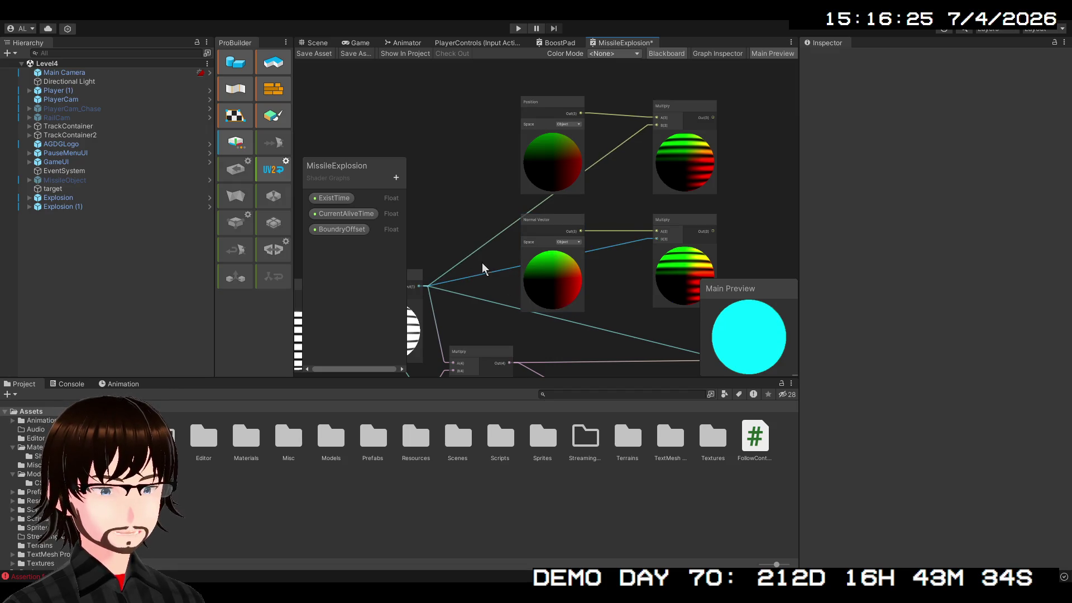
# Step: Move the Vertex block up and wire the bottom Multiply output into Vertex Normal
pyautogui.moveTo(479, 253)
pyautogui.mouseDown()
pyautogui.moveTo(472, 136)
pyautogui.moveTo(507, 134)
pyautogui.mouseUp()
pyautogui.scroll(-1, 507, 134)
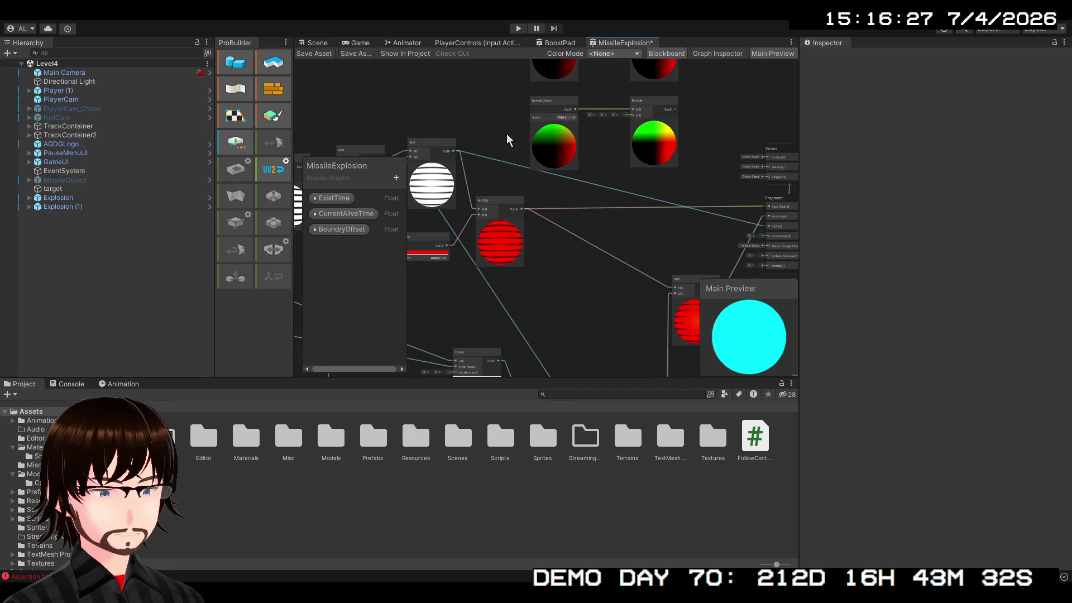
pyautogui.moveTo(546, 215)
pyautogui.mouseDown()
pyautogui.moveTo(653, 262)
pyautogui.moveTo(606, 227)
pyautogui.moveTo(512, 242)
pyautogui.moveTo(488, 259)
pyautogui.mouseUp()
pyautogui.moveTo(692, 184)
pyautogui.mouseDown()
pyautogui.moveTo(706, 106)
pyautogui.moveTo(692, 178)
pyautogui.mouseUp()
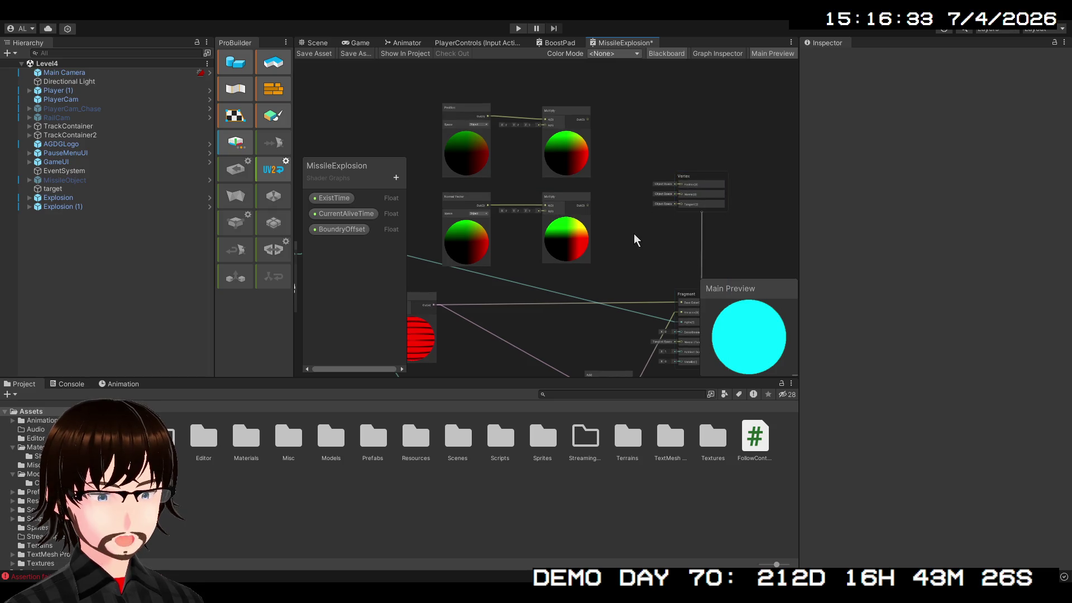
pyautogui.scroll(3, 602, 230)
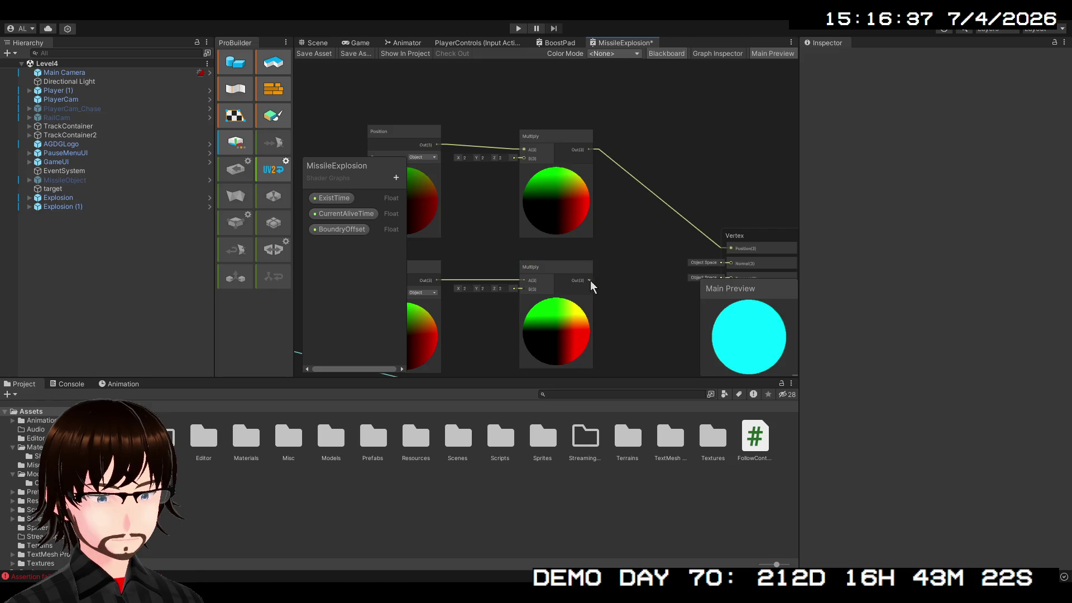
pyautogui.moveTo(590, 280); pyautogui.dragTo(708, 268)
# Step: Wire the striped node's output toward the red Multiply node
pyautogui.moveTo(626, 279); pyautogui.dragTo(827, 297)
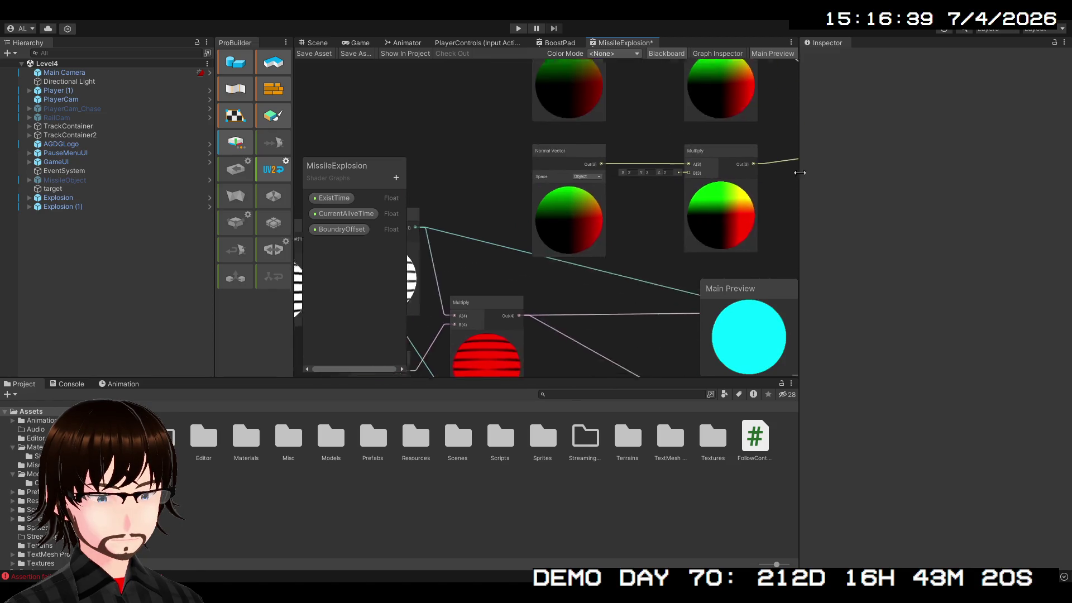
pyautogui.moveTo(552, 275)
pyautogui.mouseDown()
pyautogui.moveTo(526, 292)
pyautogui.moveTo(574, 310)
pyautogui.mouseUp()
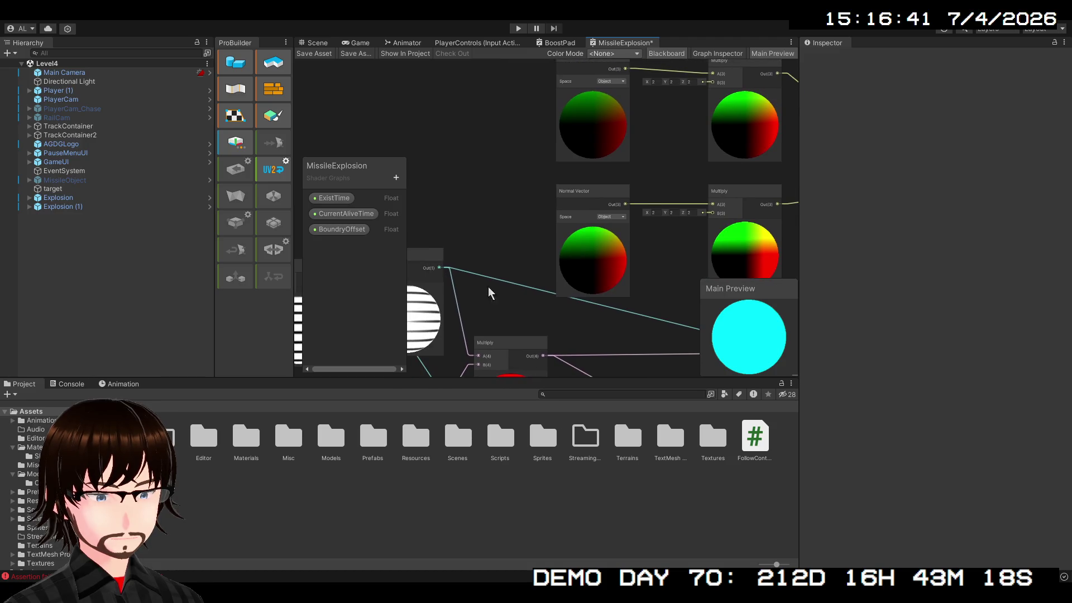
pyautogui.moveTo(441, 271)
pyautogui.mouseDown()
pyautogui.moveTo(651, 259)
pyautogui.moveTo(492, 313)
pyautogui.moveTo(523, 331)
pyautogui.moveTo(508, 262)
pyautogui.mouseUp()
# Step: Box-select the Position, Normal Vector and two Multiply nodes and delete them
pyautogui.moveTo(500, 177); pyautogui.dragTo(410, 242)
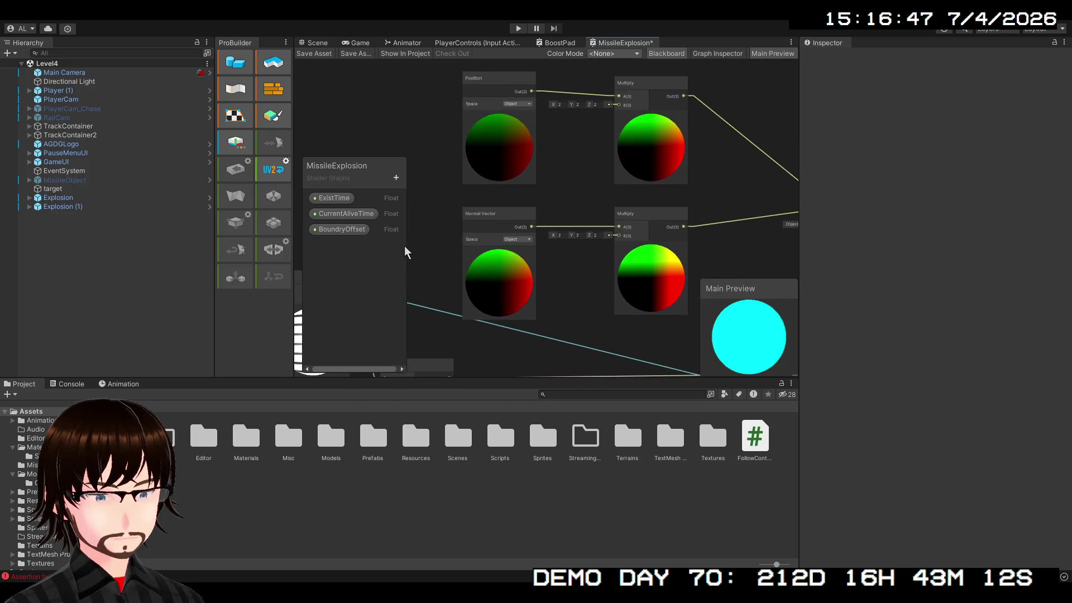
pyautogui.scroll(-2, 493, 244)
pyautogui.moveTo(549, 288)
pyautogui.mouseDown()
pyautogui.moveTo(526, 179)
pyautogui.moveTo(543, 201)
pyautogui.mouseUp()
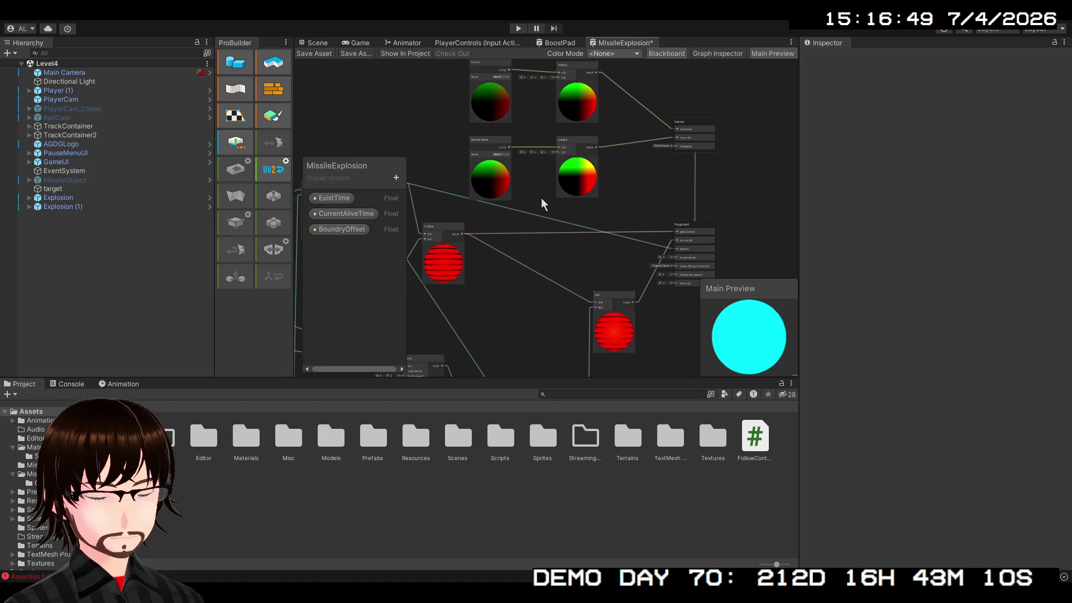
pyautogui.scroll(2, 571, 219)
pyautogui.moveTo(653, 216); pyautogui.dragTo(685, 258)
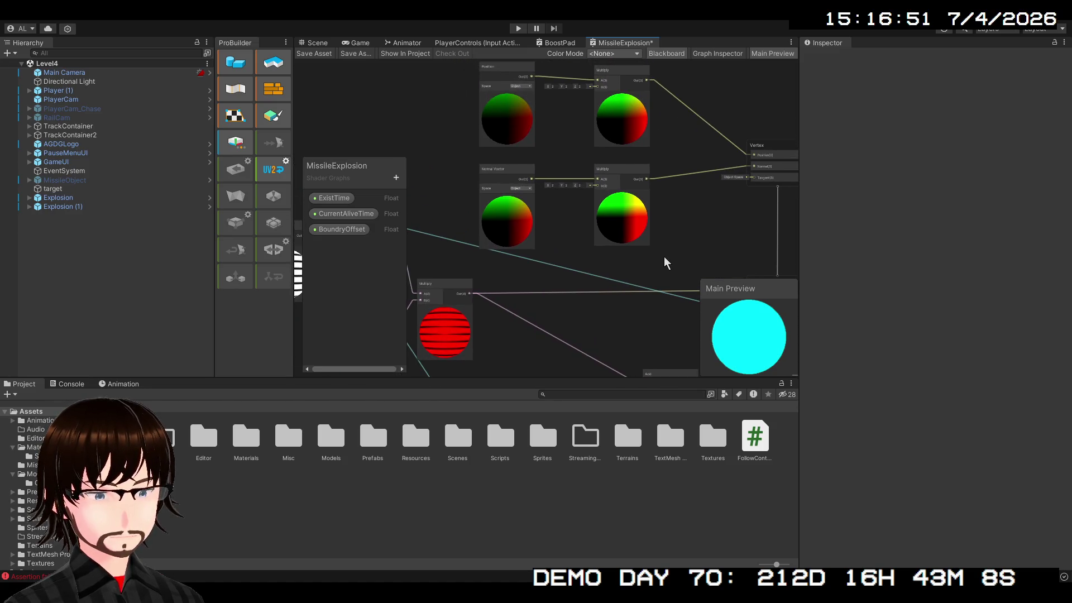
pyautogui.moveTo(518, 100)
pyautogui.mouseDown()
pyautogui.moveTo(479, 65)
pyautogui.moveTo(487, 140)
pyautogui.mouseUp()
pyautogui.moveTo(454, 225); pyautogui.dragTo(613, 117)
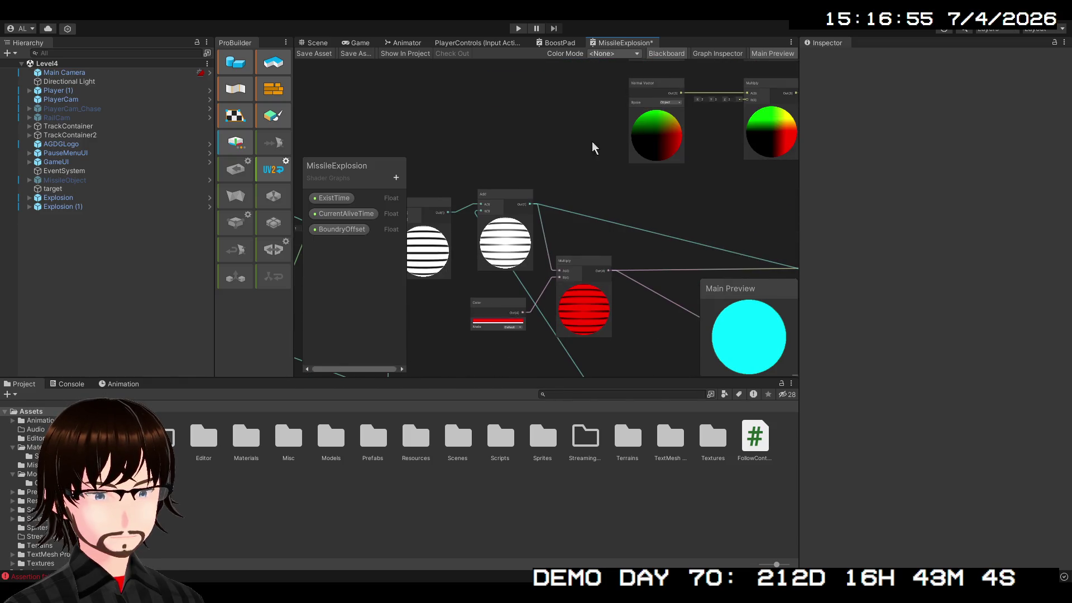
pyautogui.moveTo(595, 210)
pyautogui.mouseDown()
pyautogui.moveTo(535, 156)
pyautogui.moveTo(454, 192)
pyautogui.mouseUp()
pyautogui.moveTo(529, 163); pyautogui.dragTo(514, 263)
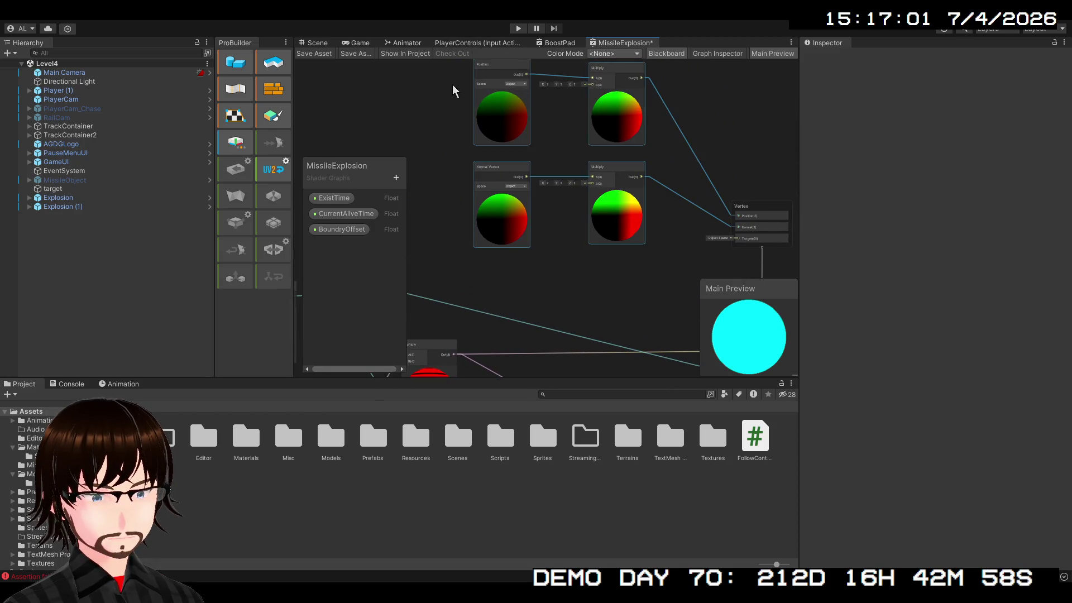
pyautogui.press('Delete')
pyautogui.moveTo(514, 177)
pyautogui.mouseDown()
pyautogui.moveTo(524, 191)
pyautogui.moveTo(382, 99)
pyautogui.mouseUp()
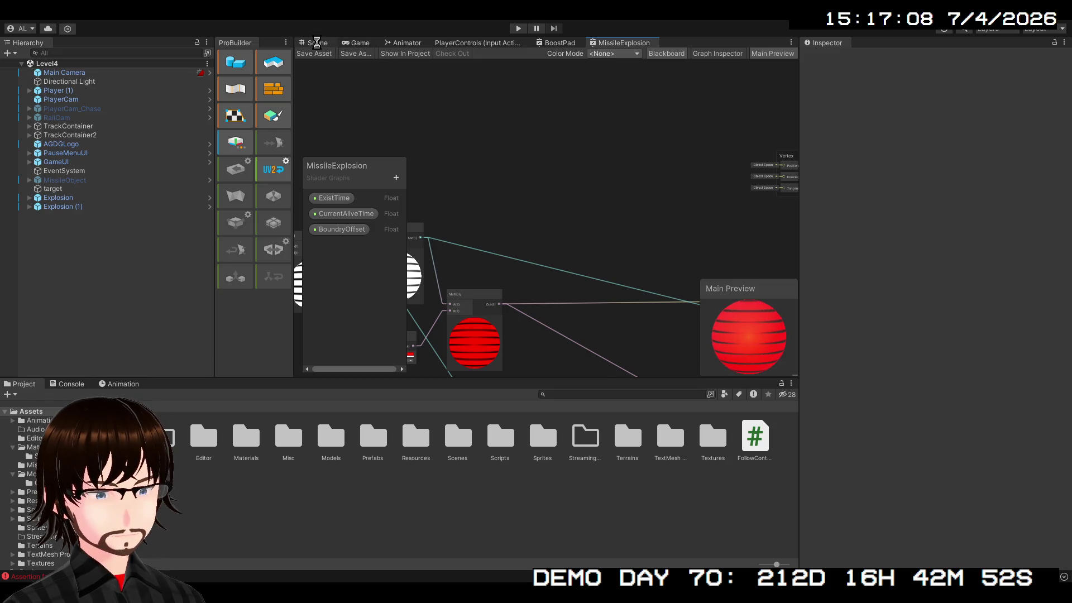
# Step: Enter play mode and return to the Scene view from the maximized Game view
pyautogui.click(317, 44)
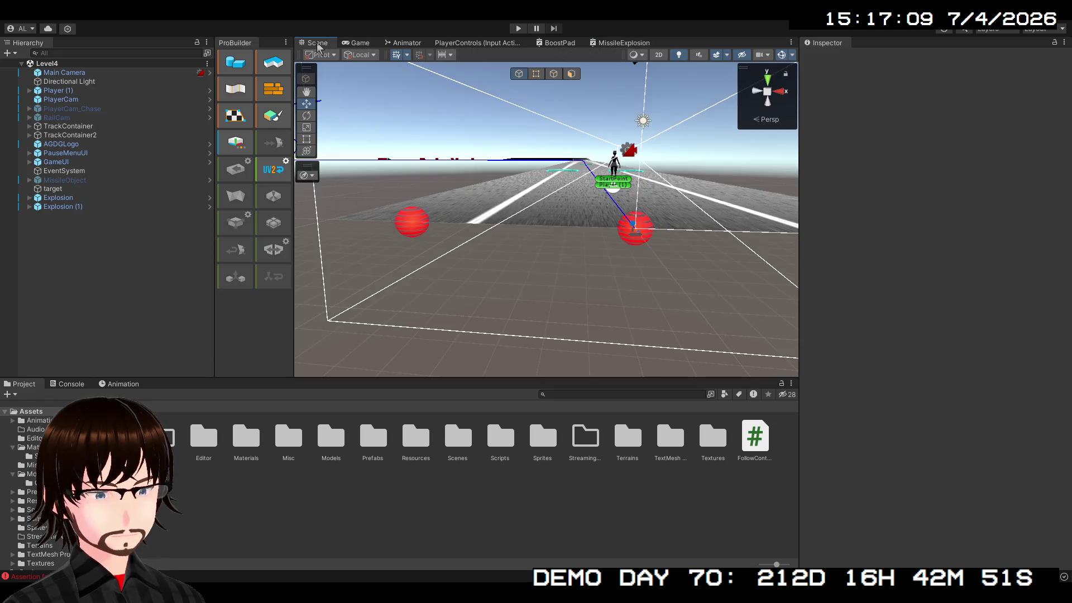
pyautogui.click(518, 28)
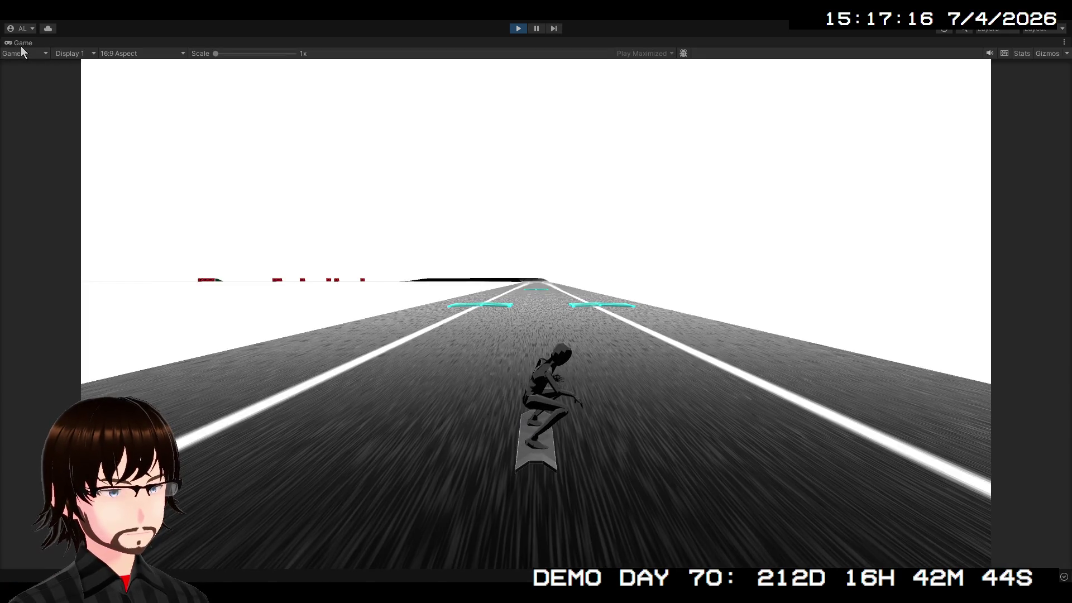
pyautogui.doubleClick(16, 43)
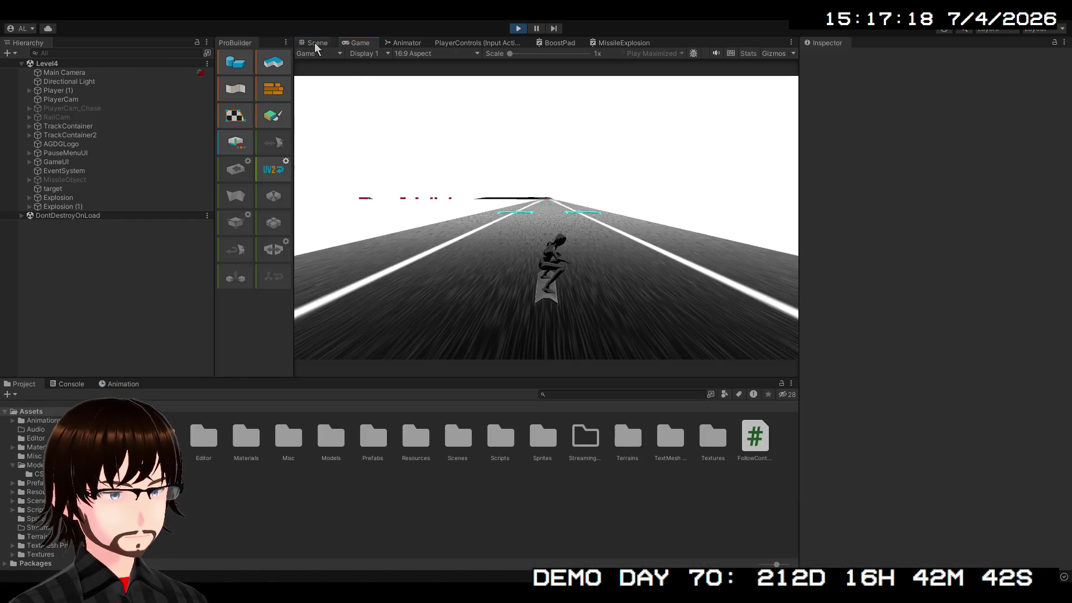
pyautogui.click(316, 45)
# Step: Zoom in on the red explosion sphere and expand Explosion in the Hierarchy to reveal Fireball
pyautogui.moveTo(462, 168)
pyautogui.mouseDown()
pyautogui.moveTo(570, 201)
pyautogui.moveTo(545, 186)
pyautogui.moveTo(538, 206)
pyautogui.moveTo(642, 210)
pyautogui.moveTo(591, 220)
pyautogui.moveTo(819, 233)
pyautogui.moveTo(566, 240)
pyautogui.mouseUp()
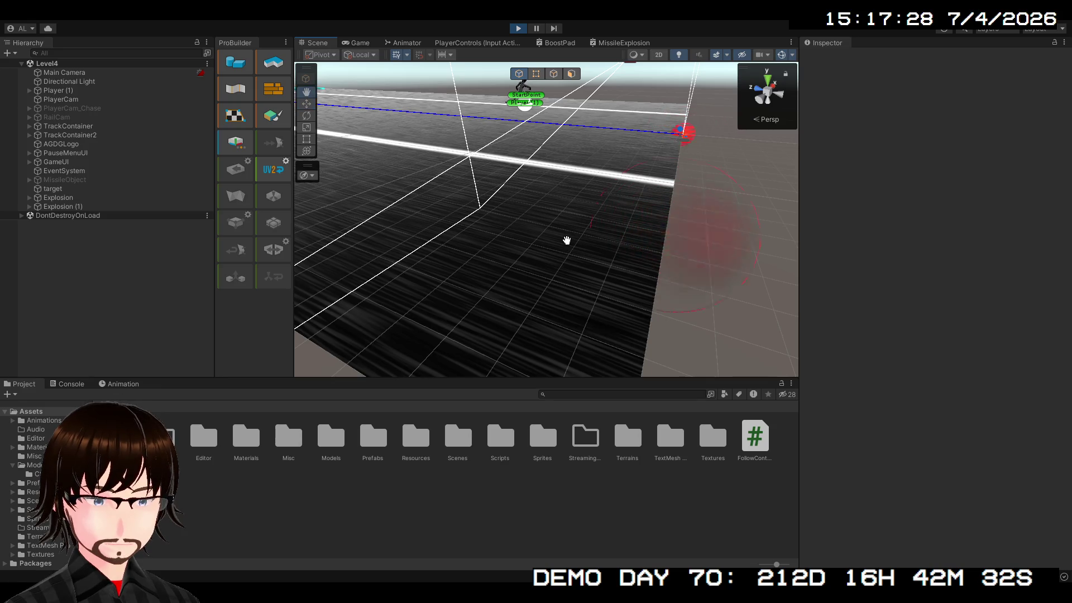
pyautogui.scroll(-3, 567, 240)
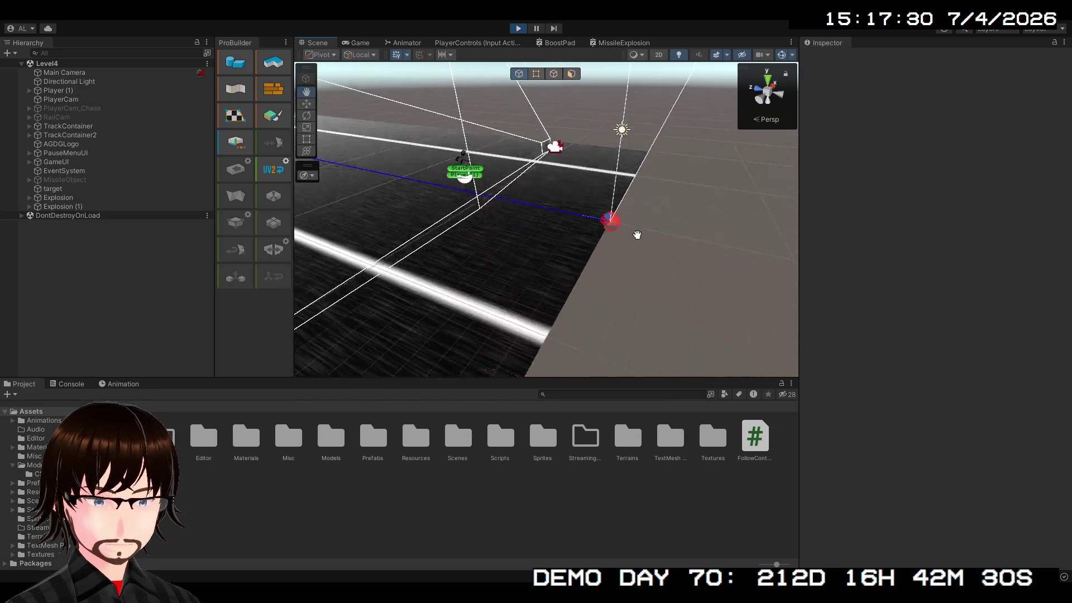
pyautogui.scroll(5, 637, 234)
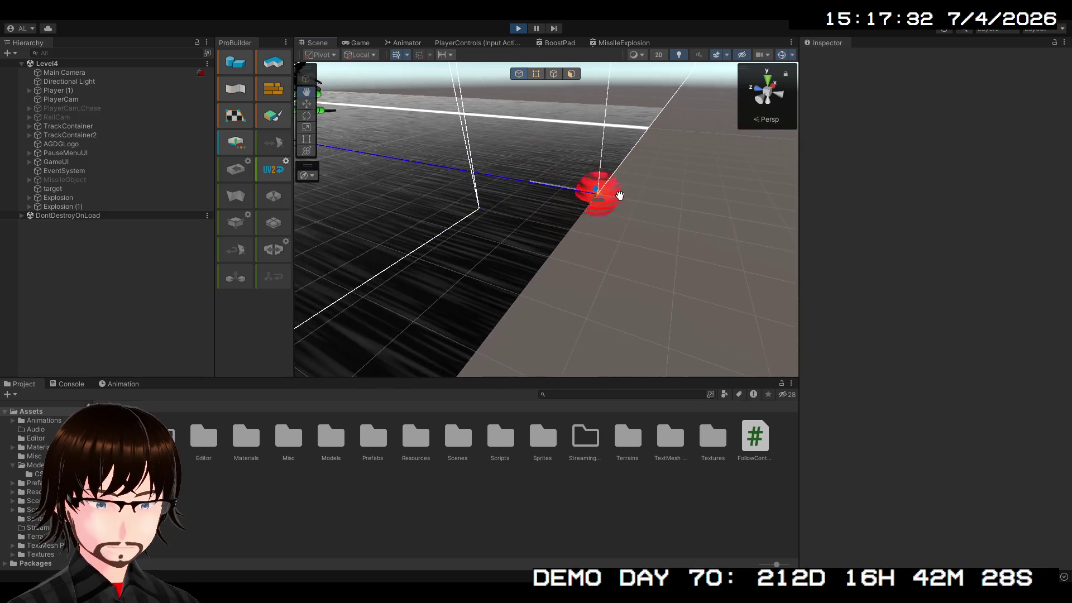
pyautogui.press('w')
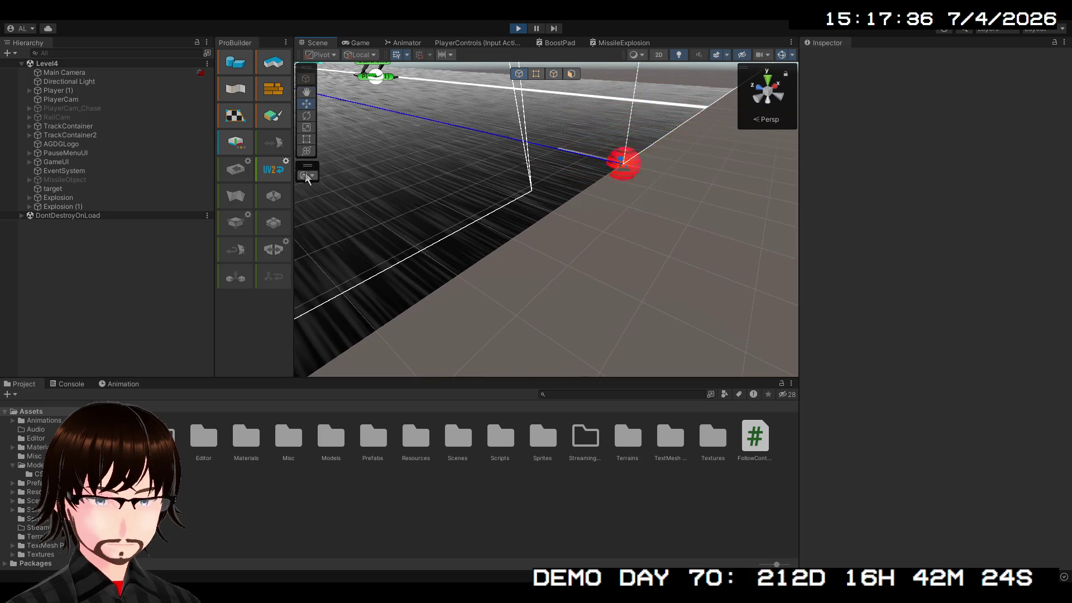
pyautogui.click(29, 197)
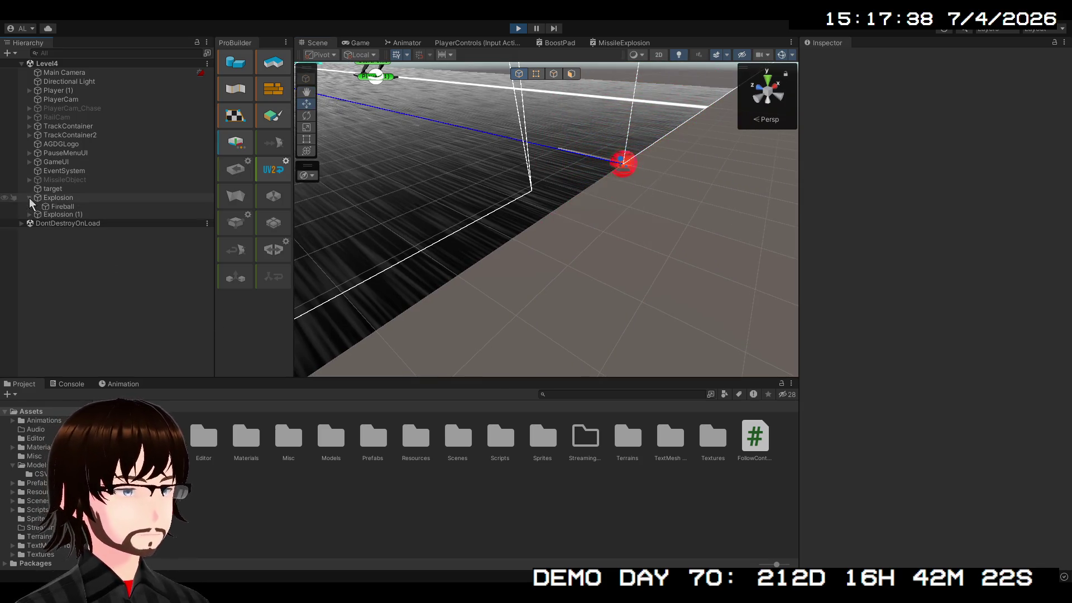
# Step: Select Fireball and expand its MissileExplosion material properties in the Inspector
pyautogui.click(62, 206)
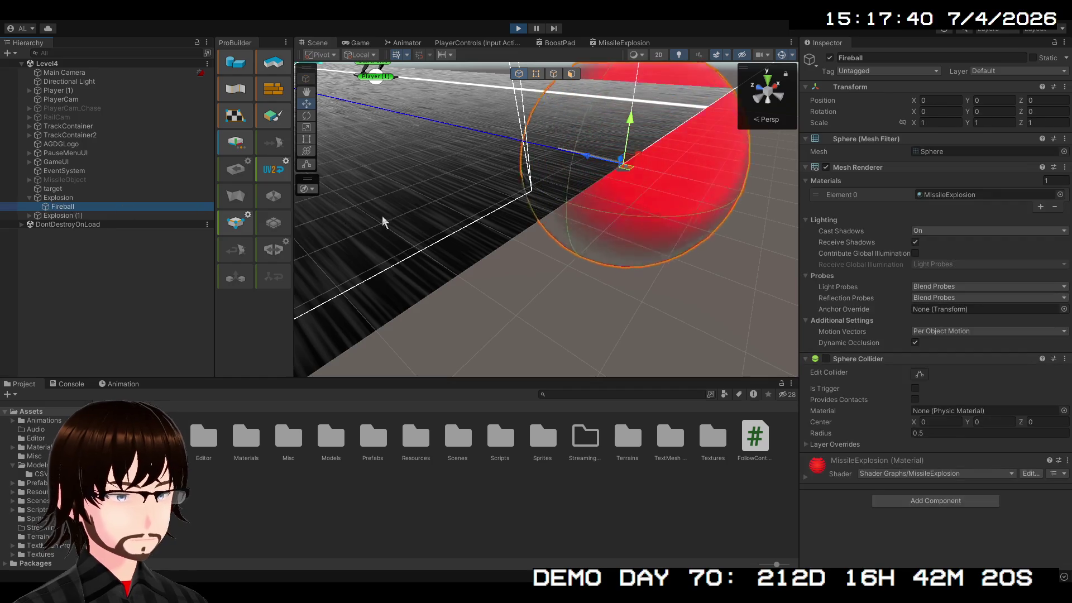
pyautogui.click(807, 478)
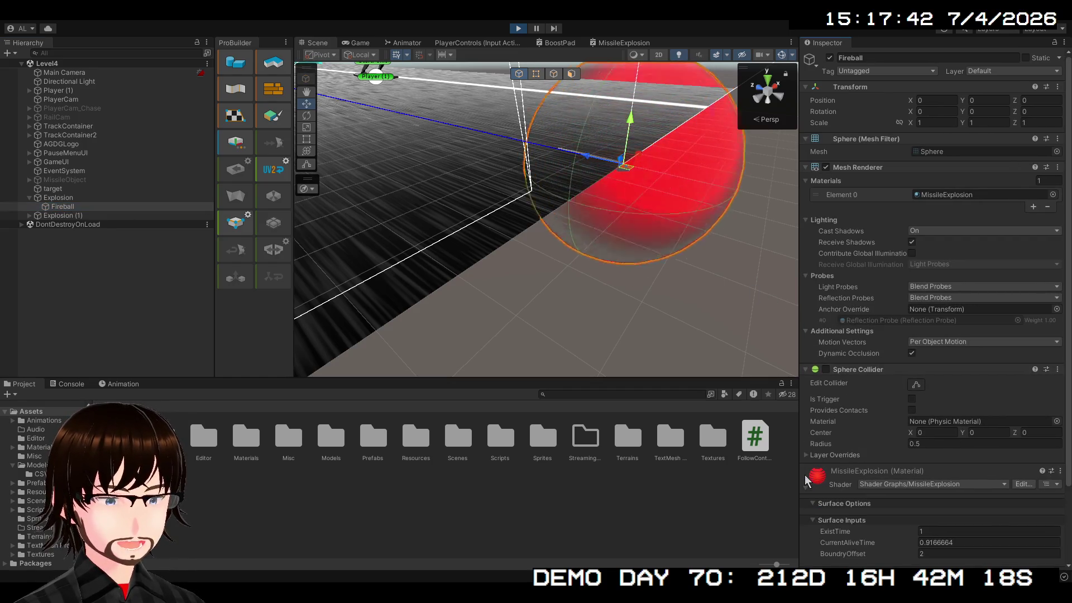
pyautogui.scroll(-2, 826, 472)
# Step: Try BoundryOffset values 2.5, 2.87, 1.7 and around 1.9, finally setting it to 2
pyautogui.click(920, 483)
pyautogui.write('2.5')
pyautogui.press('BackSpace')
pyautogui.write('87')
pyautogui.press('BackSpace')
pyautogui.press('BackSpace')
pyautogui.press('BackSpace')
pyautogui.write('1.7')
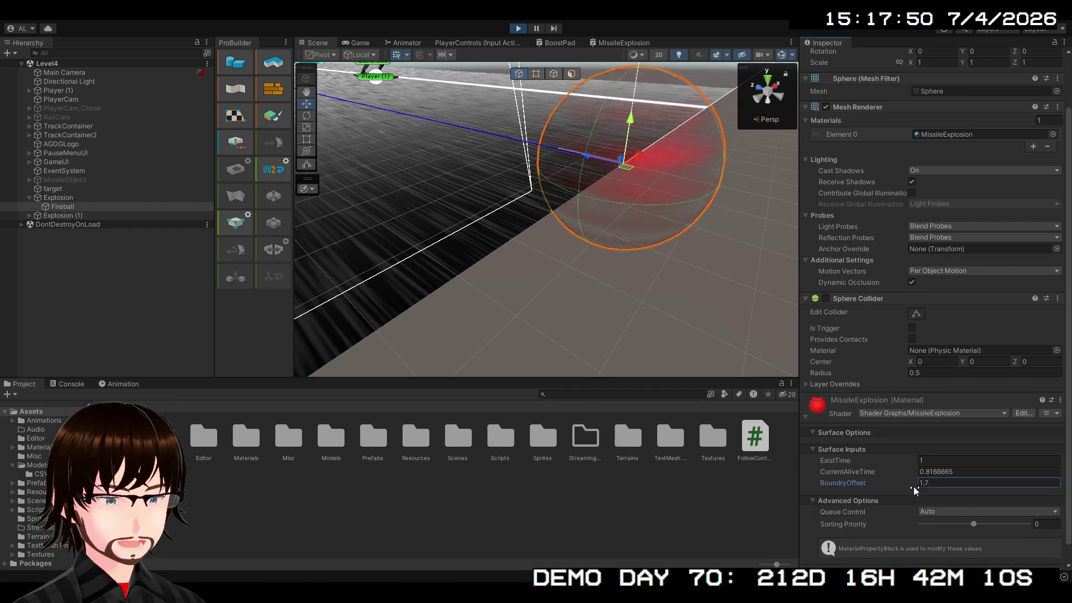
pyautogui.moveTo(914, 490); pyautogui.dragTo(921, 492)
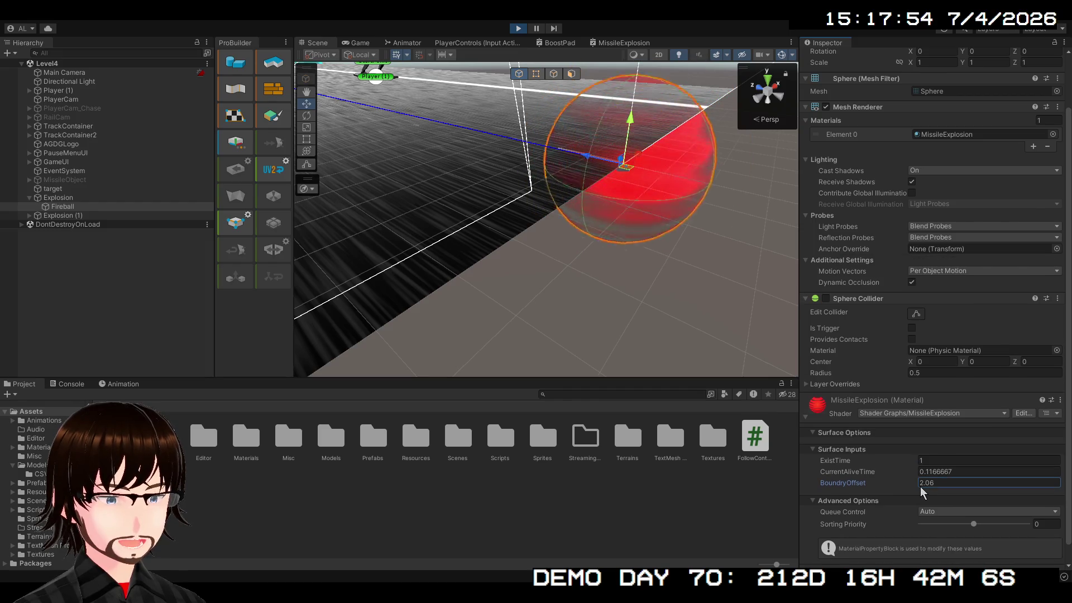
pyautogui.moveTo(922, 492); pyautogui.dragTo(914, 491)
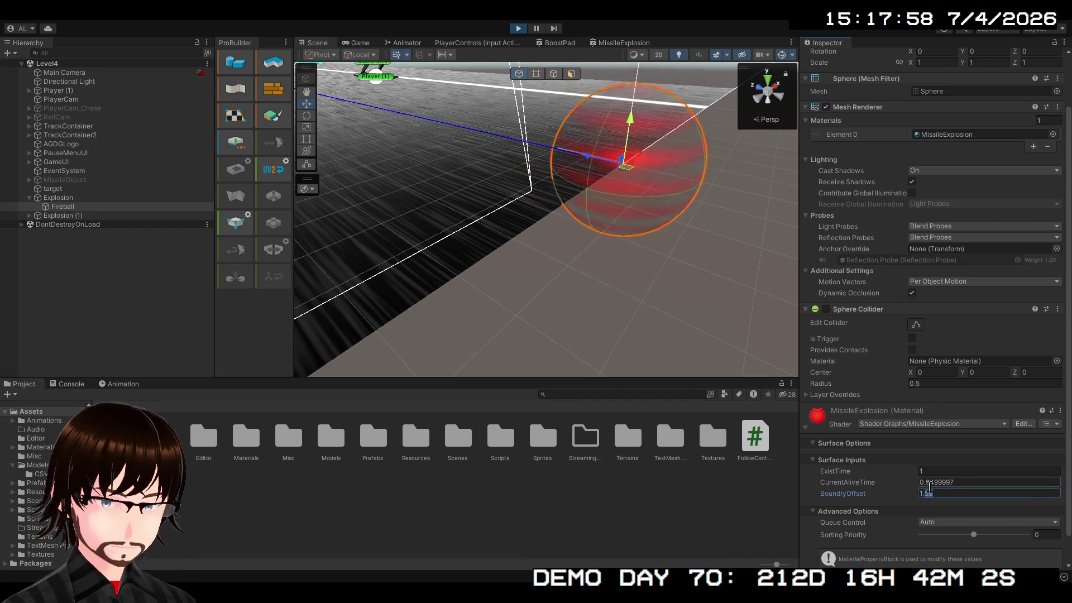
pyautogui.click(931, 484)
pyautogui.write('2')
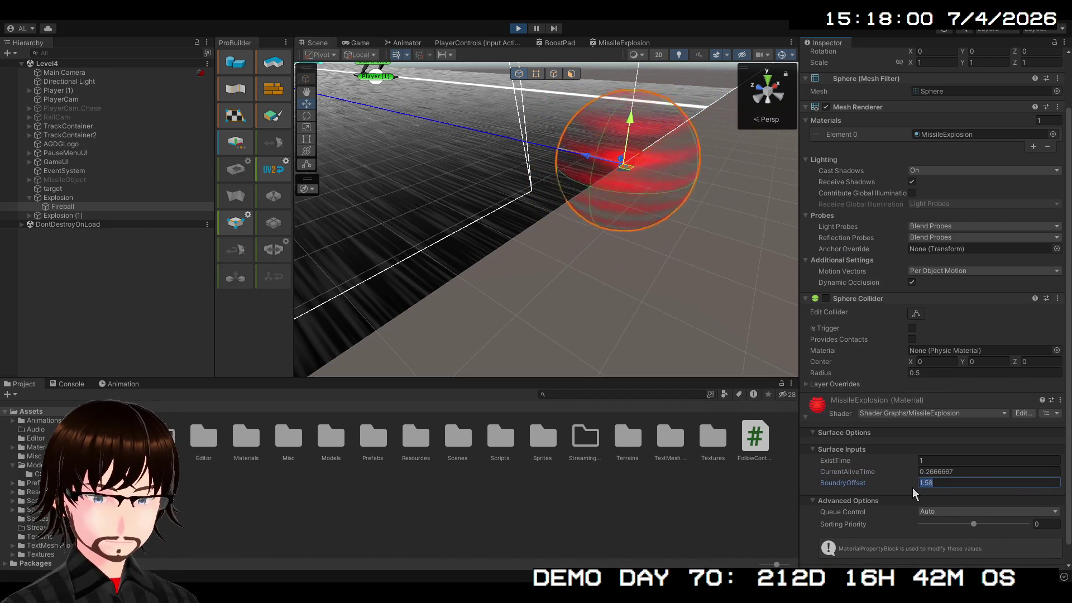
pyautogui.moveTo(673, 263)
pyautogui.mouseDown()
pyautogui.moveTo(663, 249)
pyautogui.moveTo(669, 230)
pyautogui.moveTo(621, 161)
pyautogui.moveTo(636, 133)
pyautogui.moveTo(633, 199)
pyautogui.moveTo(659, 262)
pyautogui.moveTo(649, 287)
pyautogui.moveTo(668, 287)
pyautogui.moveTo(668, 266)
pyautogui.moveTo(675, 318)
pyautogui.moveTo(666, 342)
pyautogui.moveTo(649, 270)
pyautogui.mouseUp()
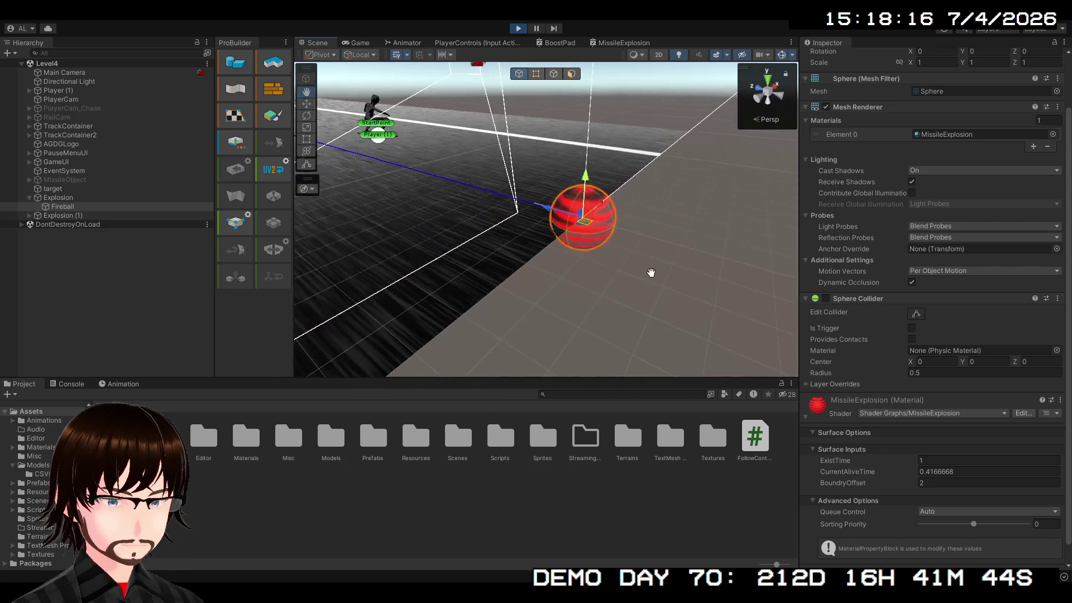
pyautogui.scroll(5, 650, 266)
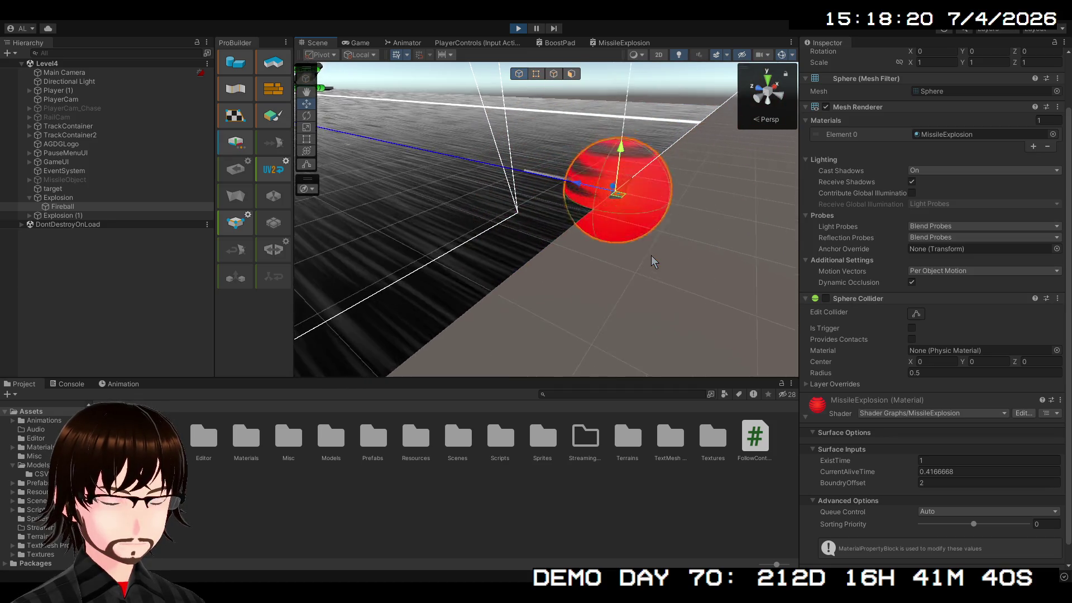
pyautogui.press('f')
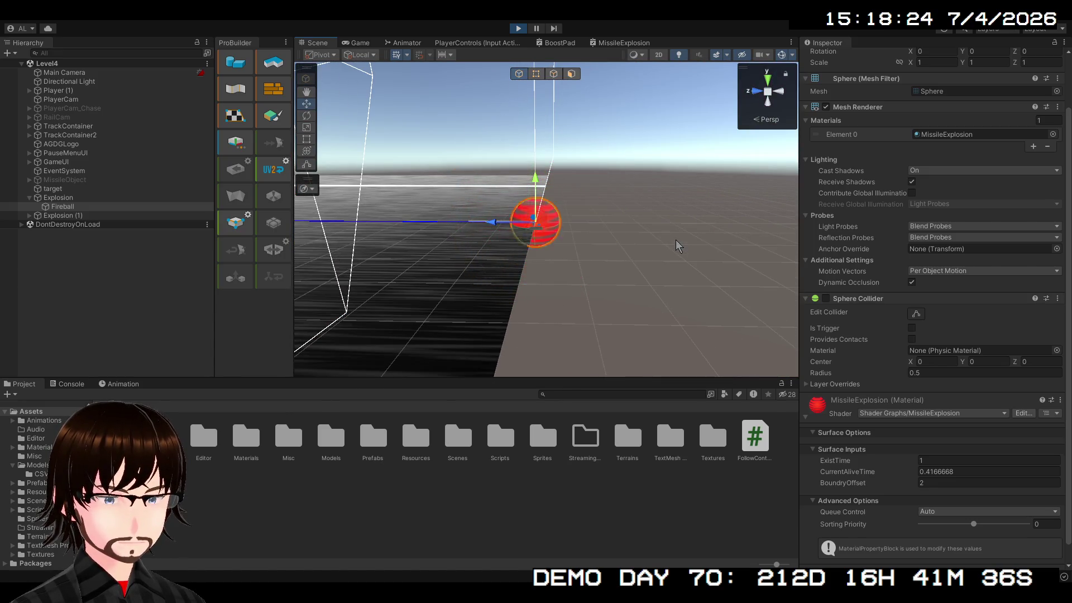
pyautogui.moveTo(665, 239)
pyautogui.mouseDown()
pyautogui.moveTo(493, 238)
pyautogui.moveTo(586, 246)
pyautogui.moveTo(531, 239)
pyautogui.moveTo(487, 209)
pyautogui.moveTo(624, 240)
pyautogui.mouseUp()
pyautogui.press('f')
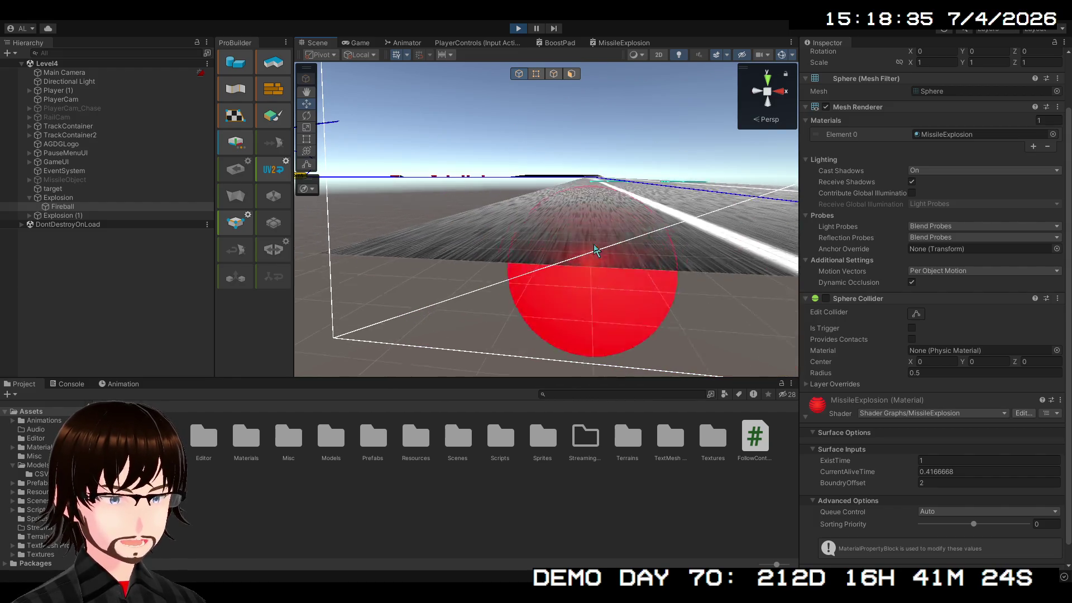
pyautogui.moveTo(596, 249)
pyautogui.mouseDown()
pyautogui.moveTo(521, 219)
pyautogui.moveTo(528, 241)
pyautogui.mouseUp()
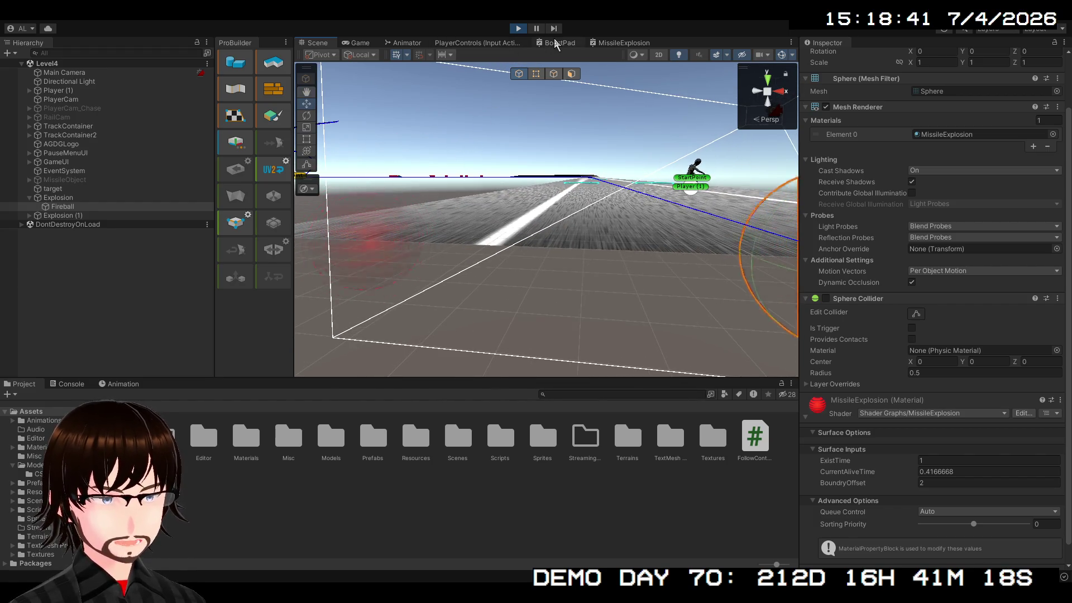
# Step: Bring up the MissileExplosion Shader Graph and pan around to locate the Fragment node
pyautogui.click(606, 44)
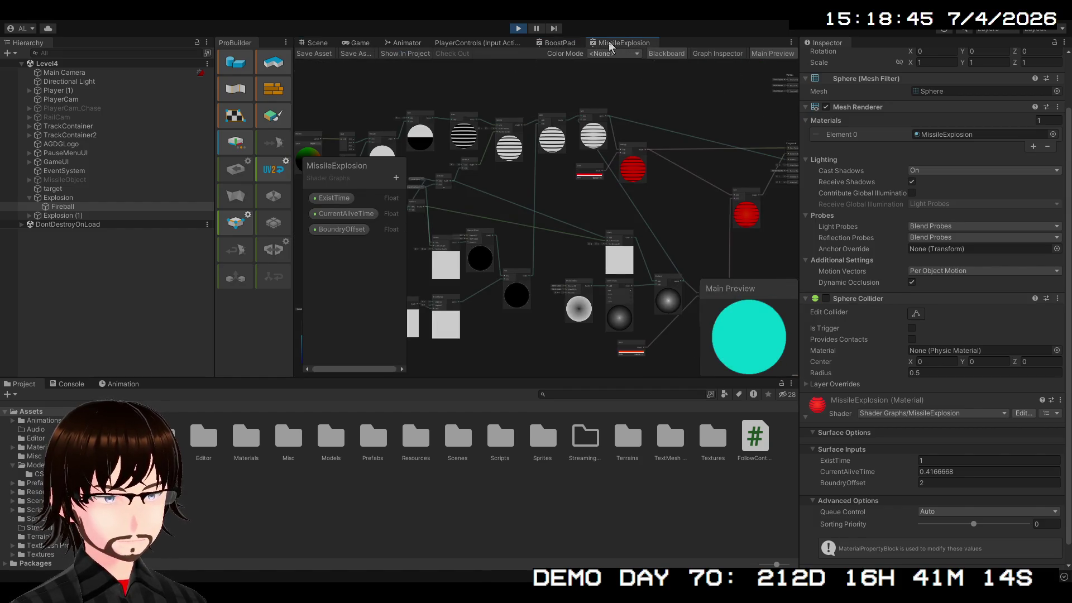
pyautogui.scroll(5, 591, 234)
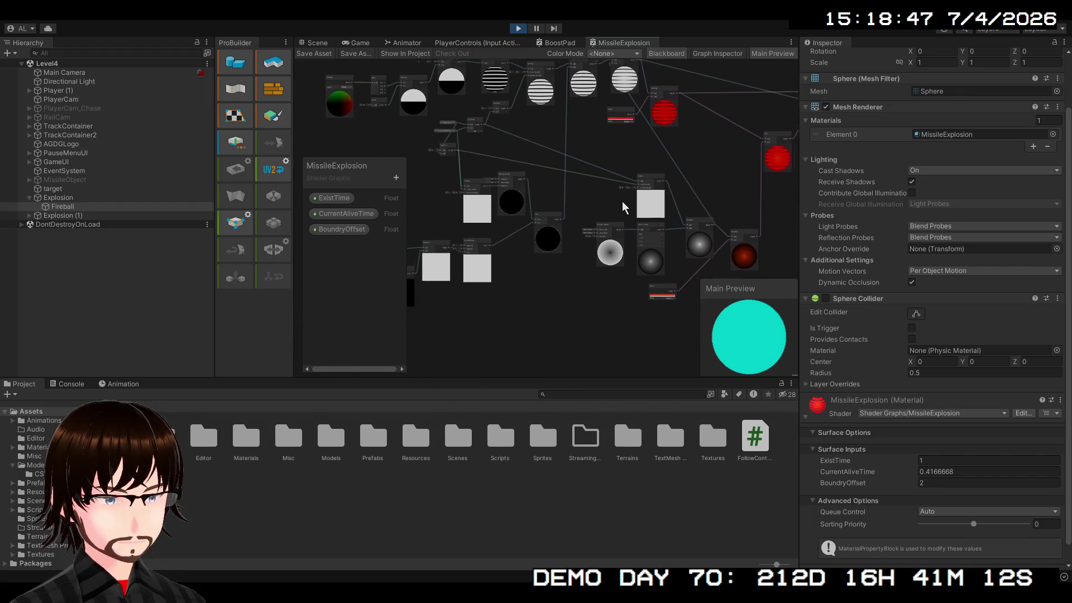
pyautogui.moveTo(592, 234)
pyautogui.mouseDown()
pyautogui.moveTo(838, 150)
pyautogui.moveTo(921, 184)
pyautogui.moveTo(854, 115)
pyautogui.moveTo(698, 279)
pyautogui.mouseUp()
pyautogui.scroll(5, 660, 244)
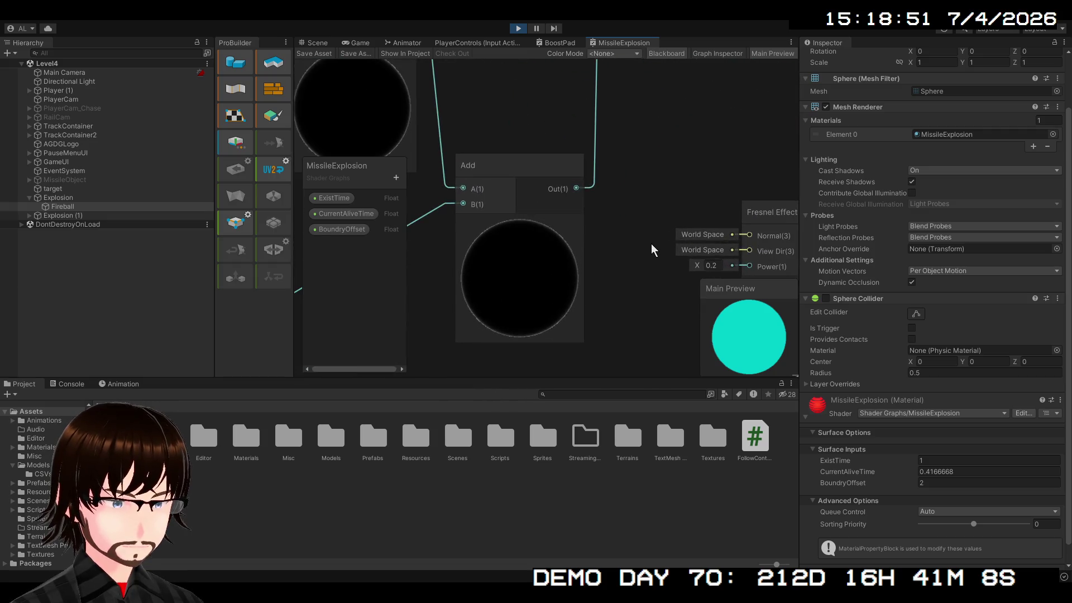
pyautogui.scroll(-5, 620, 165)
pyautogui.moveTo(631, 158)
pyautogui.mouseDown()
pyautogui.moveTo(586, 416)
pyautogui.moveTo(570, 354)
pyautogui.moveTo(562, 359)
pyautogui.mouseUp()
pyautogui.scroll(-2, 562, 359)
pyautogui.moveTo(574, 313)
pyautogui.mouseDown()
pyautogui.moveTo(560, 254)
pyautogui.moveTo(558, 265)
pyautogui.moveTo(481, 234)
pyautogui.moveTo(553, 290)
pyautogui.mouseUp()
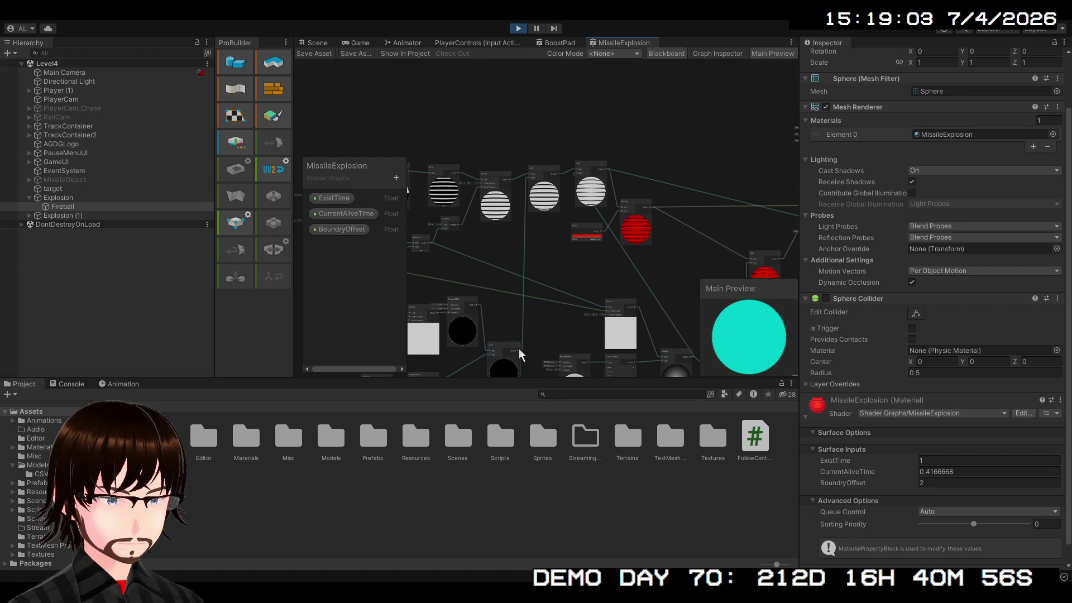
# Step: Disconnect the edge into the Fragment's Alpha input and save the shader graph asset
pyautogui.scroll(-2, 519, 354)
pyautogui.hscroll(4, 626, 255)
pyautogui.scroll(-3, 575, 264)
pyautogui.hscroll(-6, 519, 270)
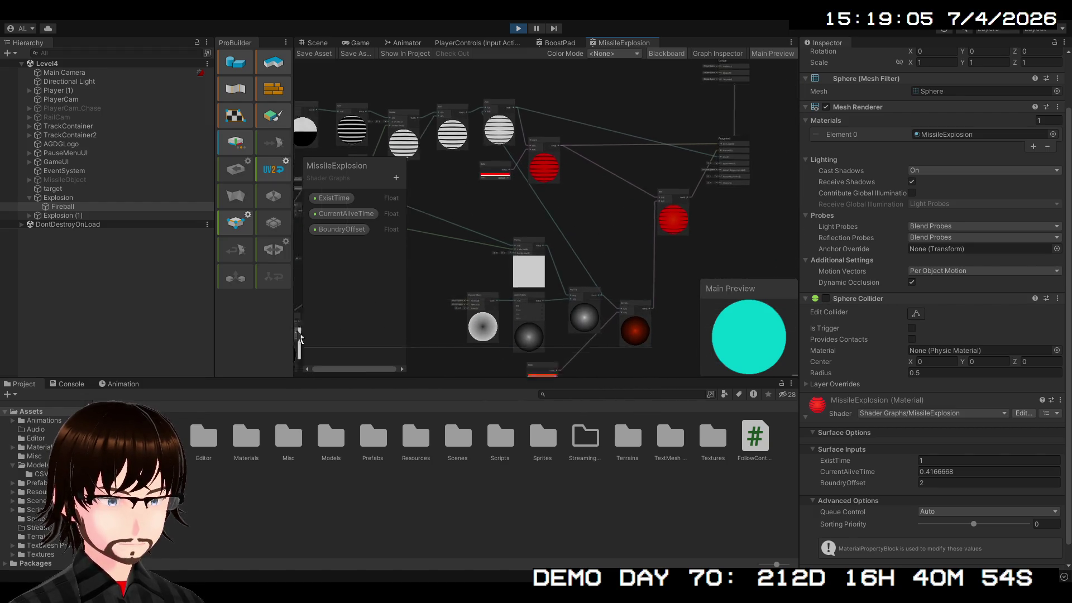
pyautogui.scroll(5, 584, 264)
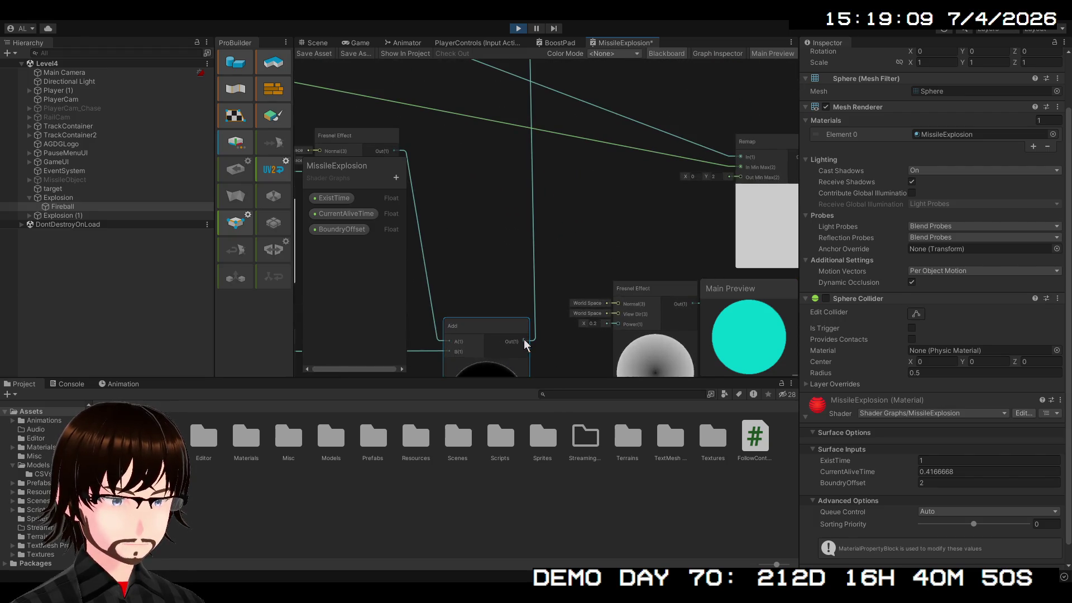
pyautogui.hscroll(10, 524, 339)
pyautogui.hscroll(10, 524, 340)
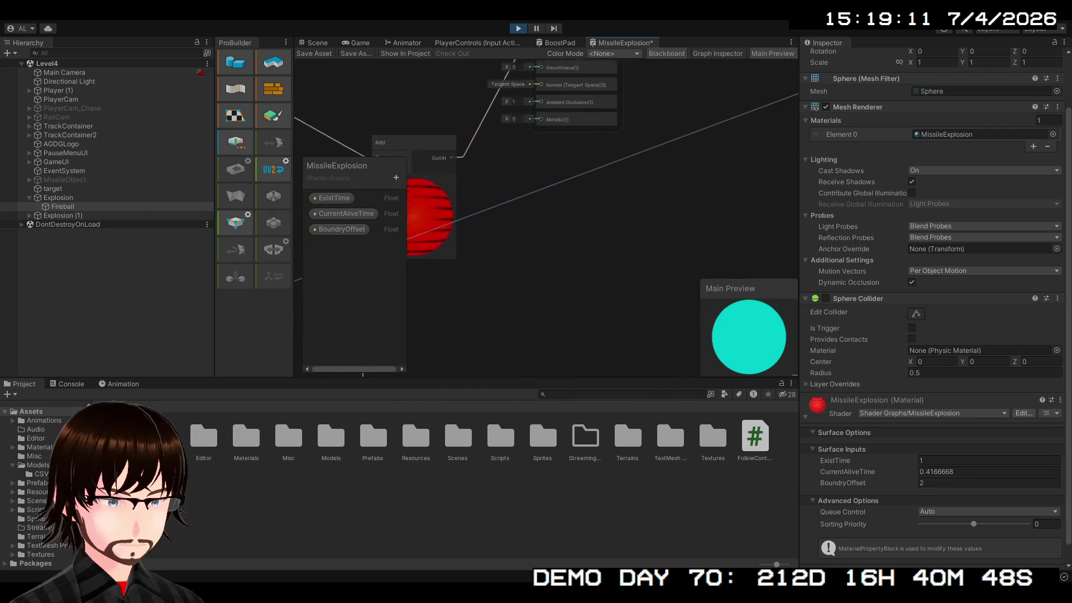
pyautogui.hscroll(-6, 541, 252)
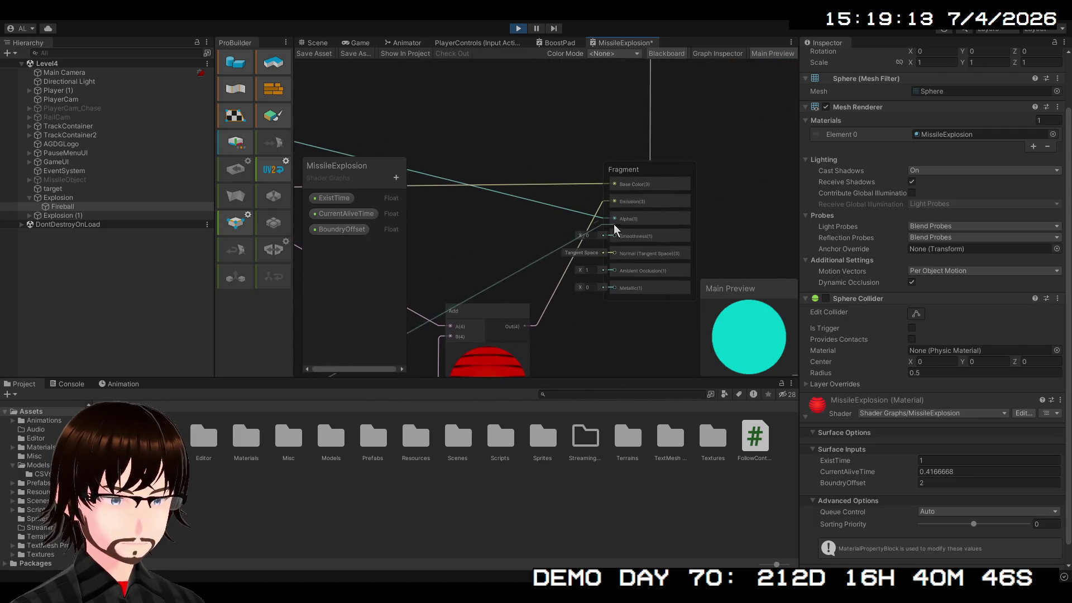
pyautogui.moveTo(614, 223); pyautogui.dragTo(613, 221)
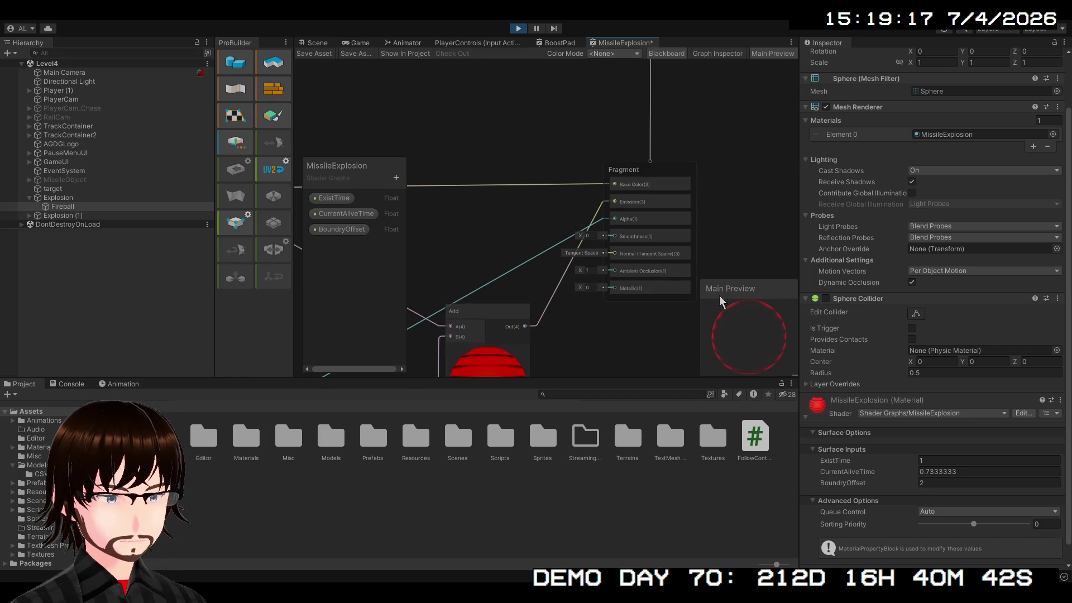
pyautogui.click(309, 54)
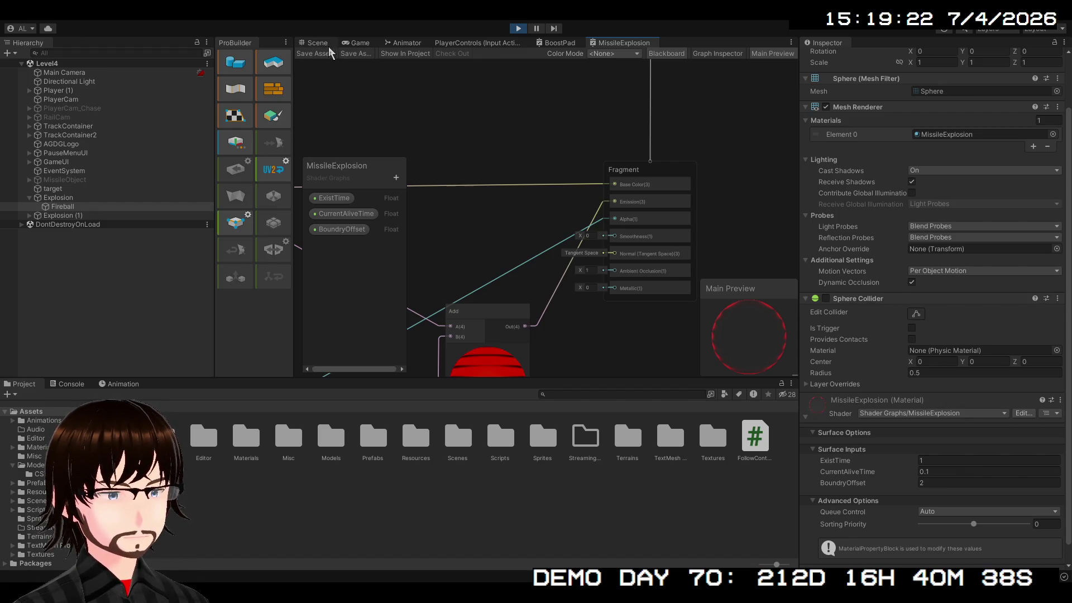
# Step: Look around the red sphere in the Scene view, then stop play mode
pyautogui.click(316, 43)
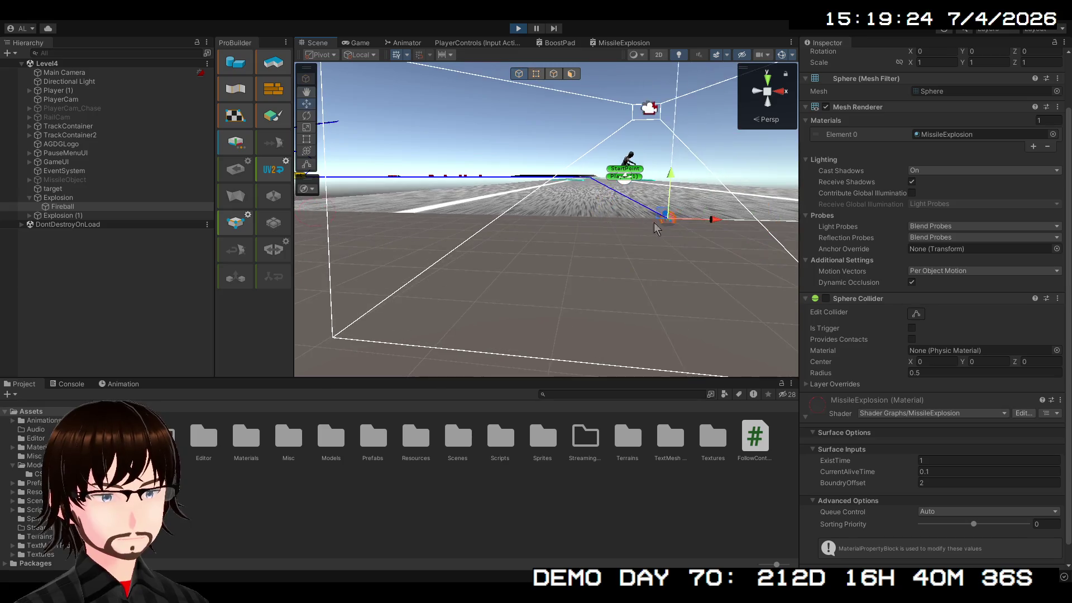
pyautogui.press('q')
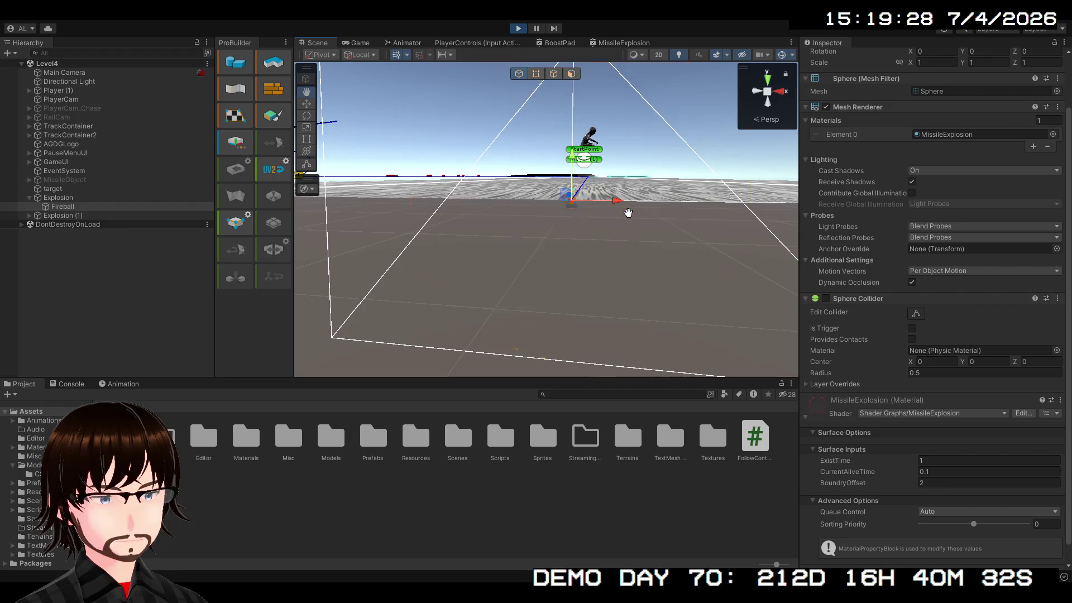
pyautogui.press('w')
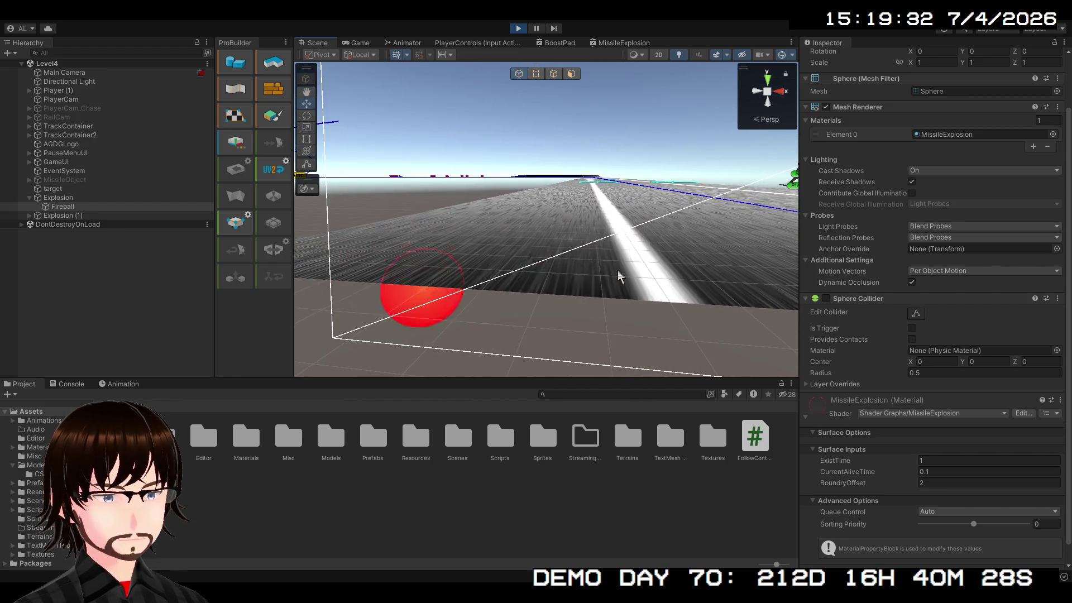
pyautogui.press('q')
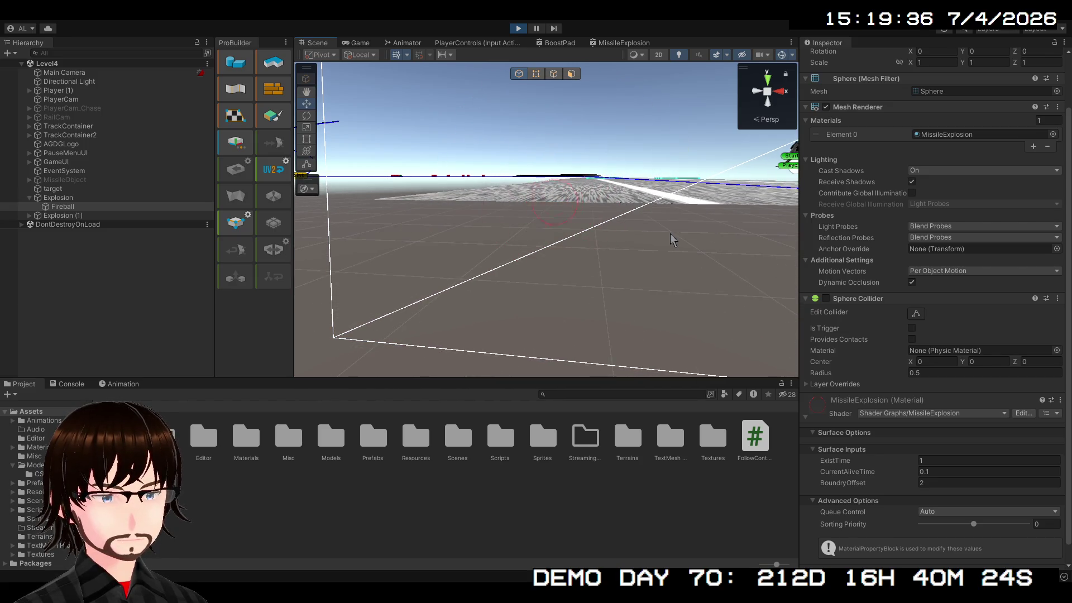
pyautogui.press('w')
pyautogui.moveTo(716, 253)
pyautogui.mouseDown()
pyautogui.moveTo(603, 236)
pyautogui.moveTo(725, 254)
pyautogui.moveTo(806, 246)
pyautogui.mouseUp()
pyautogui.moveTo(805, 246); pyautogui.dragTo(609, 236)
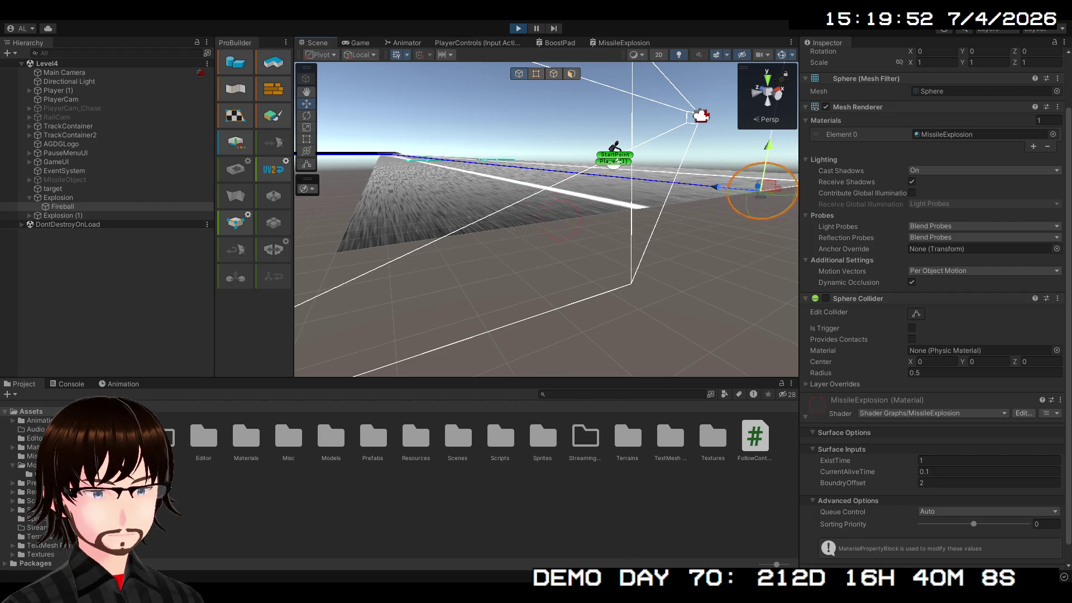
pyautogui.click(518, 27)
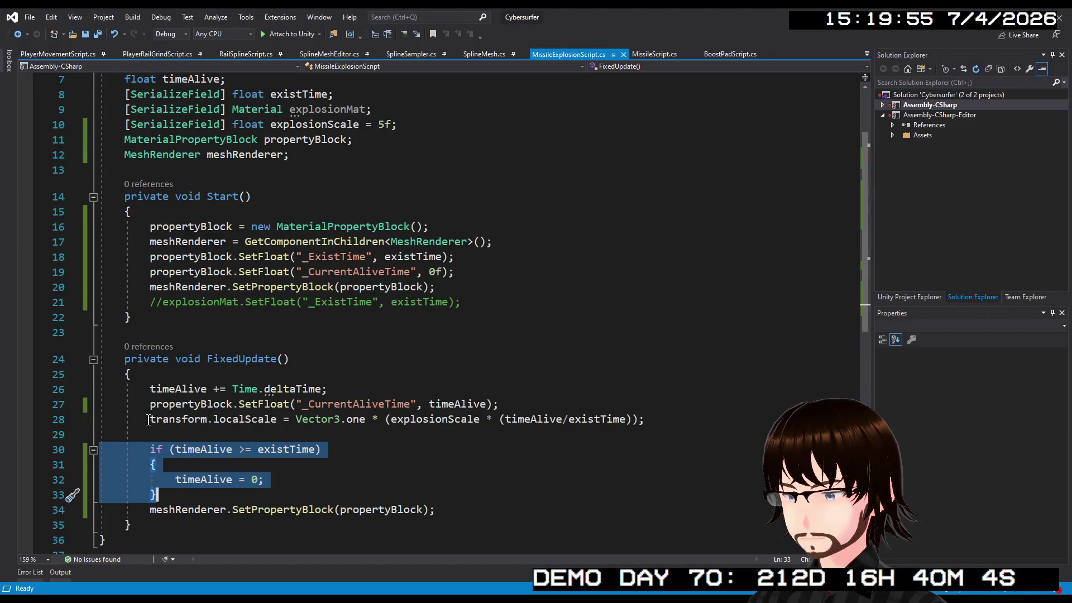
# Step: Comment out the localScale line 28 and the timeAlive reset block on lines 30-33, then save
pyautogui.click(148, 419)
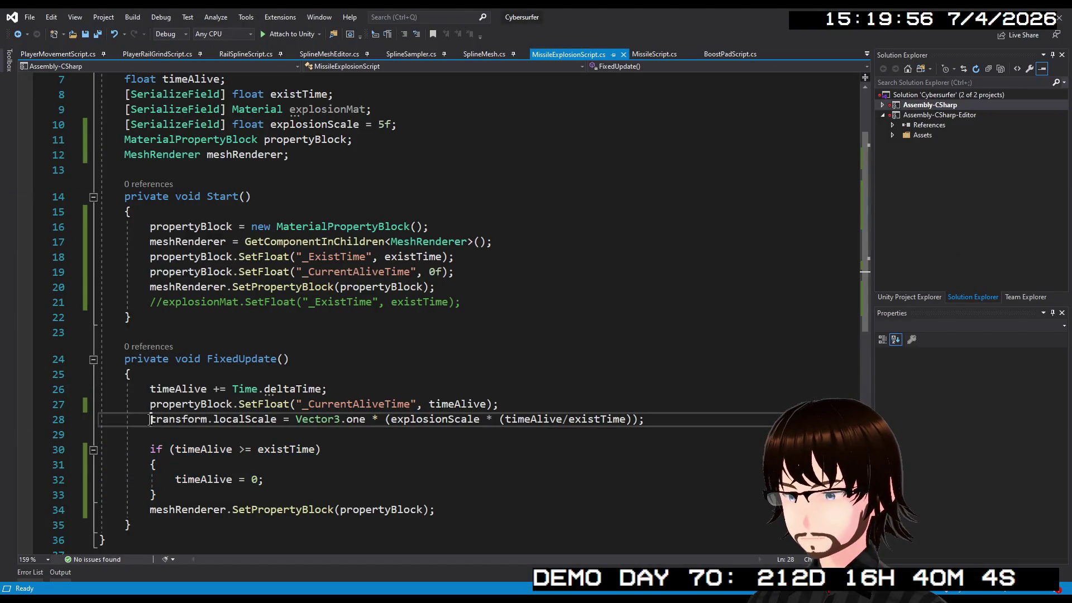
pyautogui.write('//')
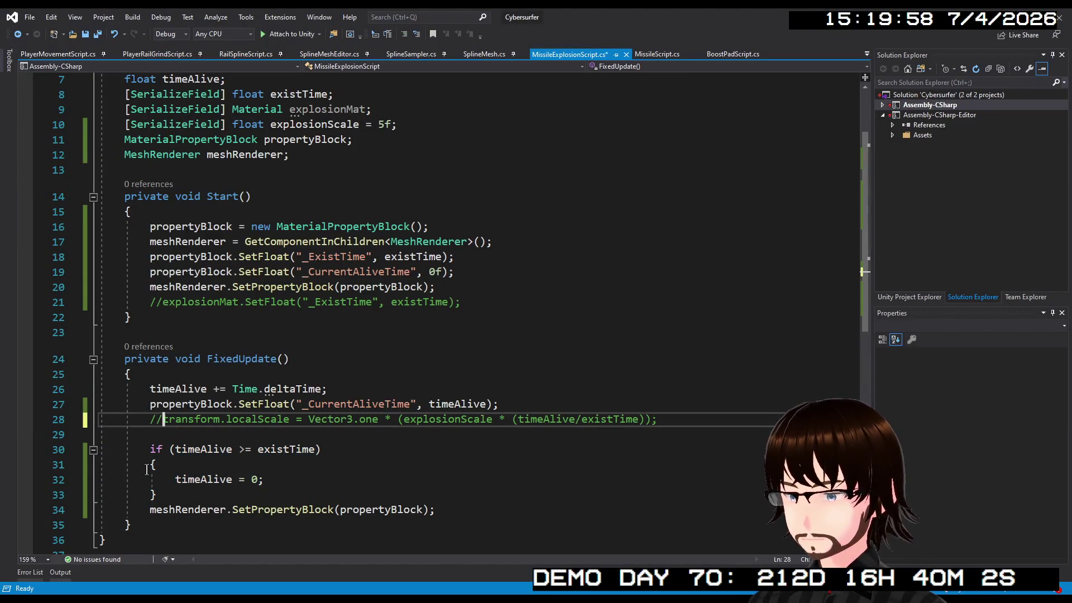
pyautogui.moveTo(150, 449); pyautogui.dragTo(169, 500)
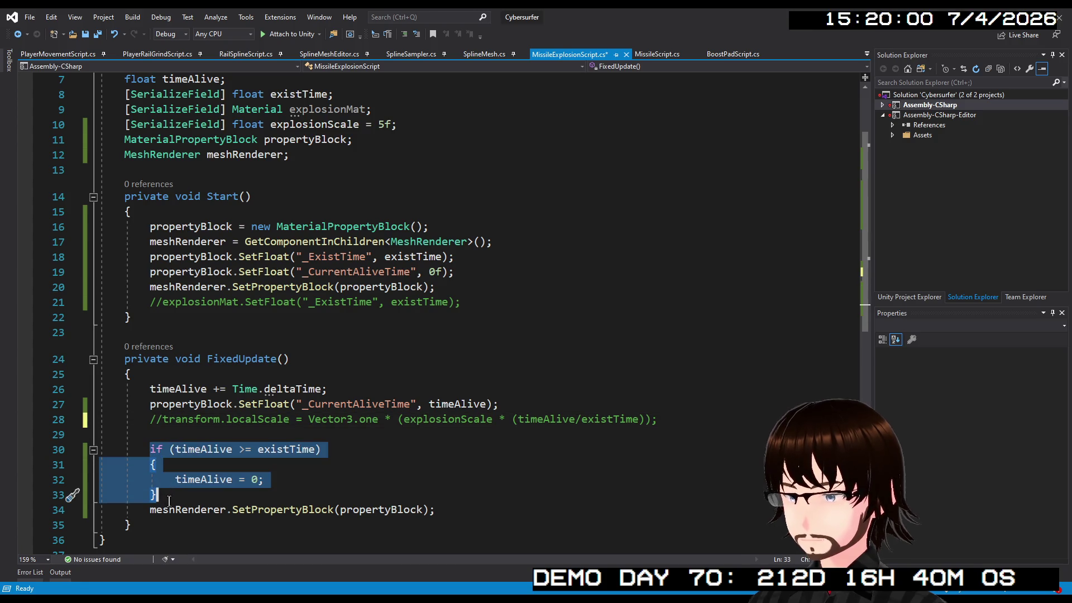
pyautogui.hotkey('ctrl', 'k')
pyautogui.hotkey('ctrl', 'c')
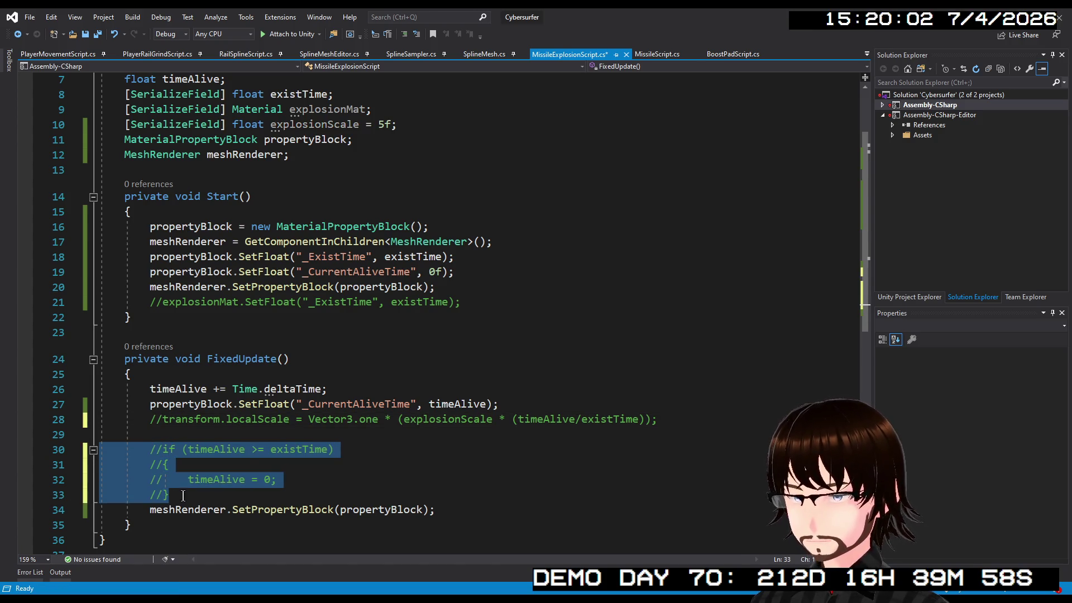
pyautogui.hotkey('ctrl', 's')
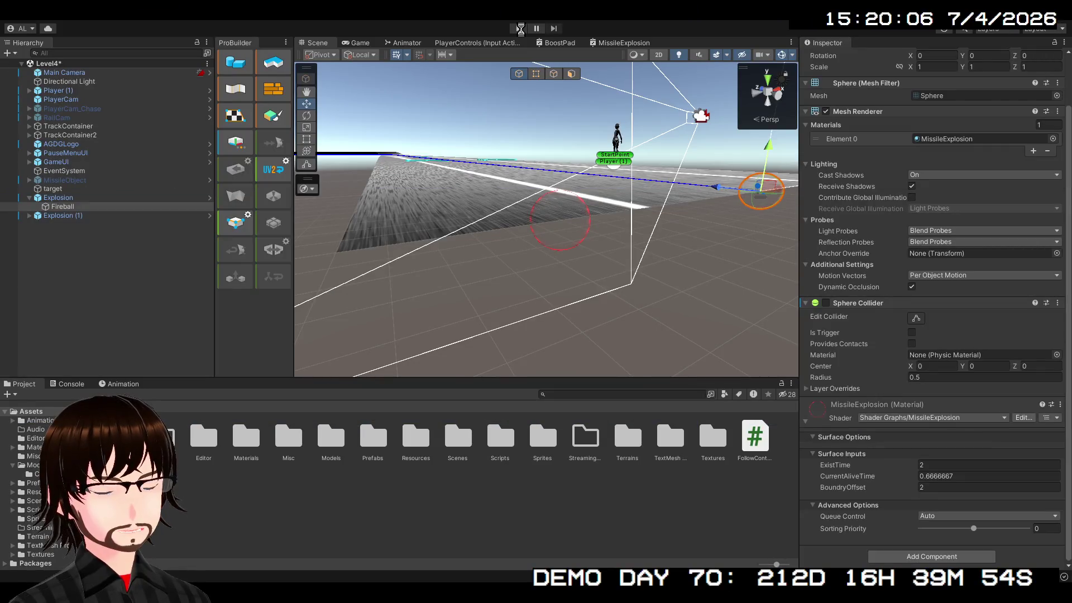
# Step: Start play mode, fly the Scene camera toward the dark sphere, and bring up the BoostPad shader graph
pyautogui.click(521, 28)
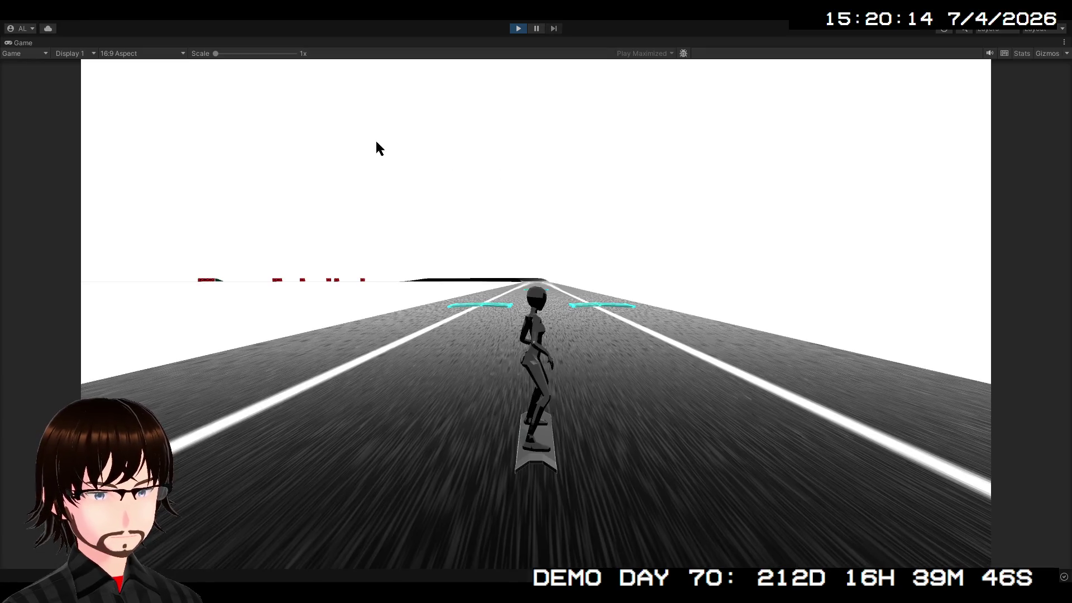
pyautogui.hotkey('shift', 'space')
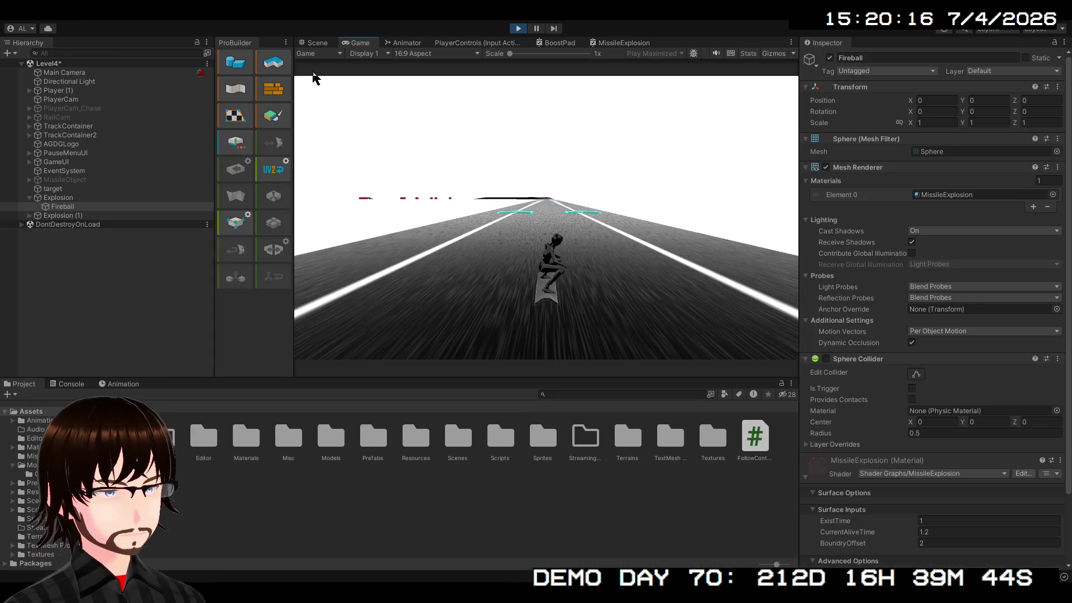
pyautogui.click(317, 43)
pyautogui.moveTo(500, 158)
pyautogui.mouseDown()
pyautogui.moveTo(286, 204)
pyautogui.moveTo(450, 110)
pyautogui.mouseUp()
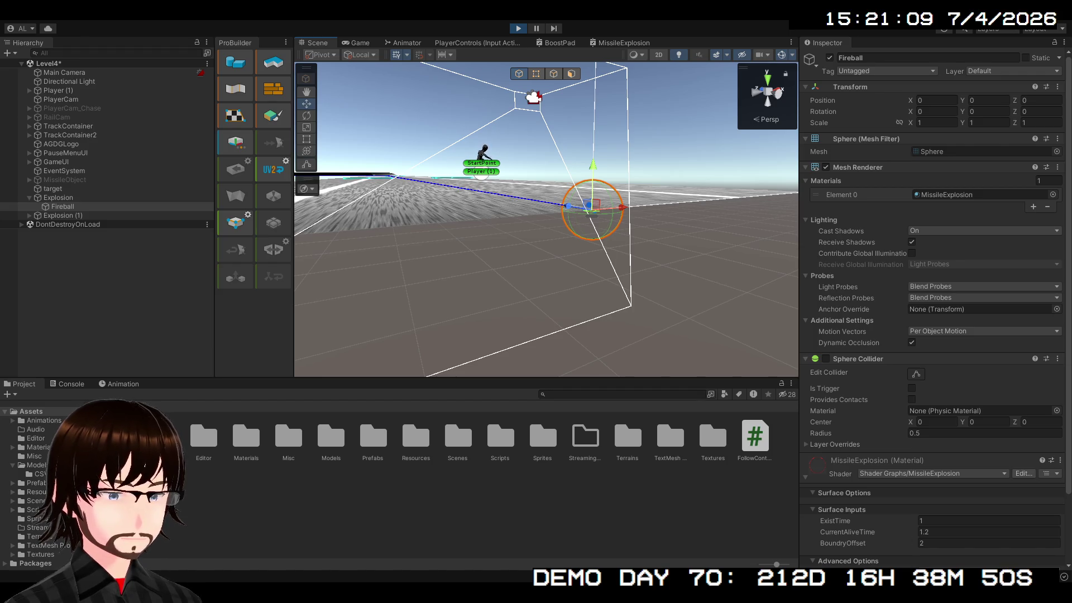
pyautogui.click(560, 42)
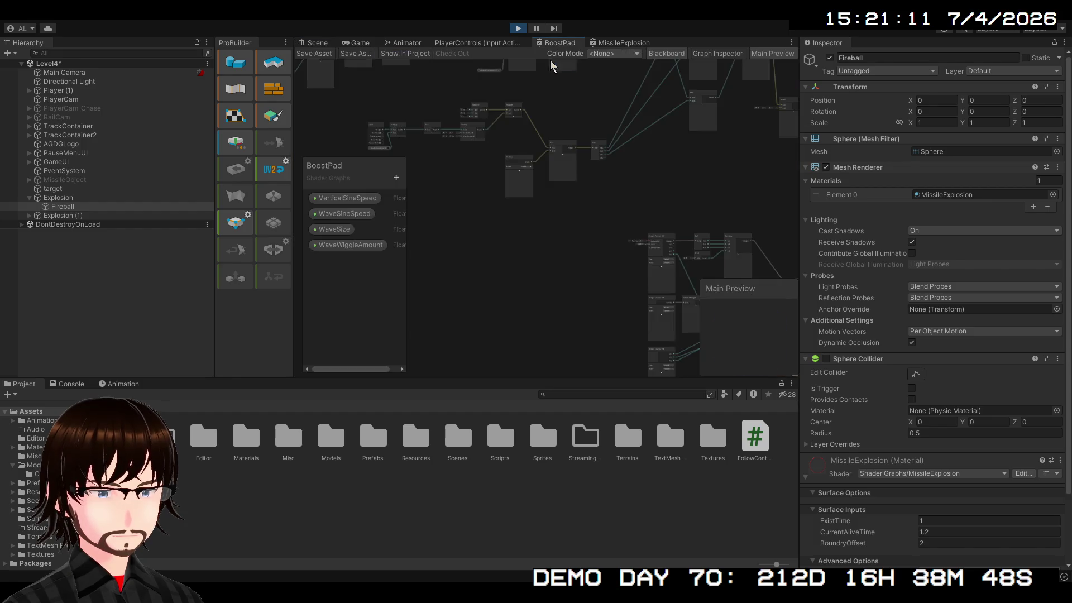
# Step: Move Smoothstep beside Add and insert a One Minus node between Subtract and Smoothstep
pyautogui.click(614, 43)
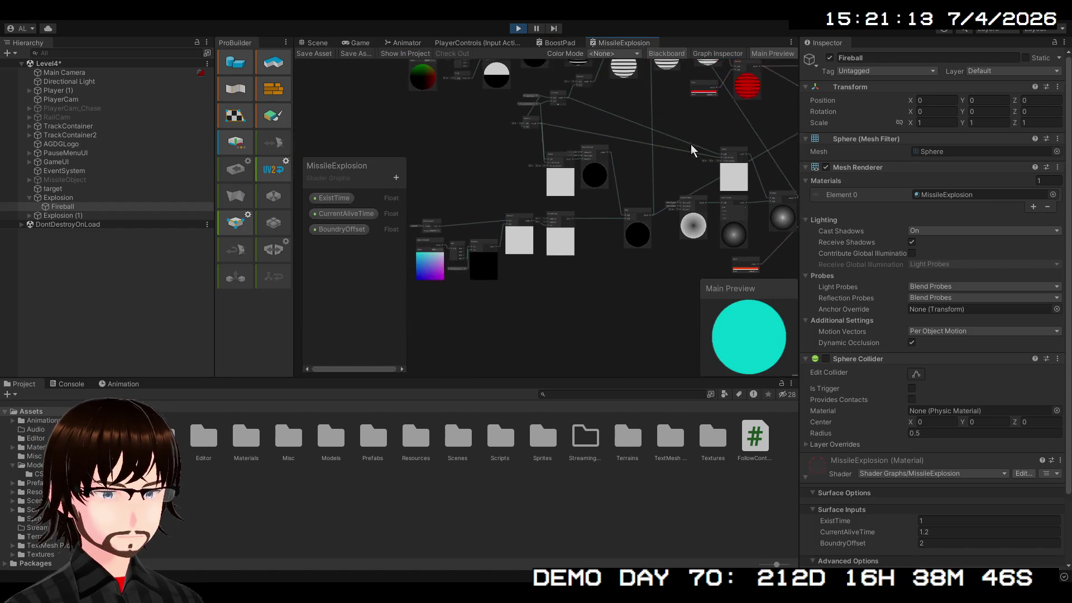
pyautogui.scroll(5, 657, 210)
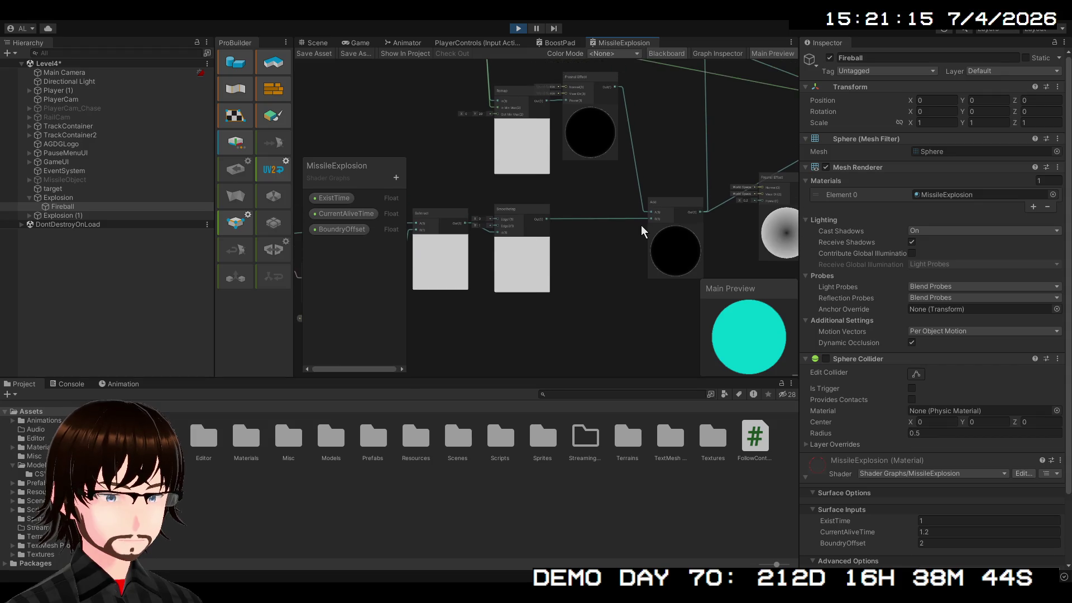
pyautogui.scroll(3, 580, 231)
pyautogui.moveTo(486, 199); pyautogui.dragTo(607, 195)
pyautogui.moveTo(530, 209); pyautogui.dragTo(640, 218)
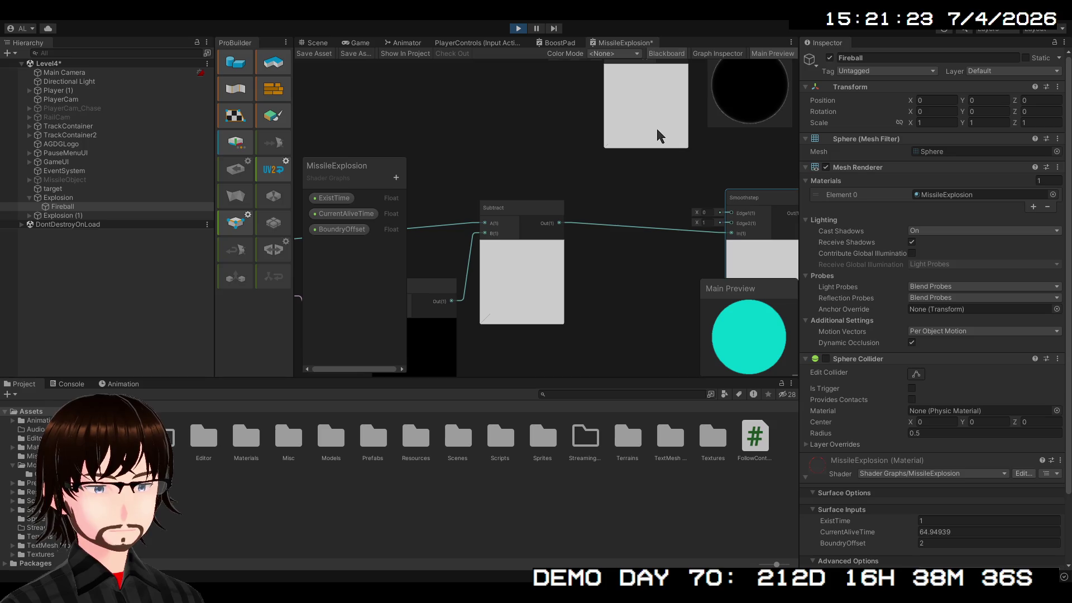
pyautogui.hotkey('ctrl', 'd')
pyautogui.moveTo(559, 223); pyautogui.dragTo(609, 268)
pyautogui.moveTo(683, 268)
pyautogui.mouseDown()
pyautogui.moveTo(715, 241)
pyautogui.moveTo(409, 198)
pyautogui.mouseUp()
# Step: Save the MissileExplosion graph and return to the Scene view
pyautogui.click(322, 53)
pyautogui.moveTo(613, 158); pyautogui.dragTo(594, 222)
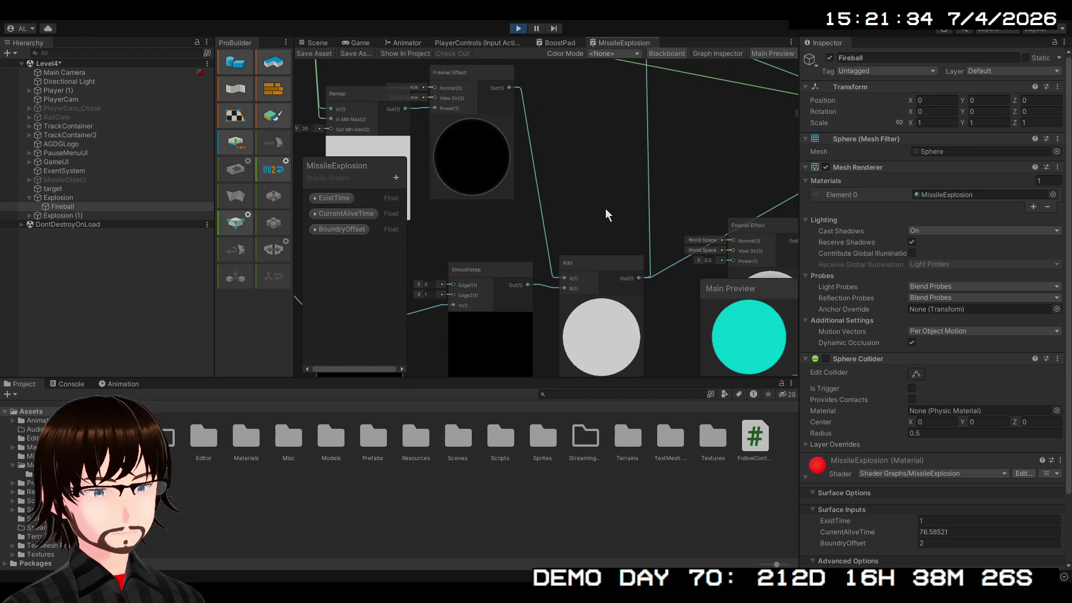
pyautogui.click(318, 43)
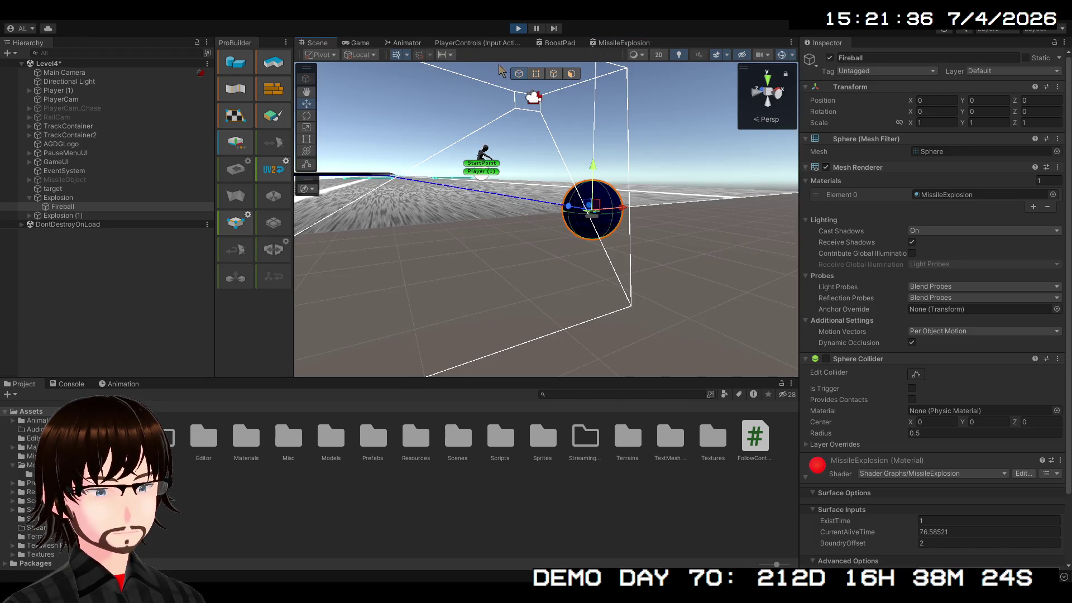
# Step: Frame the red Fireball sphere, stop play mode, and reopen the MissileExplosion graph
pyautogui.moveTo(605, 151)
pyautogui.mouseDown()
pyautogui.moveTo(586, 208)
pyautogui.moveTo(699, 175)
pyautogui.moveTo(551, 150)
pyautogui.mouseUp()
pyautogui.scroll(3, 586, 208)
pyautogui.press('f')
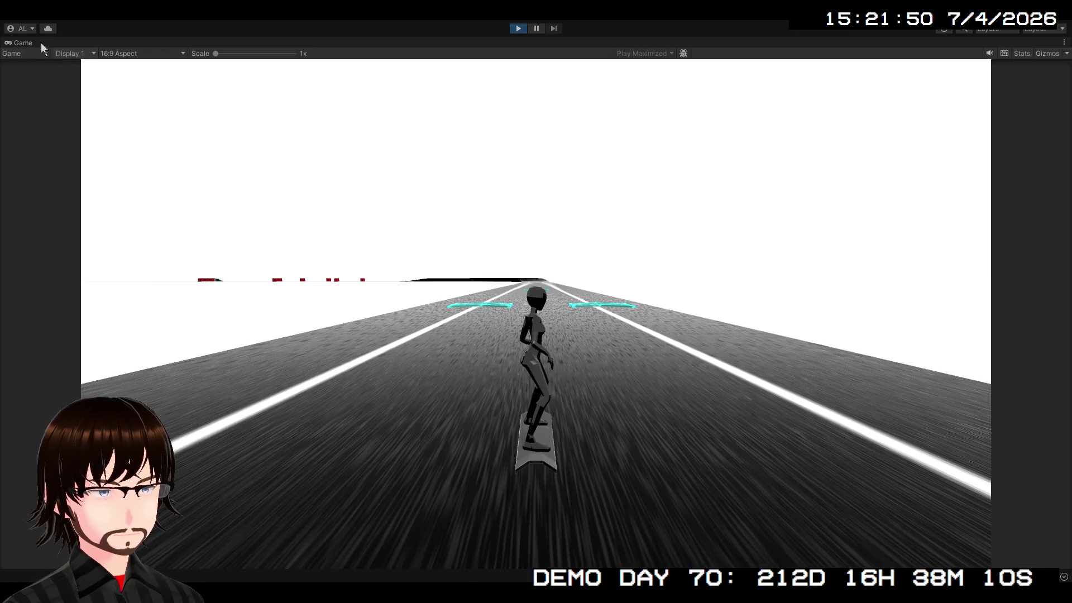
pyautogui.doubleClick(23, 38)
pyautogui.click(317, 43)
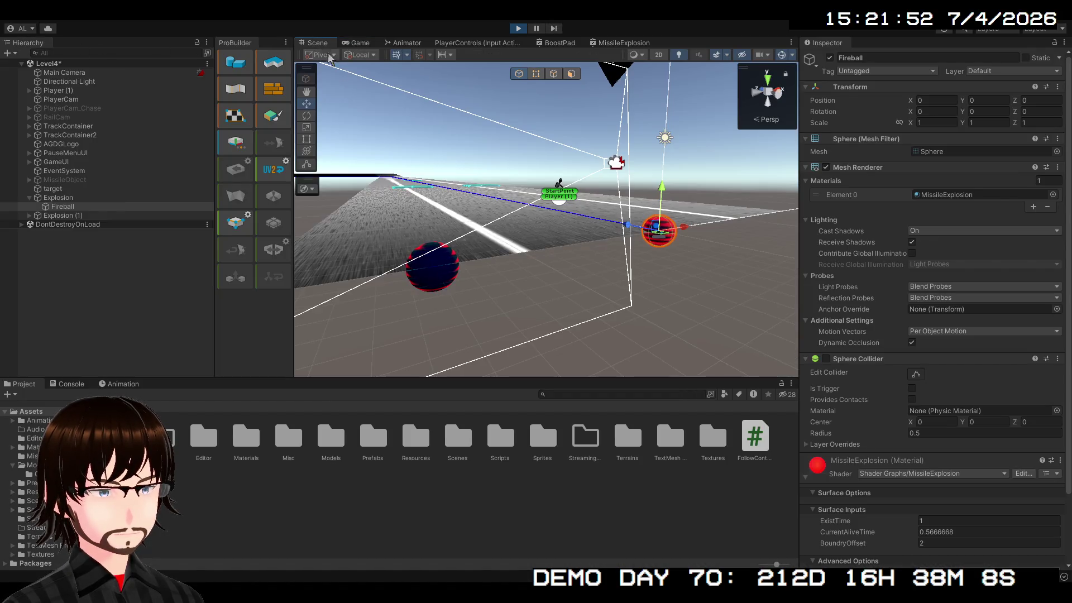
pyautogui.click(517, 32)
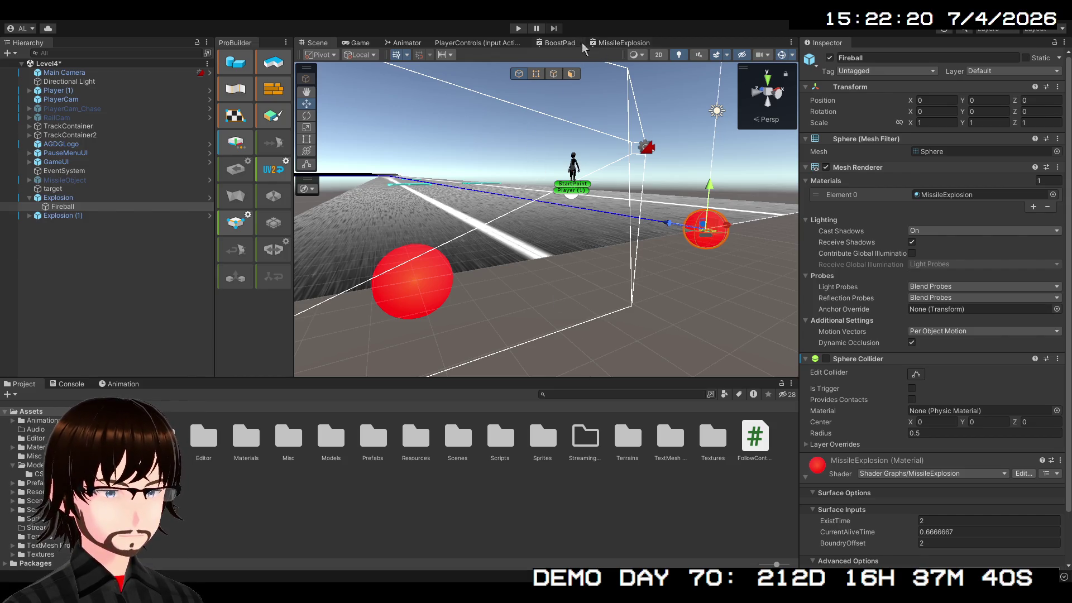
pyautogui.click(600, 45)
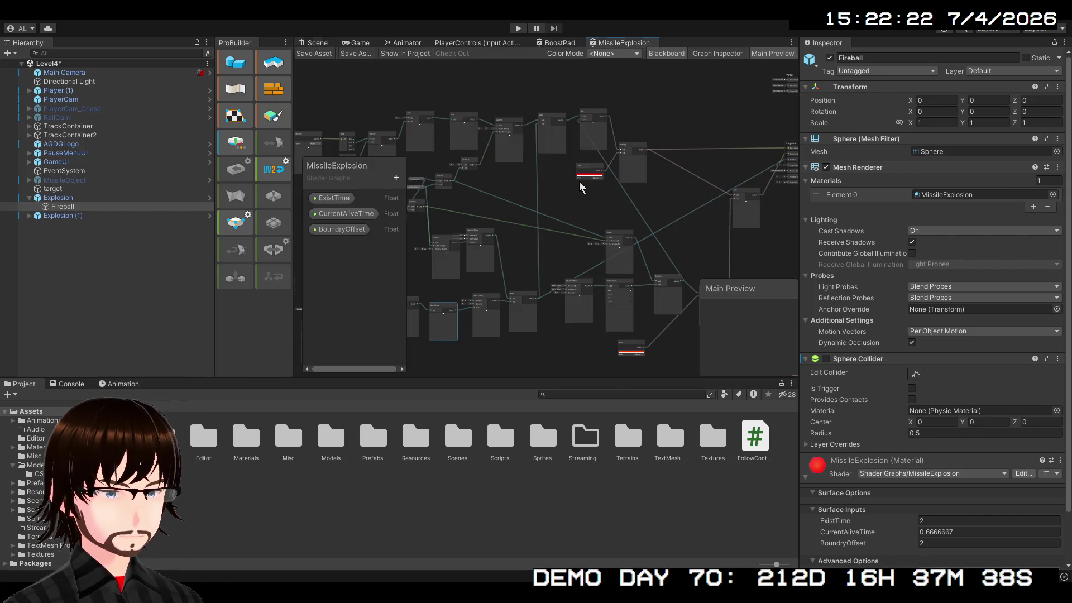
# Step: Wire the node's Out(4) output toward the Fragment Emission input
pyautogui.scroll(-6, 612, 219)
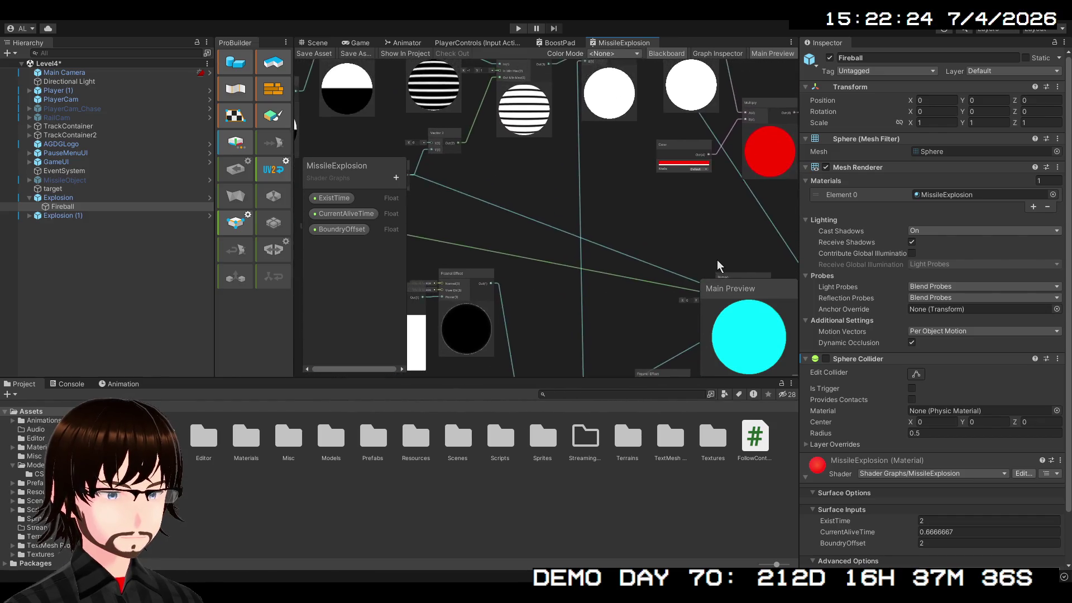
pyautogui.scroll(5, 544, 218)
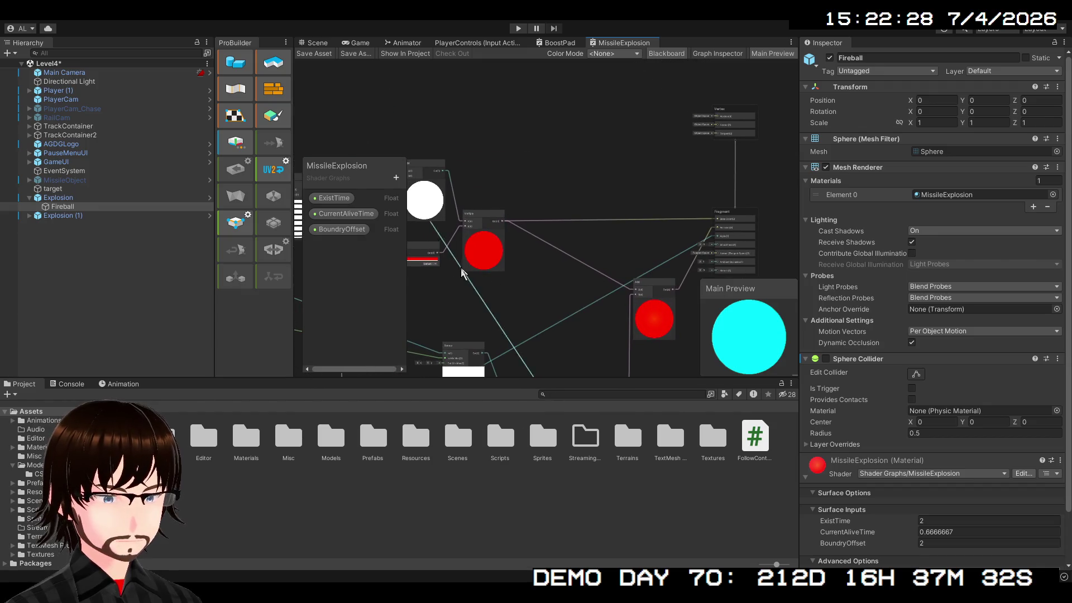
pyautogui.moveTo(438, 253)
pyautogui.mouseDown()
pyautogui.moveTo(696, 228)
pyautogui.moveTo(593, 175)
pyautogui.moveTo(529, 256)
pyautogui.moveTo(522, 300)
pyautogui.moveTo(532, 282)
pyautogui.mouseUp()
pyautogui.scroll(5, 532, 282)
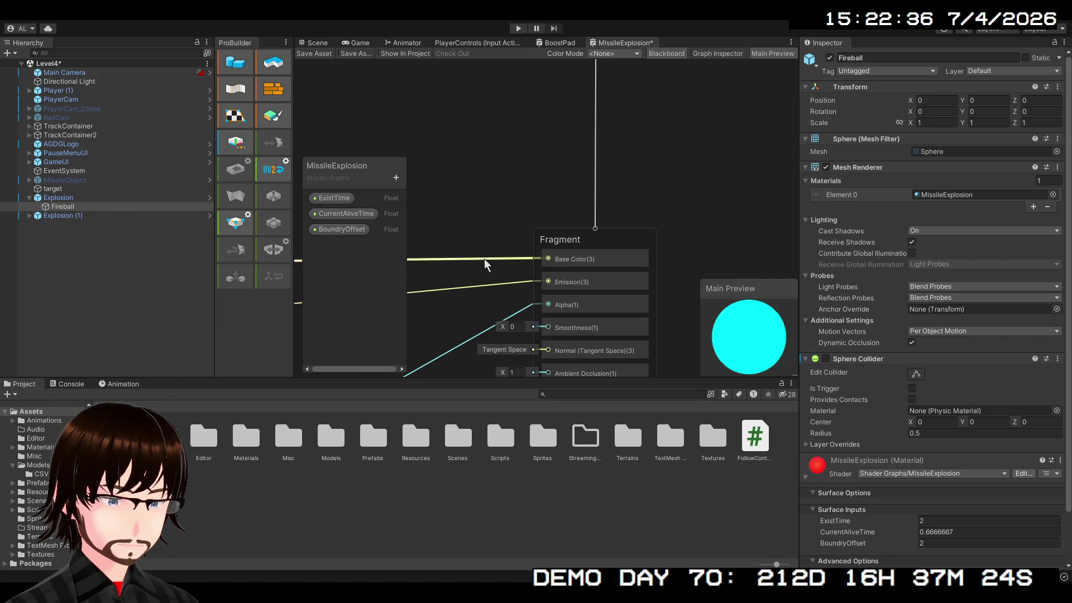
pyautogui.scroll(-5, 473, 256)
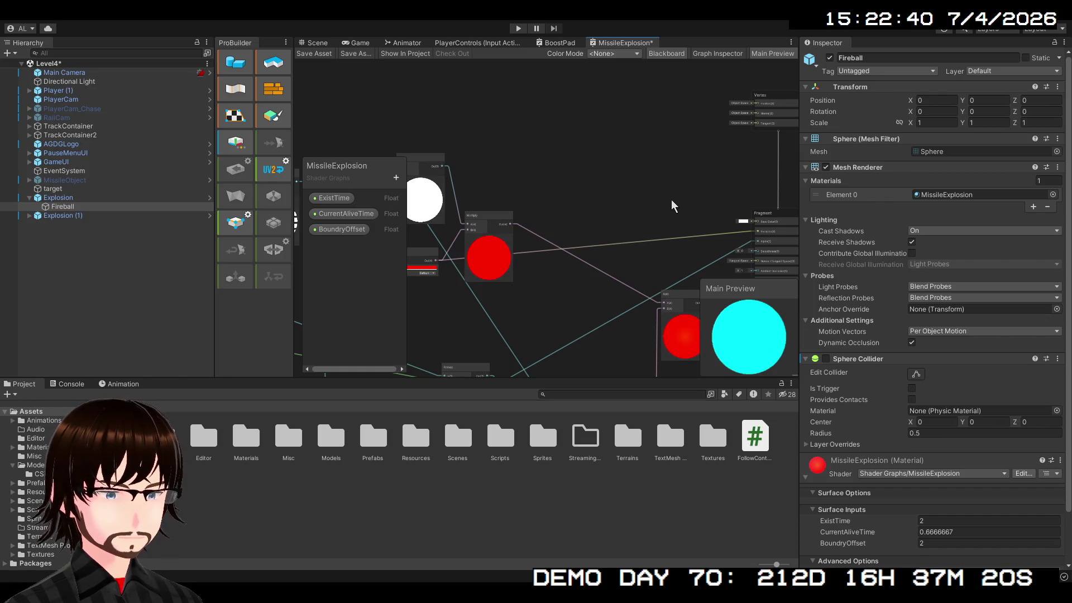
pyautogui.scroll(5, 558, 159)
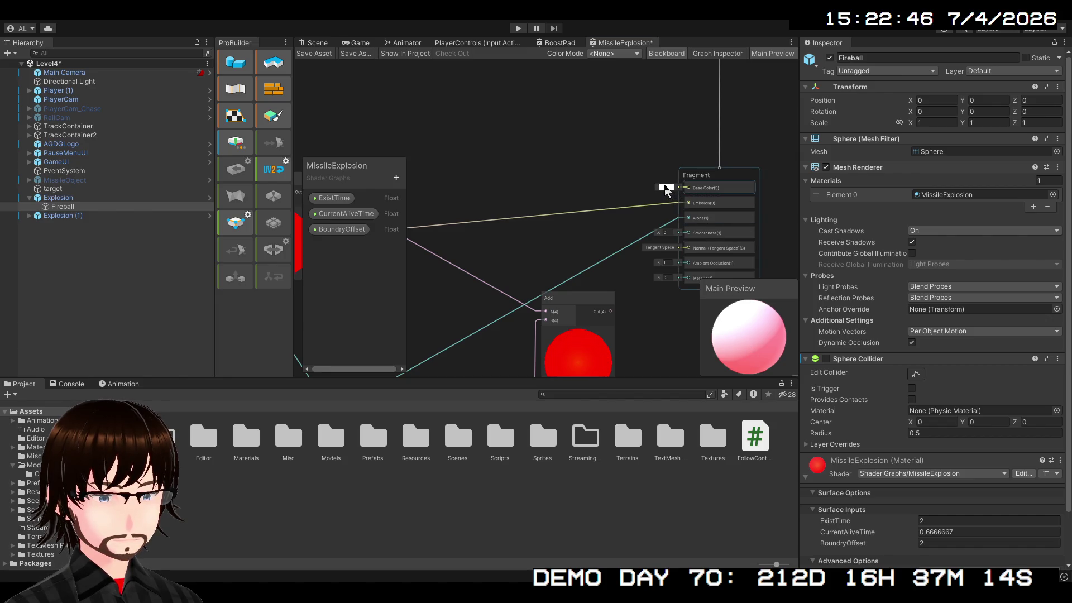
pyautogui.scroll(-3, 558, 195)
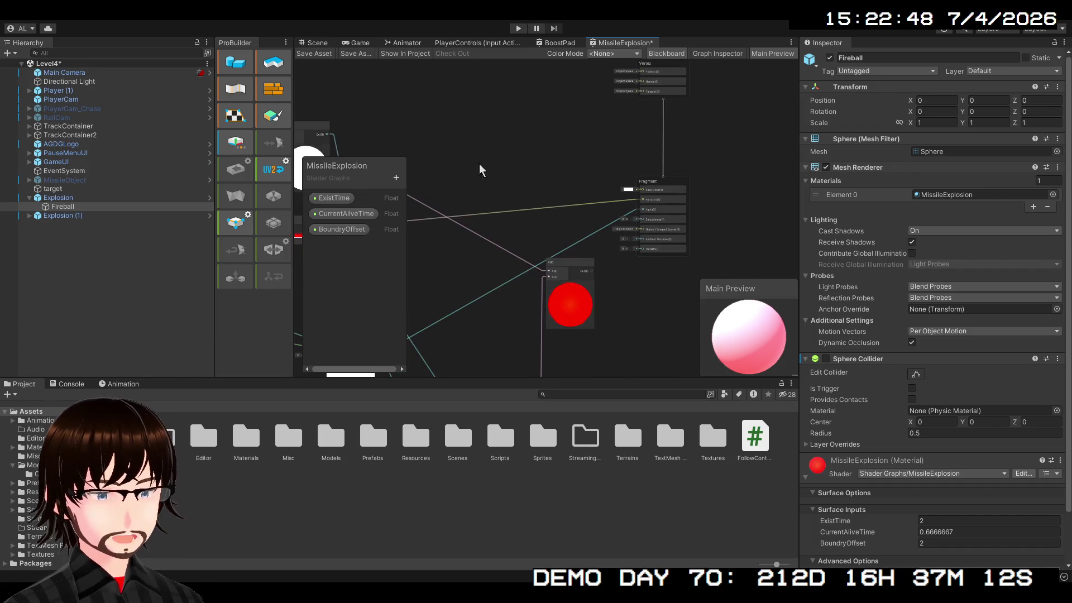
# Step: Save the graph and orbit the Scene view around the Fireball sphere
pyautogui.click(311, 54)
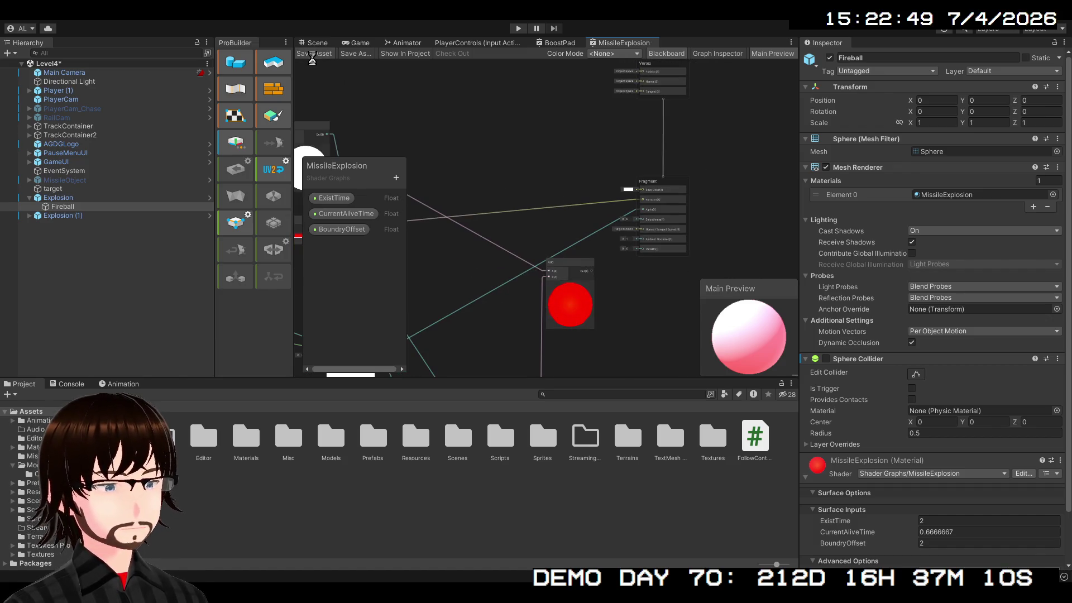
pyautogui.moveTo(479, 165); pyautogui.dragTo(604, 159)
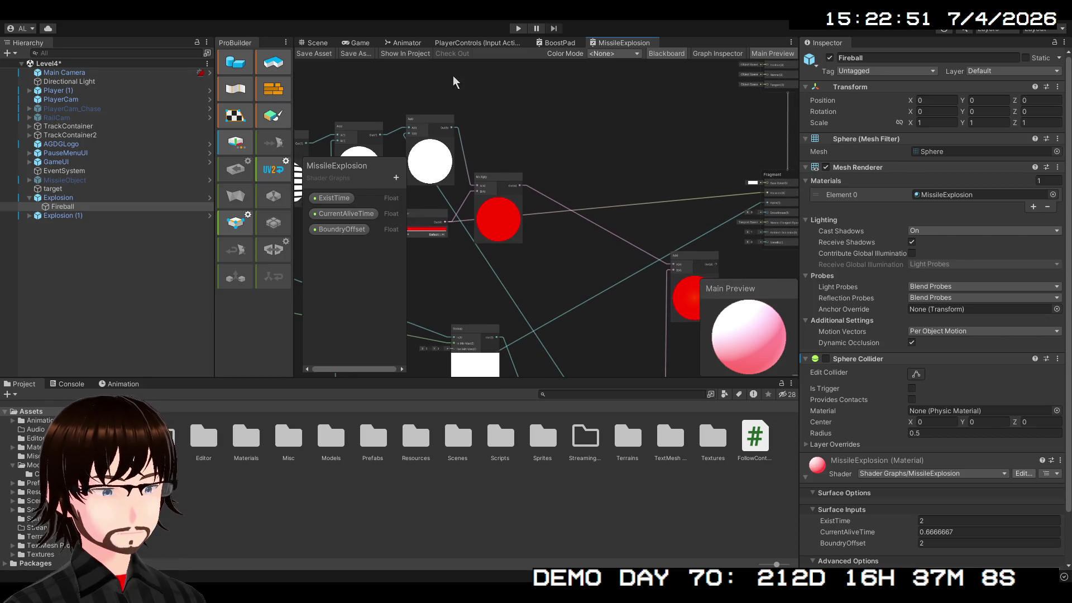
pyautogui.click(315, 44)
pyautogui.moveTo(452, 273)
pyautogui.mouseDown()
pyautogui.moveTo(493, 227)
pyautogui.moveTo(502, 246)
pyautogui.mouseUp()
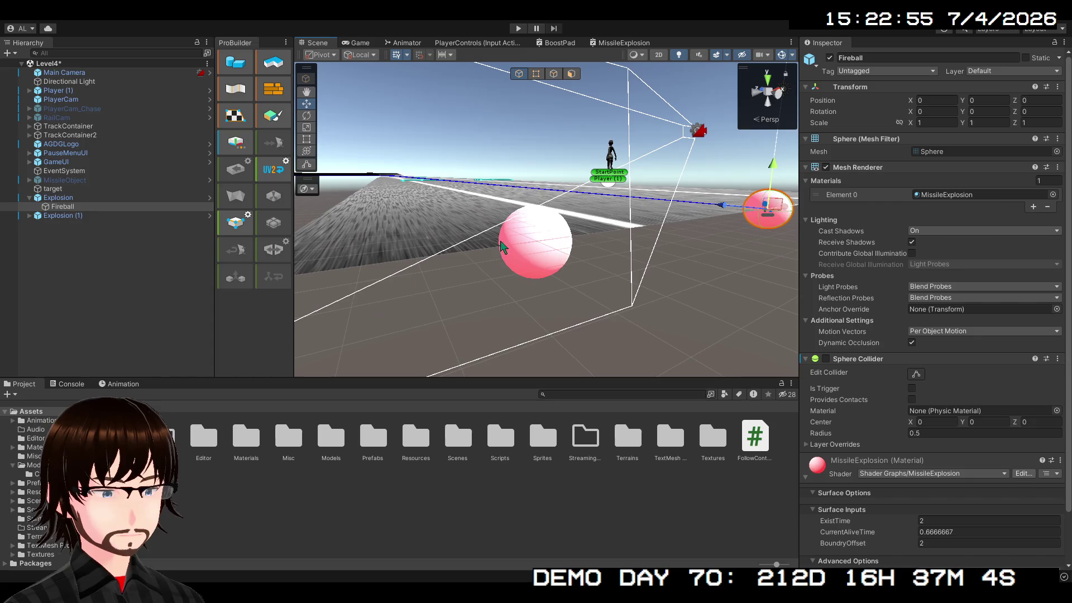
pyautogui.click(561, 48)
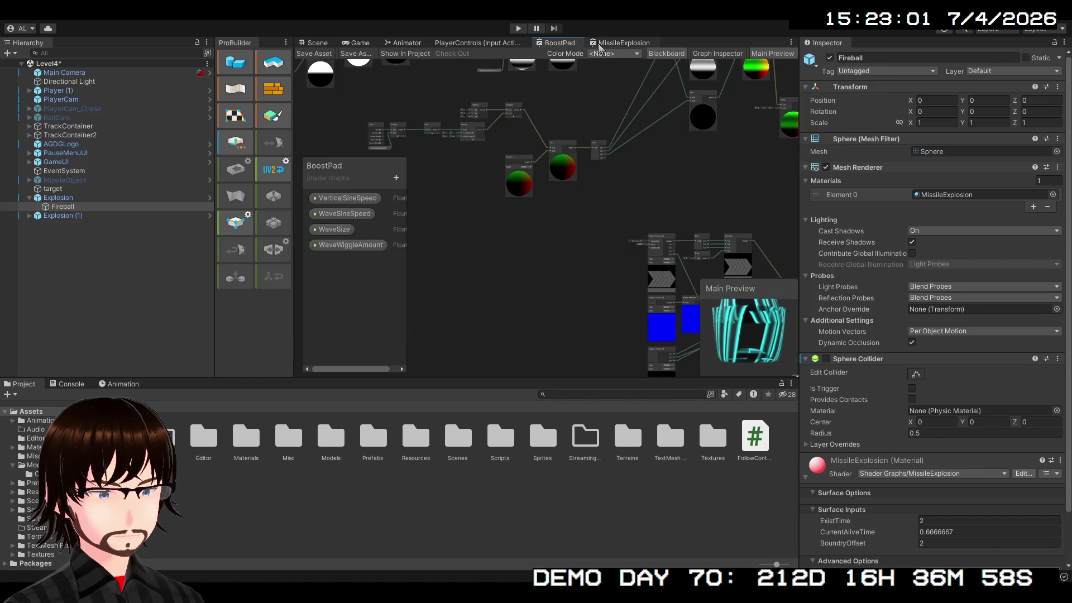
# Step: Go from BoostPad back to MissileExplosion and zoom toward the Fragment and Add nodes
pyautogui.click(601, 44)
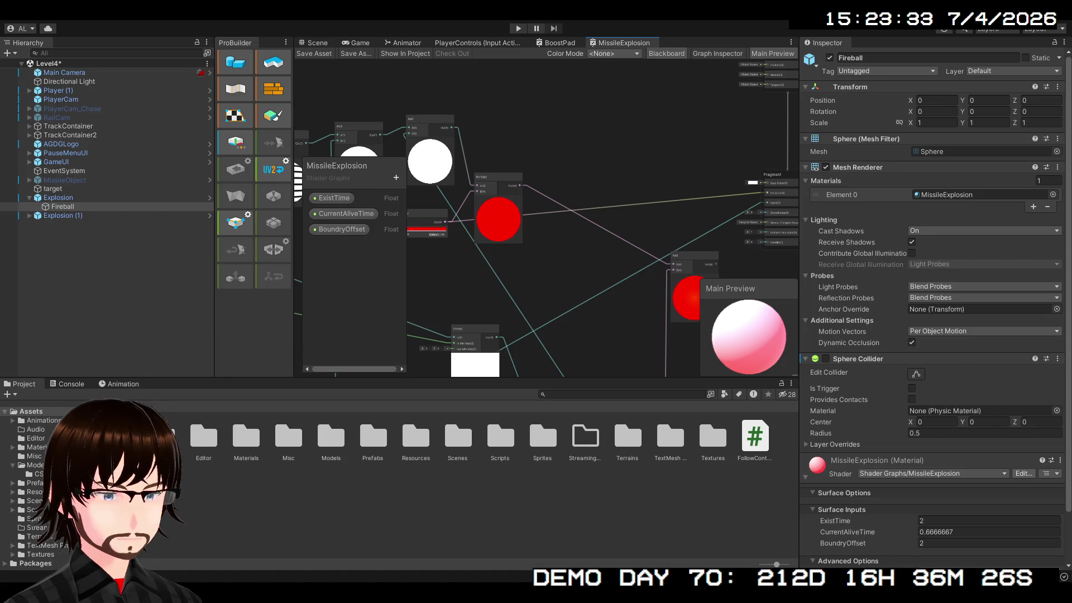
pyautogui.scroll(4, 642, 222)
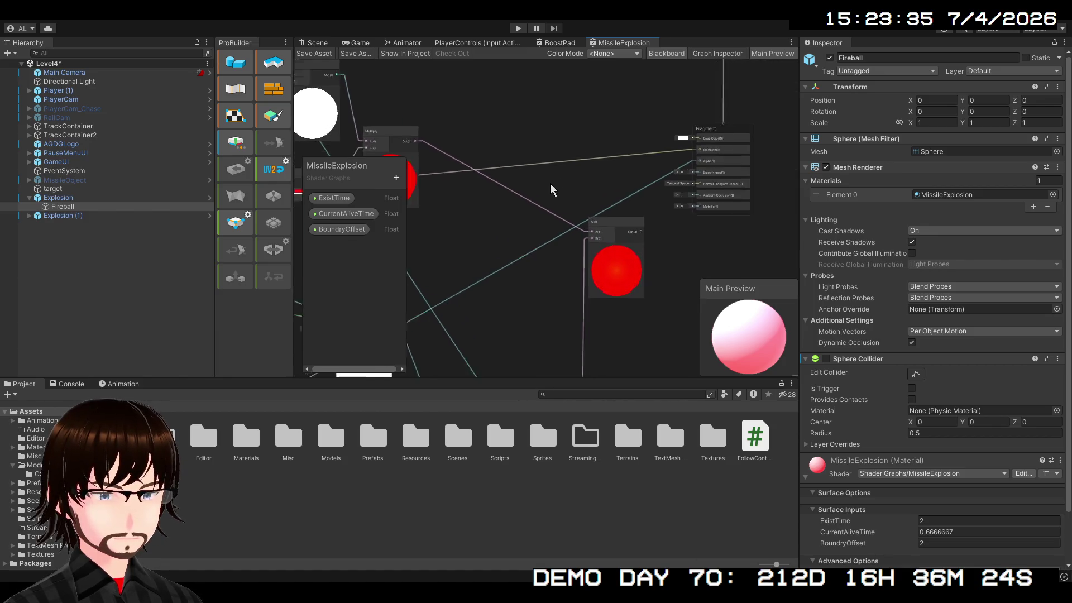
pyautogui.scroll(3, 539, 193)
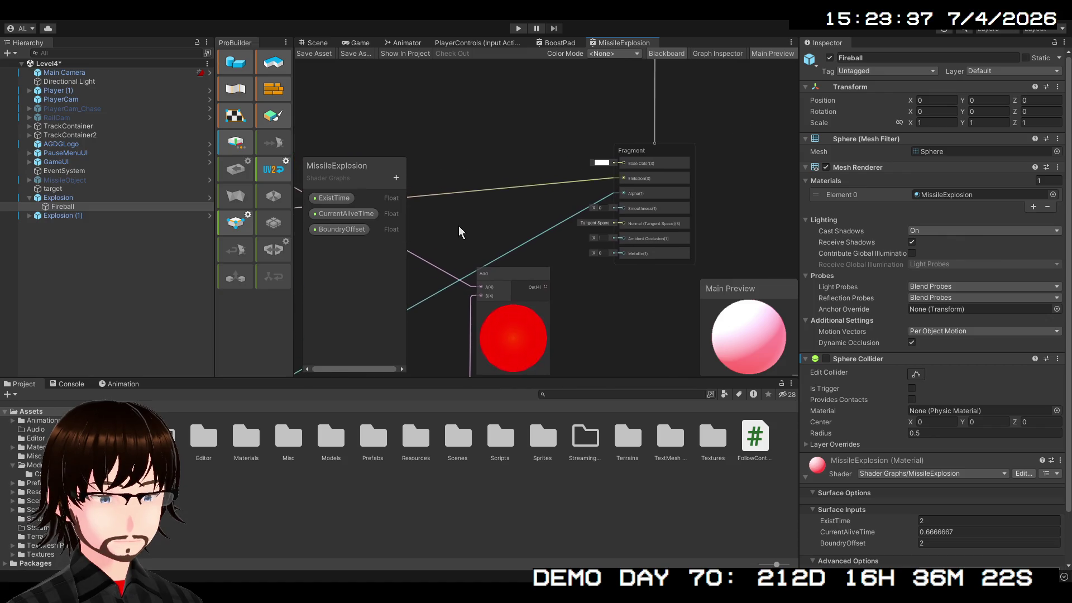
# Step: Connect the Smoothstep output toward the Fragment node
pyautogui.scroll(-5, 461, 247)
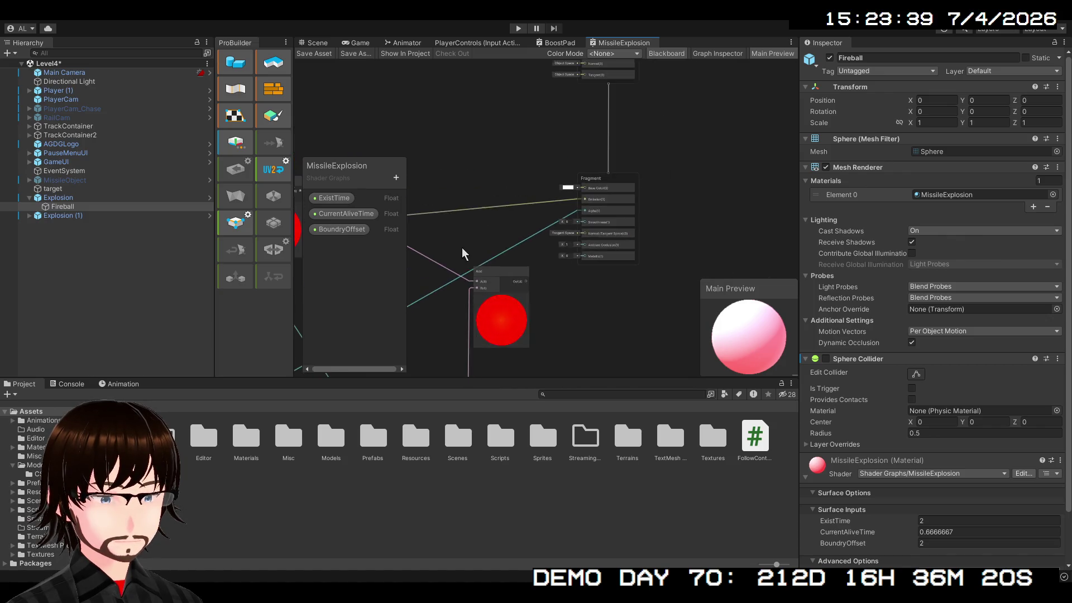
pyautogui.scroll(-3, 694, 206)
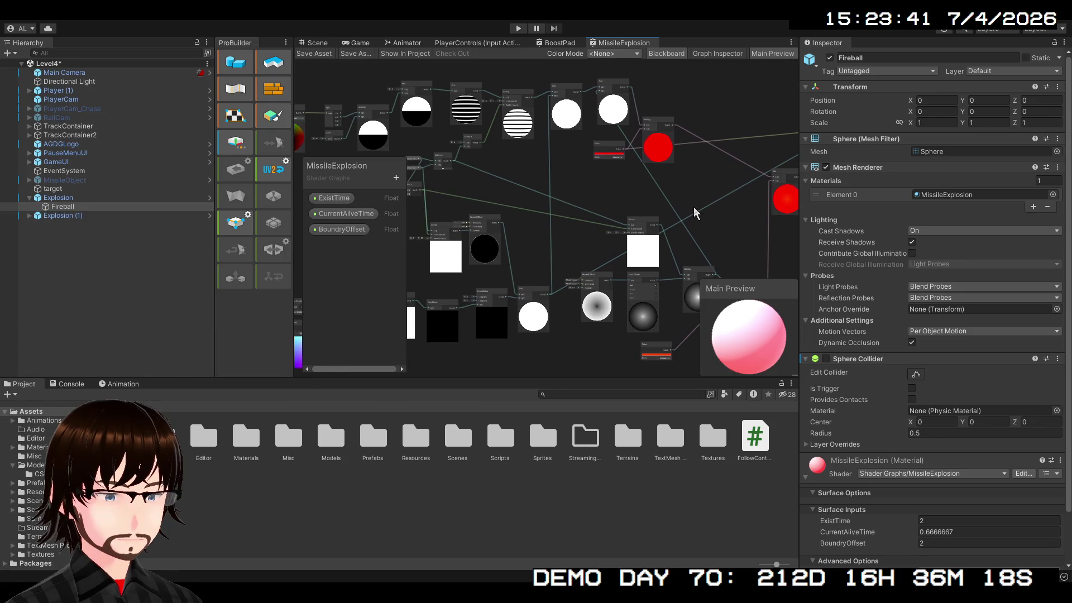
pyautogui.moveTo(693, 206); pyautogui.dragTo(821, 175)
pyautogui.scroll(3, 614, 209)
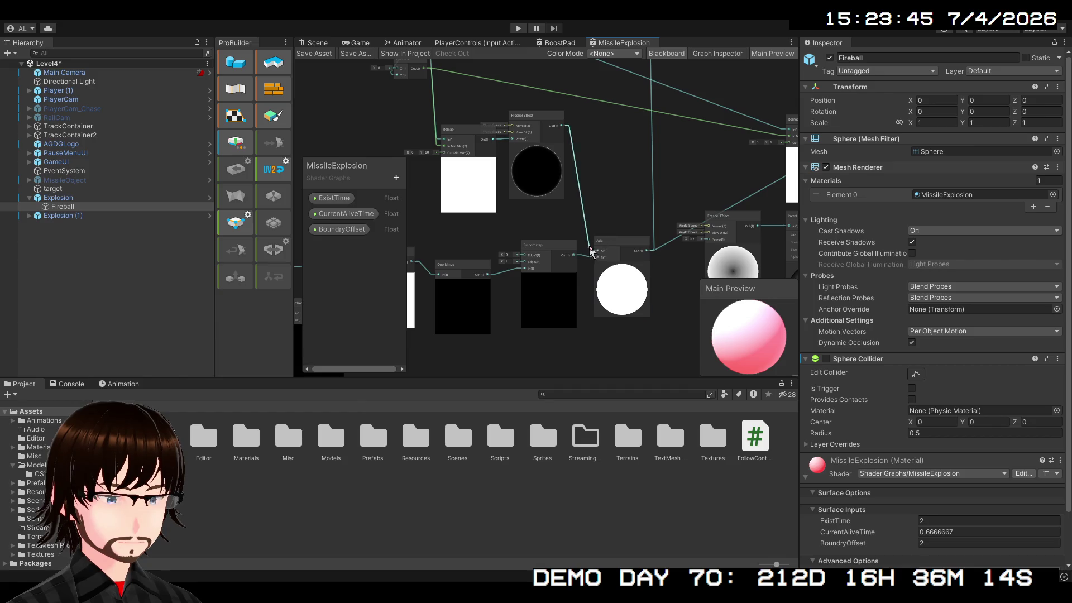
pyautogui.moveTo(576, 256)
pyautogui.mouseDown()
pyautogui.moveTo(776, 195)
pyautogui.moveTo(787, 179)
pyautogui.moveTo(639, 190)
pyautogui.moveTo(662, 187)
pyautogui.mouseUp()
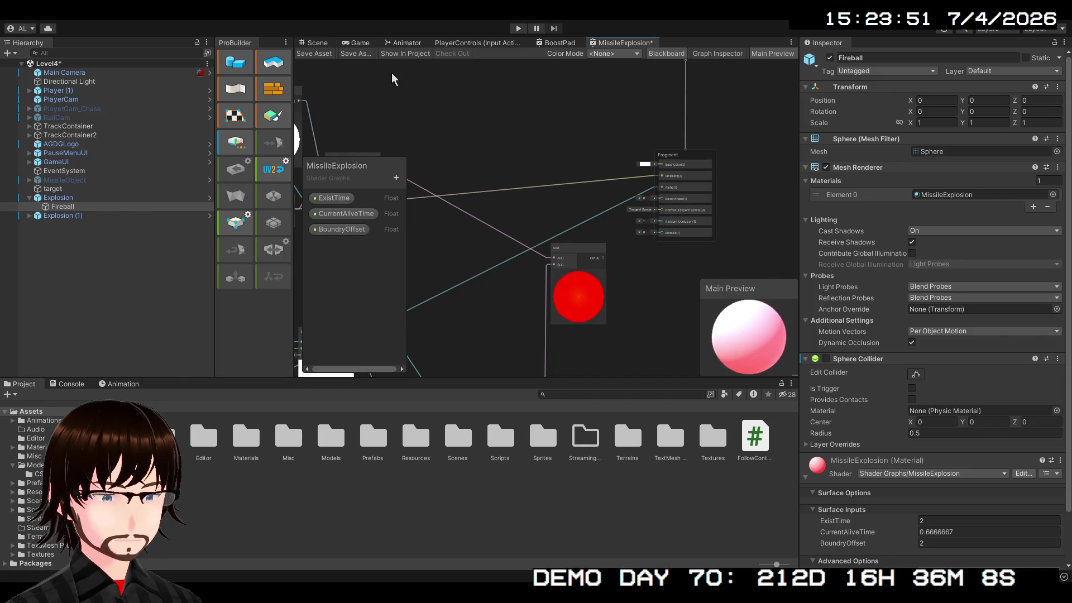
# Step: Save the graph, check the Scene view with Fireball deselected, and return
pyautogui.click(315, 54)
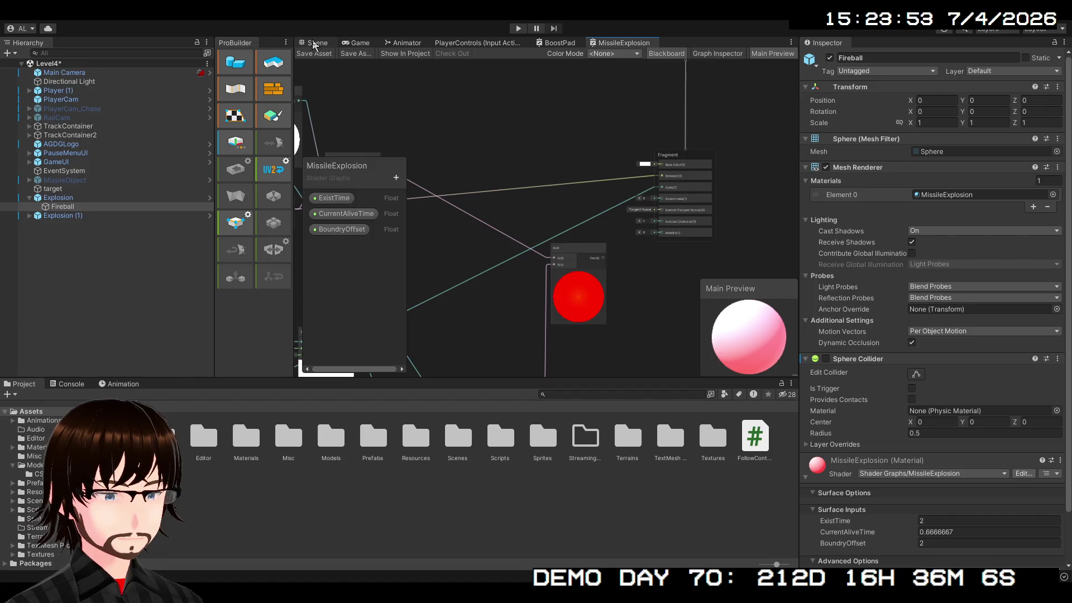
pyautogui.click(315, 44)
pyautogui.click(547, 247)
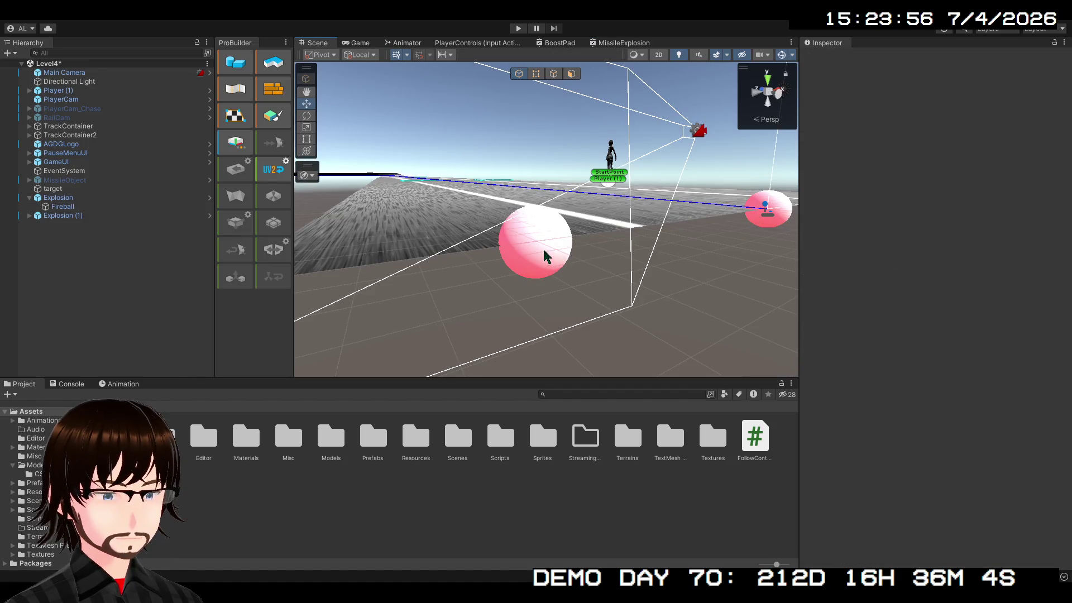
pyautogui.click(608, 45)
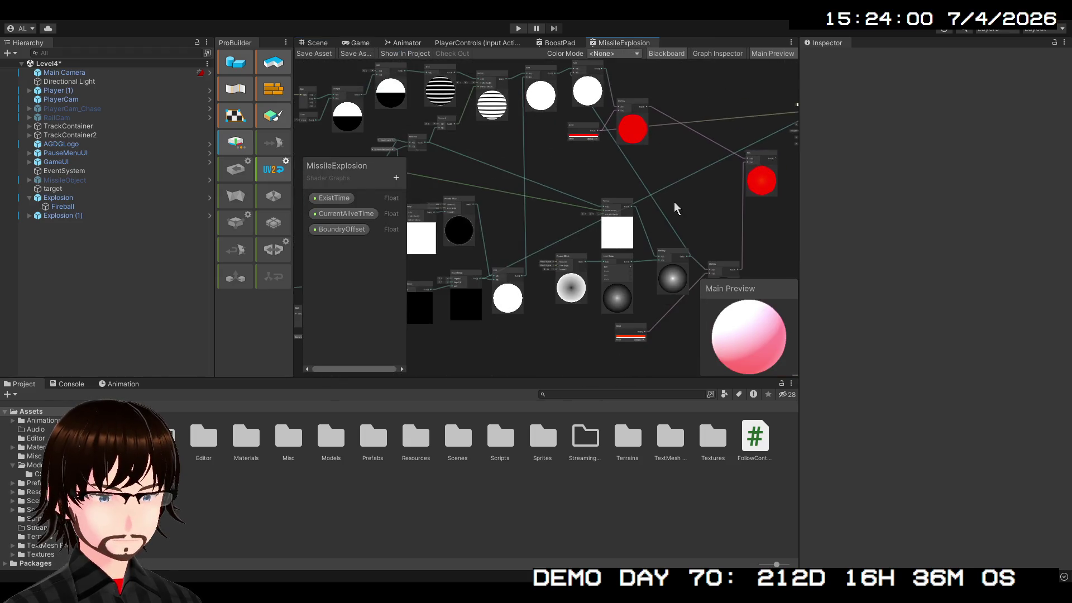
# Step: Frame the Remap, Fresnel, Smoothstep and Add nodes, then wire Add's Out into Fragment Alpha
pyautogui.moveTo(674, 208); pyautogui.dragTo(748, 191)
pyautogui.scroll(2, 748, 192)
pyautogui.moveTo(645, 220)
pyautogui.mouseDown()
pyautogui.moveTo(656, 265)
pyautogui.moveTo(612, 315)
pyautogui.mouseUp()
pyautogui.scroll(-2, 612, 316)
pyautogui.moveTo(605, 268)
pyautogui.mouseDown()
pyautogui.moveTo(582, 222)
pyautogui.moveTo(718, 168)
pyautogui.mouseUp()
pyautogui.scroll(3, 581, 222)
pyautogui.scroll(-1, 634, 215)
pyautogui.moveTo(634, 215); pyautogui.dragTo(596, 161)
pyautogui.scroll(1, 596, 162)
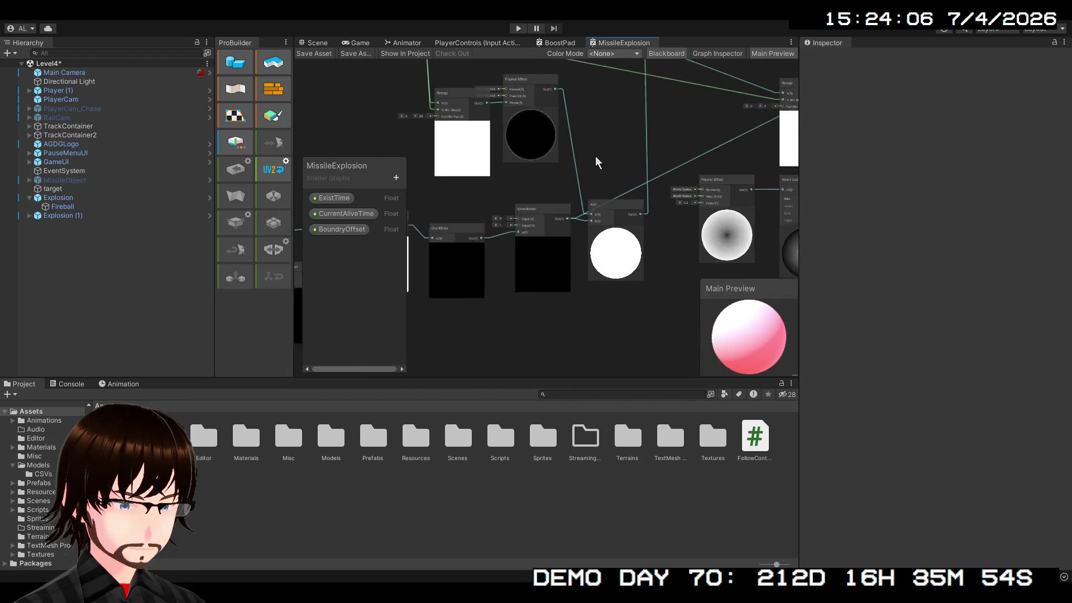
pyautogui.scroll(2, 595, 156)
pyautogui.scroll(-3, 634, 222)
pyautogui.moveTo(636, 223)
pyautogui.mouseDown()
pyautogui.moveTo(646, 250)
pyautogui.moveTo(714, 212)
pyautogui.mouseUp()
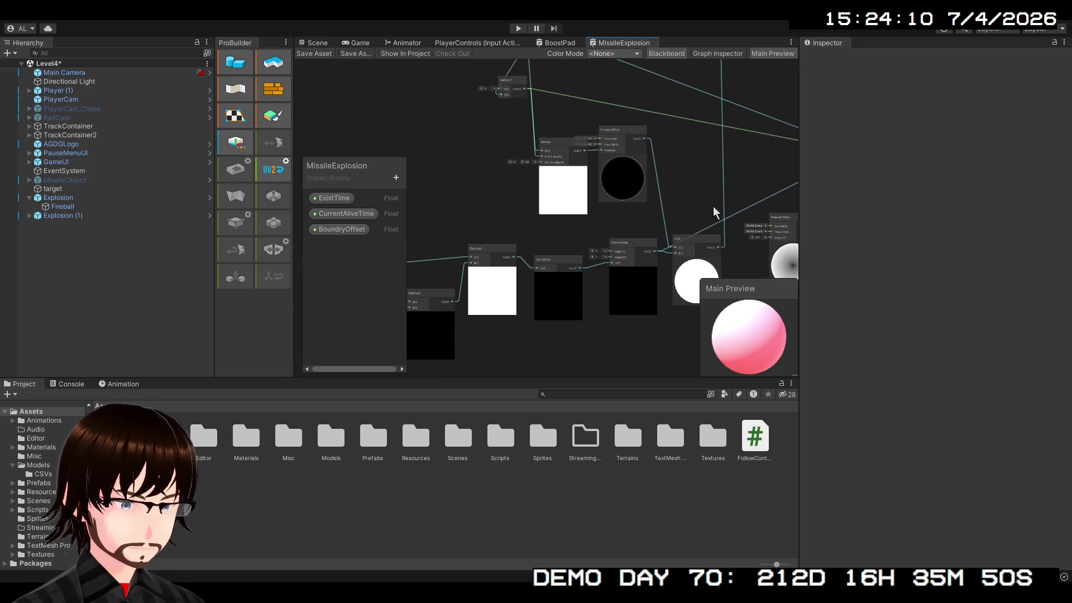
pyautogui.scroll(3, 714, 212)
pyautogui.scroll(-3, 585, 256)
pyautogui.moveTo(589, 248)
pyautogui.mouseDown()
pyautogui.moveTo(632, 259)
pyautogui.moveTo(587, 202)
pyautogui.moveTo(576, 213)
pyautogui.moveTo(744, 148)
pyautogui.moveTo(928, 101)
pyautogui.moveTo(823, 165)
pyautogui.moveTo(654, 221)
pyautogui.moveTo(542, 222)
pyautogui.mouseUp()
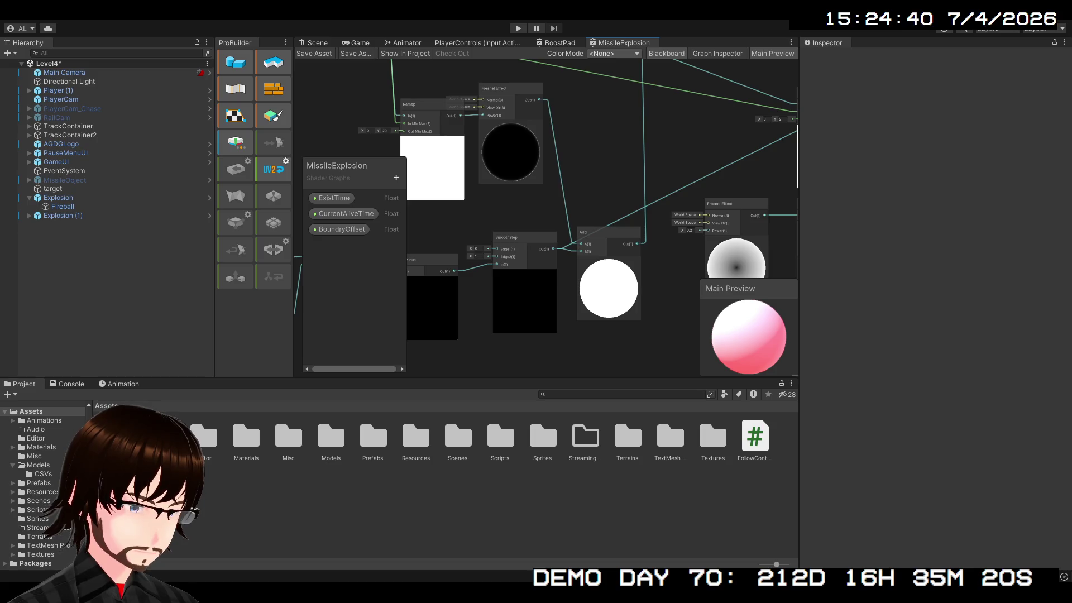
pyautogui.scroll(-3, 603, 307)
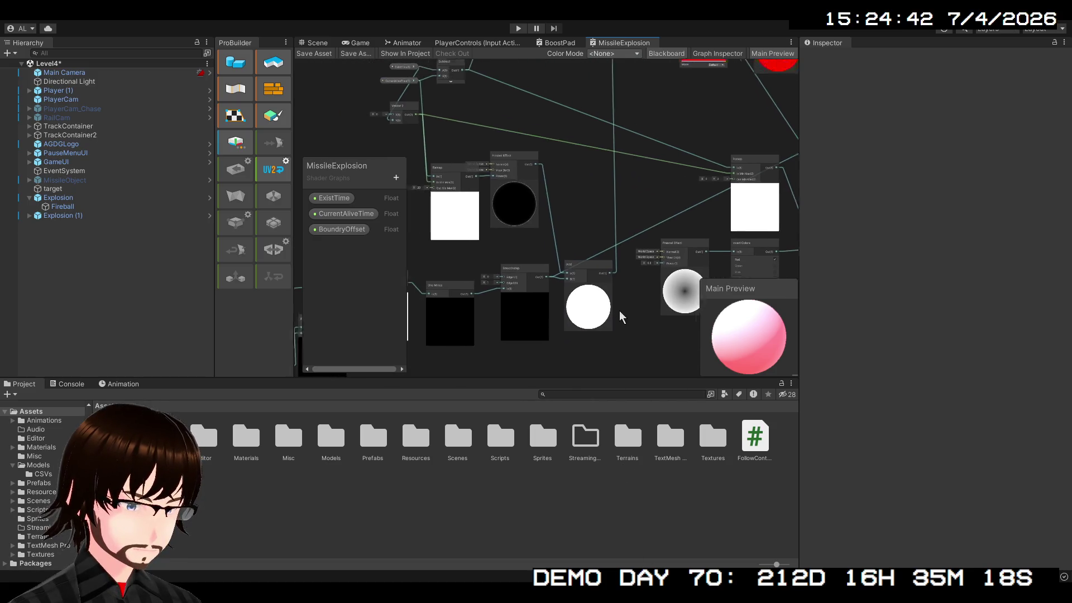
pyautogui.moveTo(621, 317); pyautogui.dragTo(619, 279)
pyautogui.scroll(3, 601, 302)
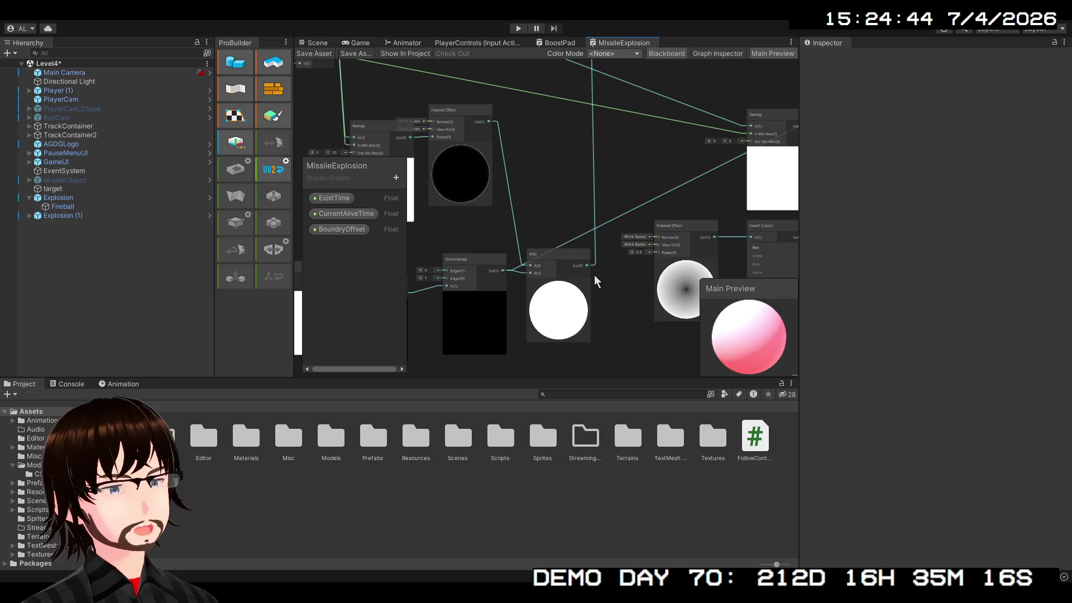
pyautogui.moveTo(589, 268)
pyautogui.mouseDown()
pyautogui.moveTo(726, 229)
pyautogui.moveTo(815, 184)
pyautogui.moveTo(785, 88)
pyautogui.moveTo(694, 79)
pyautogui.moveTo(589, 163)
pyautogui.moveTo(624, 164)
pyautogui.mouseUp()
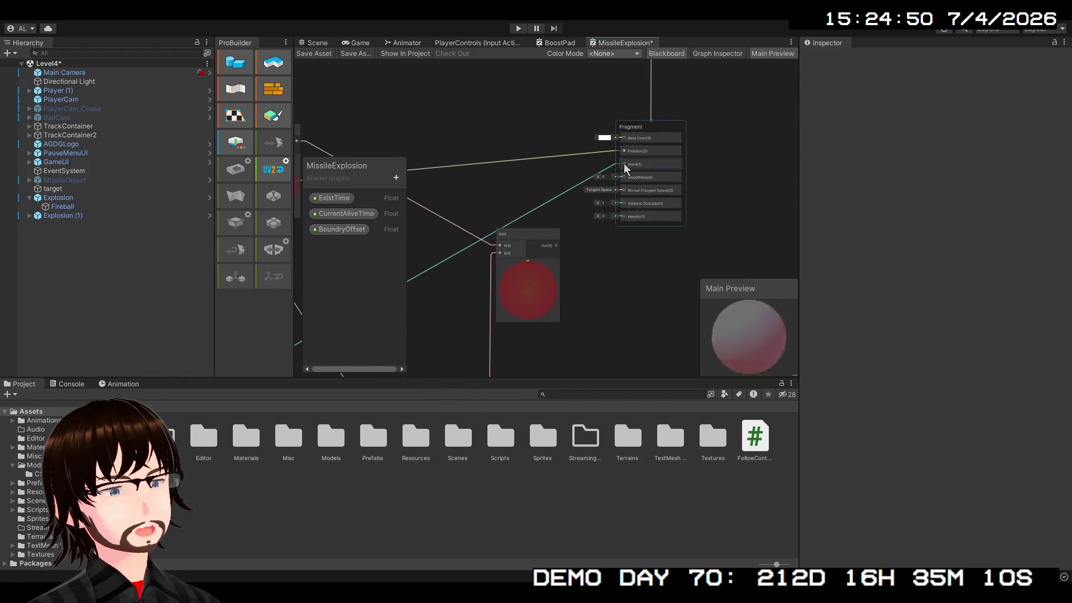
# Step: Inspect the Fragment node's Base Color input and save the MissileExplosion graph
pyautogui.click(637, 138)
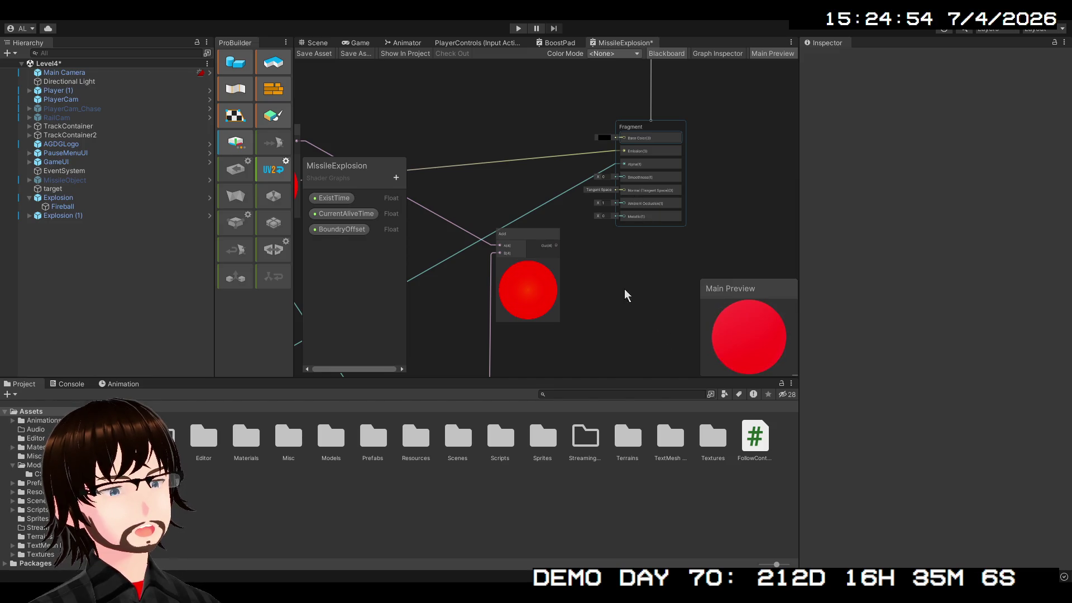
pyautogui.click(744, 137)
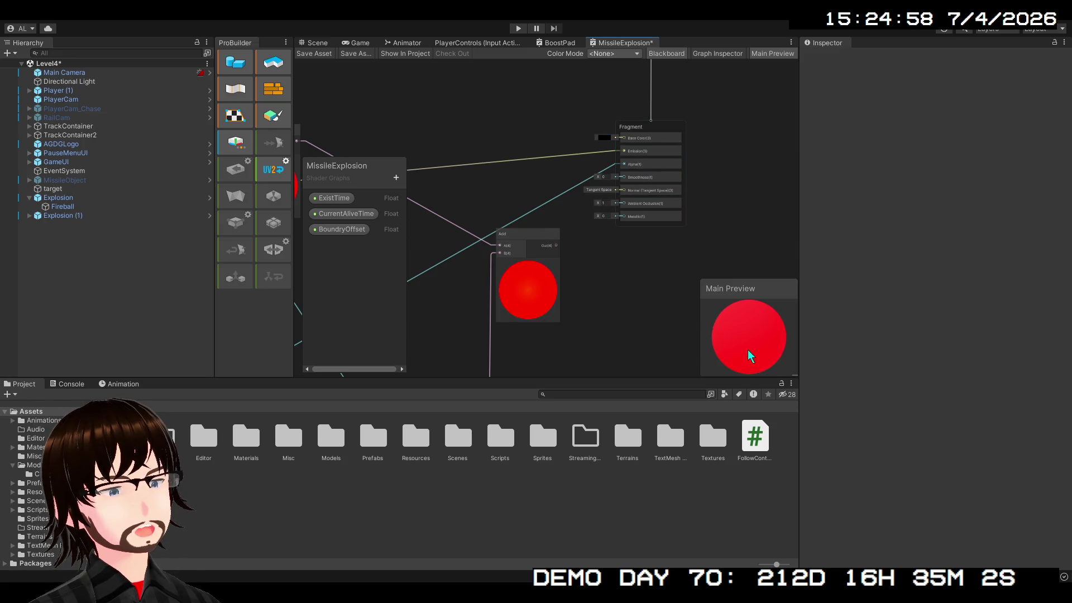
pyautogui.moveTo(590, 292); pyautogui.dragTo(771, 223)
pyautogui.click(310, 54)
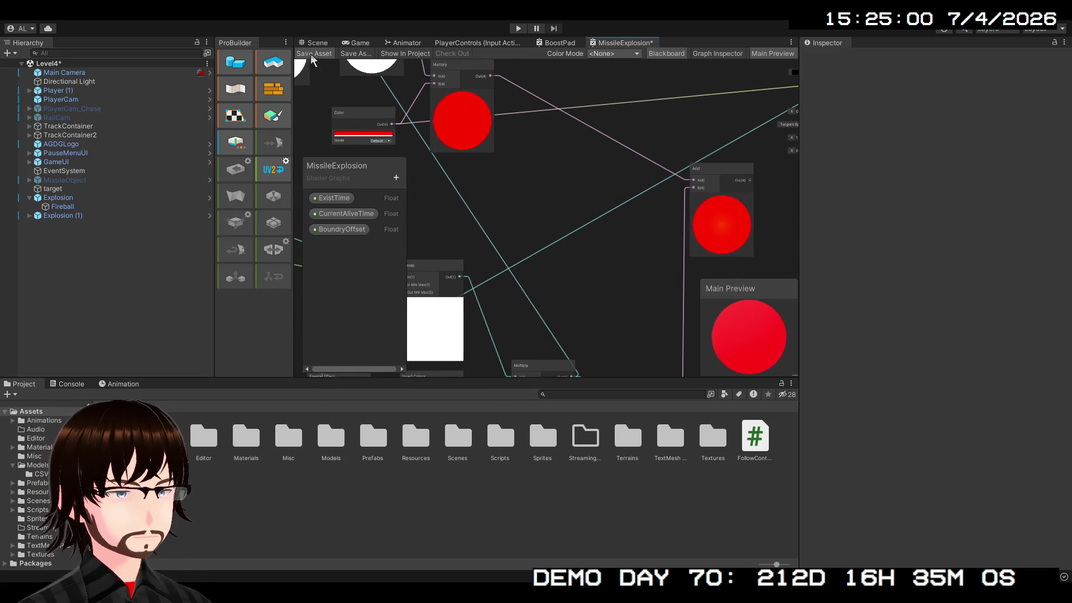
# Step: Test the fireball in play mode, restart the game, and reopen the graph
pyautogui.click(316, 43)
pyautogui.click(518, 28)
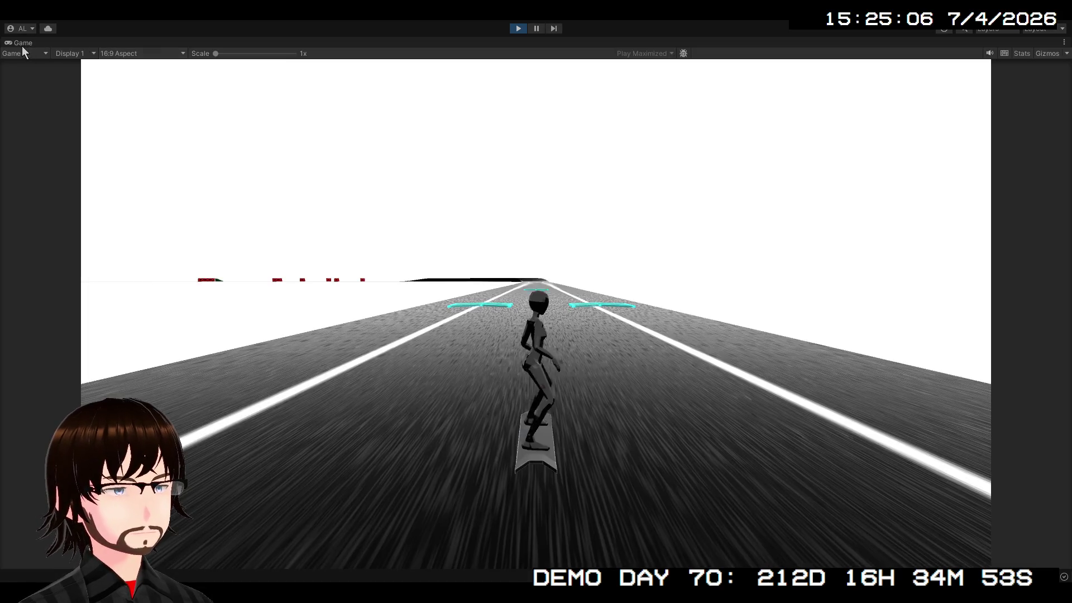
pyautogui.doubleClick(22, 44)
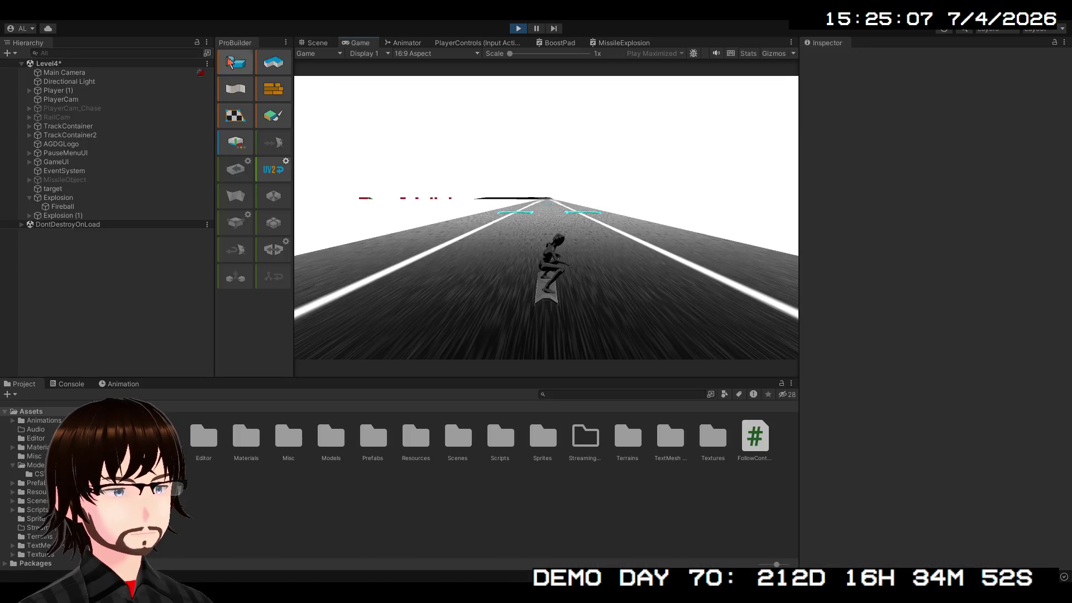
pyautogui.click(317, 45)
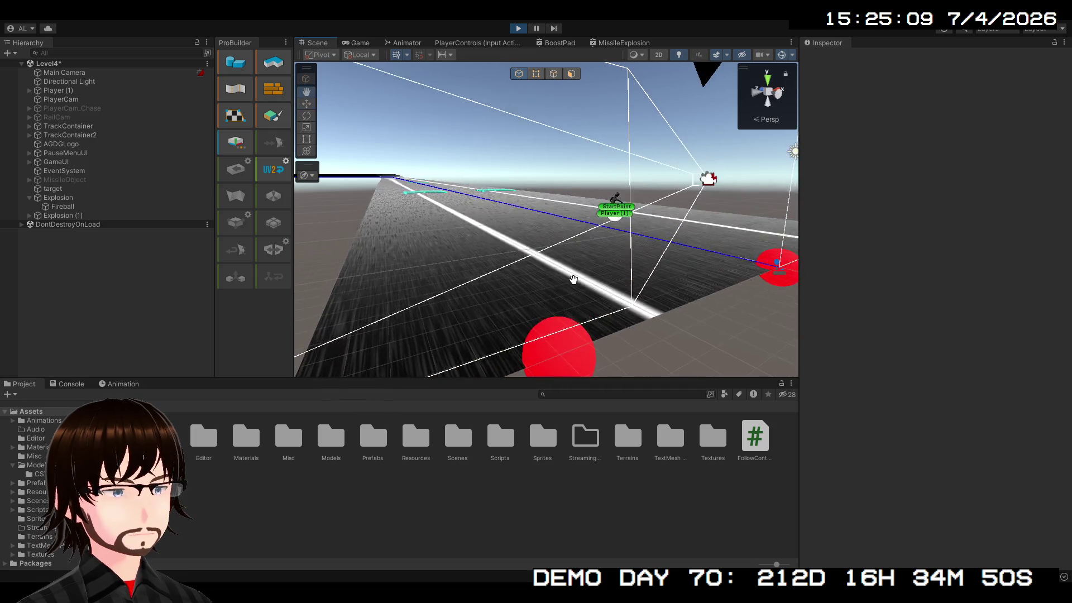
pyautogui.press('w')
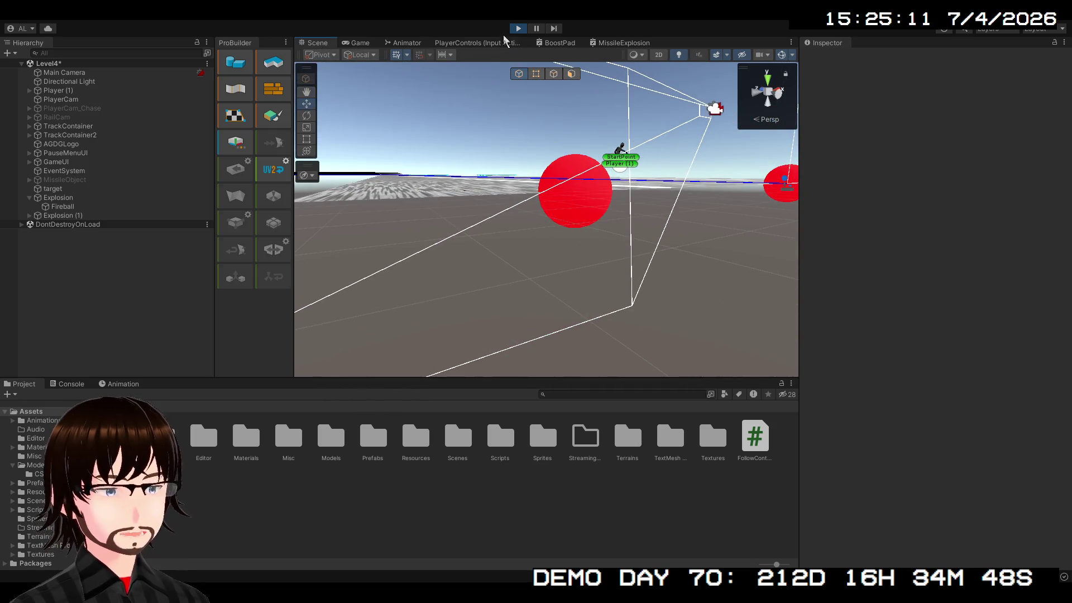
pyautogui.click(518, 29)
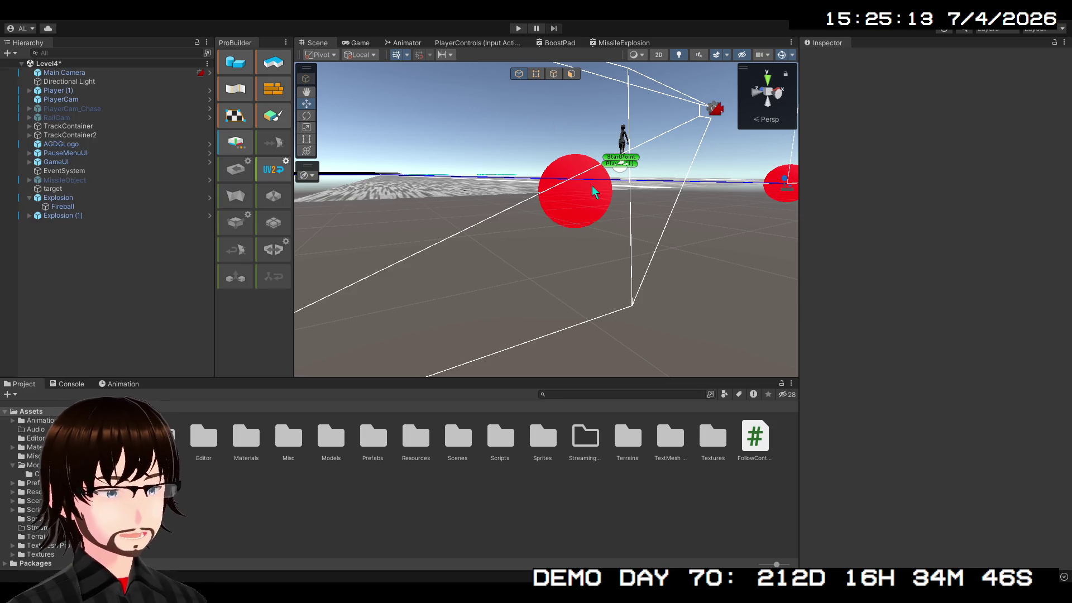
pyautogui.click(518, 28)
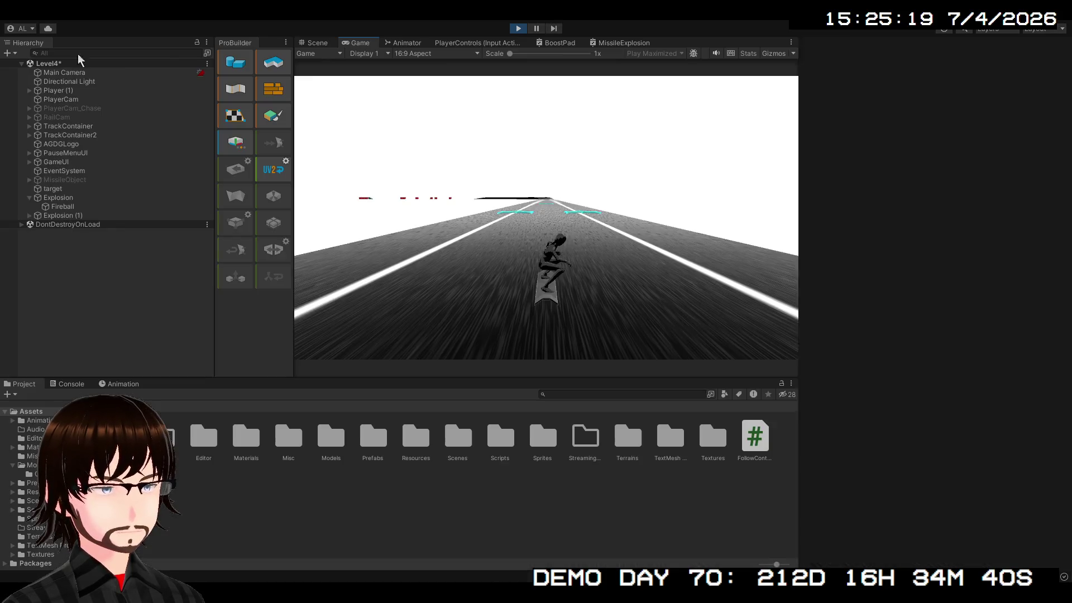
pyautogui.click(606, 43)
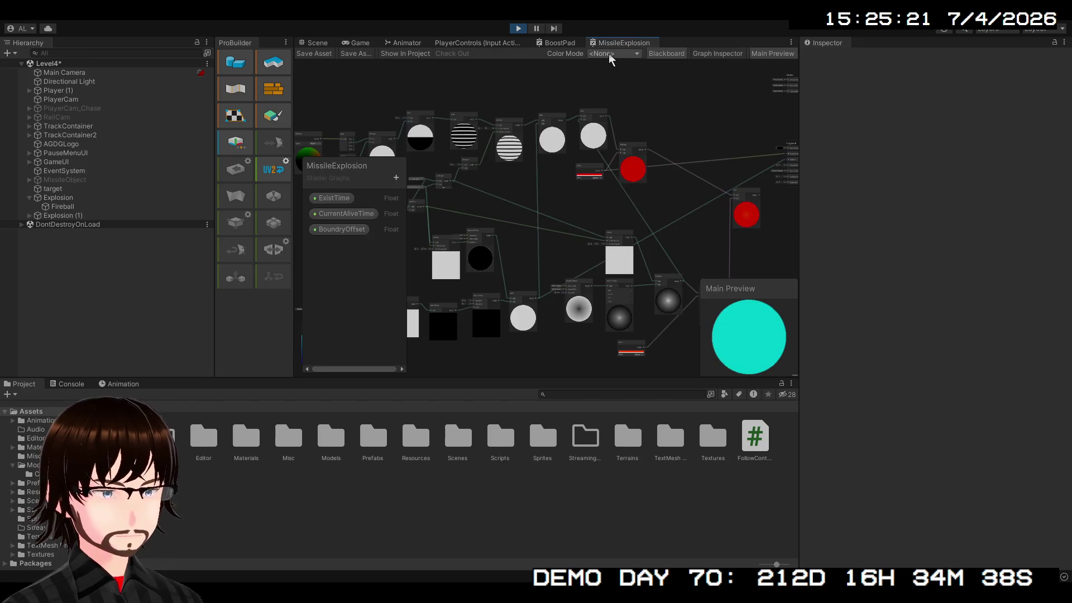
# Step: Shift the Remap and Vector 2 nodes further left in the graph
pyautogui.scroll(6, 653, 93)
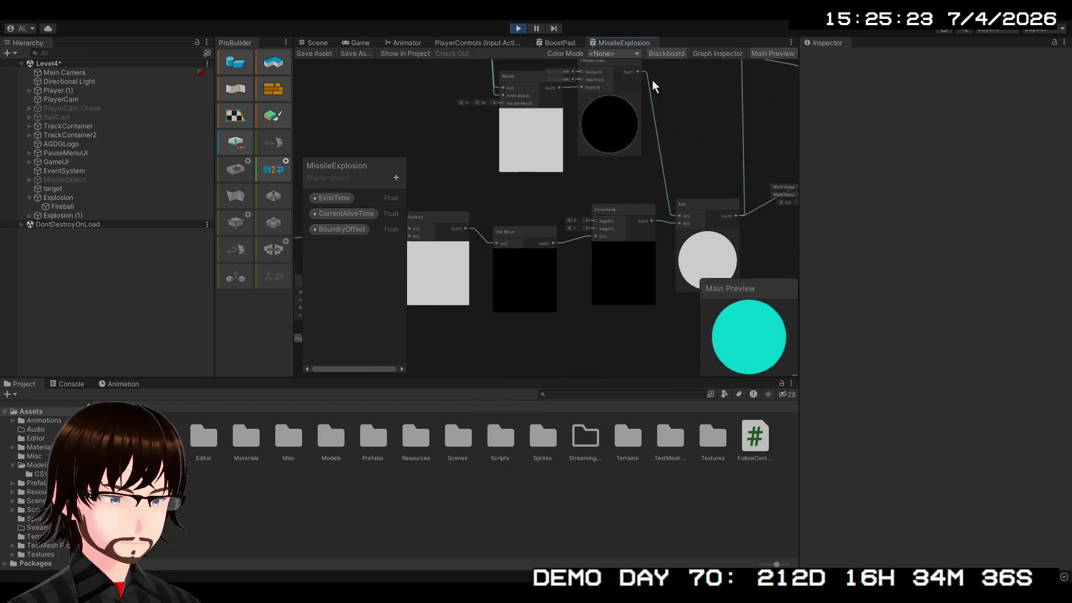
pyautogui.moveTo(651, 80); pyautogui.dragTo(674, 188)
pyautogui.moveTo(547, 188)
pyautogui.mouseDown()
pyautogui.moveTo(480, 190)
pyautogui.moveTo(495, 188)
pyautogui.mouseUp()
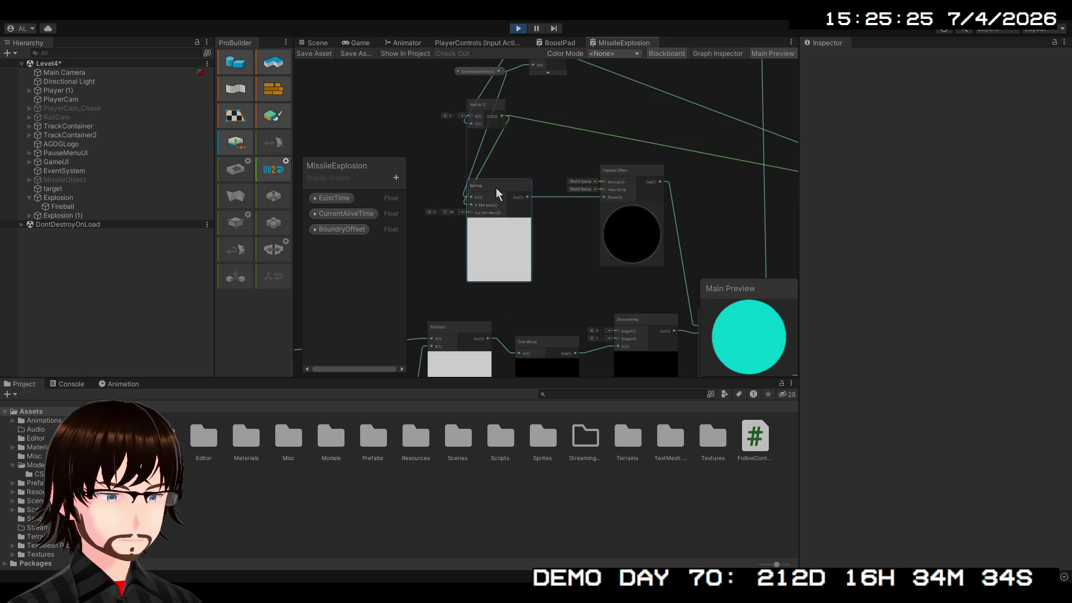
pyautogui.moveTo(591, 238)
pyautogui.mouseDown()
pyautogui.moveTo(490, 208)
pyautogui.moveTo(574, 209)
pyautogui.moveTo(635, 265)
pyautogui.moveTo(598, 279)
pyautogui.mouseUp()
pyautogui.moveTo(508, 153)
pyautogui.mouseDown()
pyautogui.moveTo(433, 148)
pyautogui.moveTo(453, 149)
pyautogui.mouseUp()
pyautogui.moveTo(564, 225); pyautogui.dragTo(509, 249)
# Step: Duplicate the Fresnel Effect node, wire the copy into Add, and delete its Power link
pyautogui.click(551, 174)
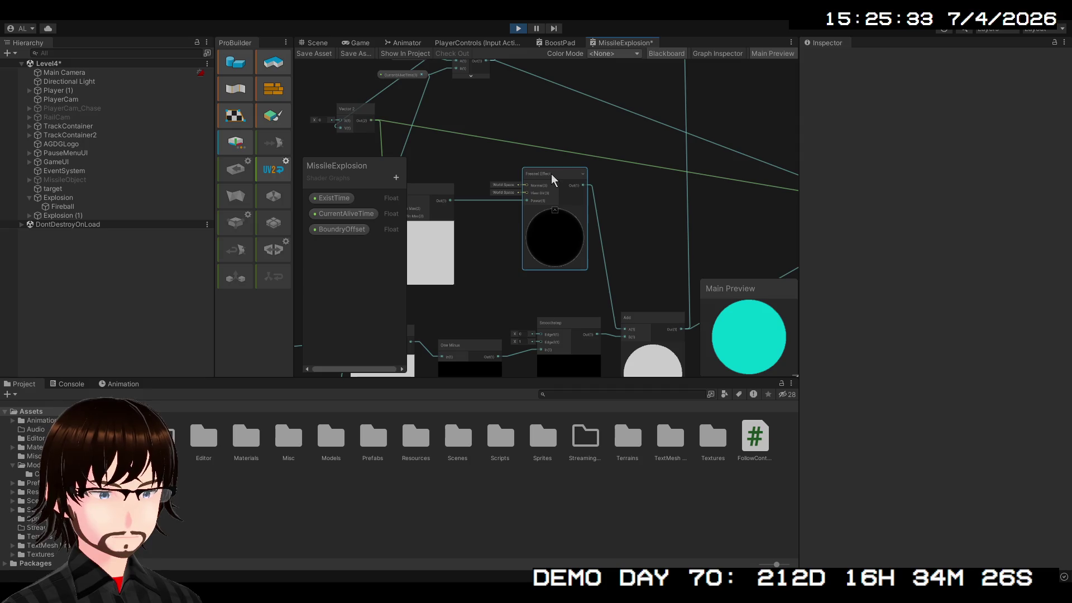
pyautogui.hotkey('ctrl', 'd')
pyautogui.moveTo(579, 176)
pyautogui.mouseDown()
pyautogui.moveTo(663, 203)
pyautogui.moveTo(617, 311)
pyautogui.moveTo(626, 315)
pyautogui.moveTo(626, 296)
pyautogui.mouseUp()
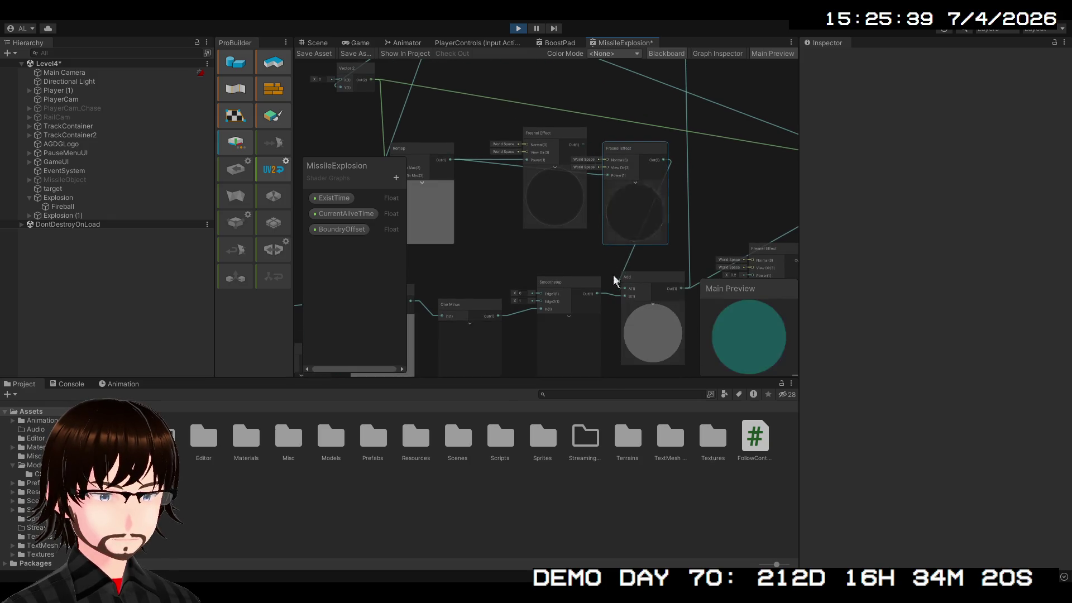
pyautogui.click(595, 175)
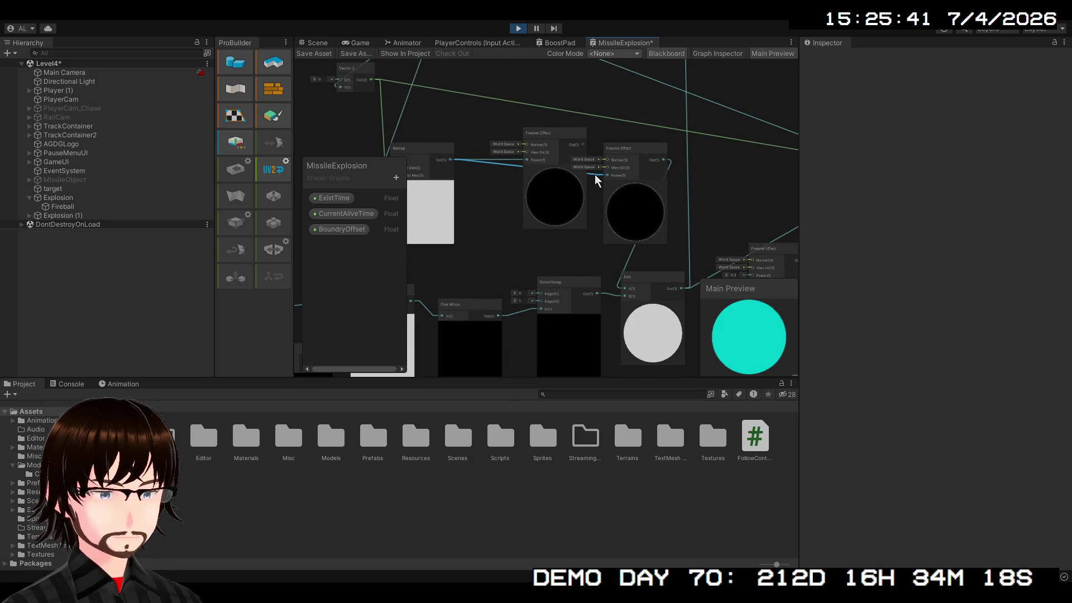
pyautogui.press('Delete')
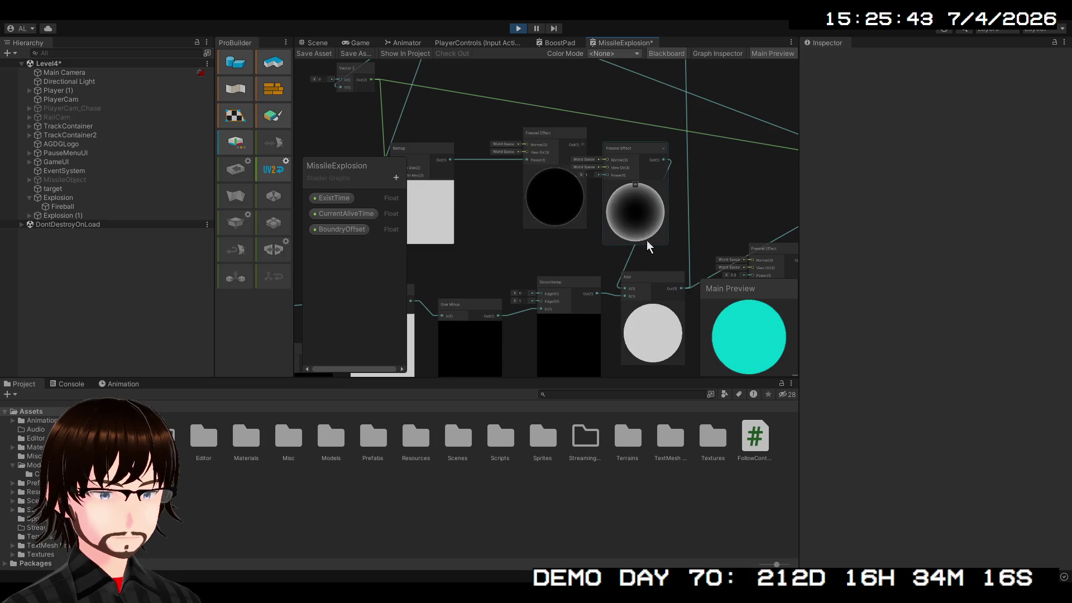
# Step: Move the original Fresnel Effect node down-left and review the Multiply and Add nodes
pyautogui.moveTo(648, 246); pyautogui.dragTo(546, 220)
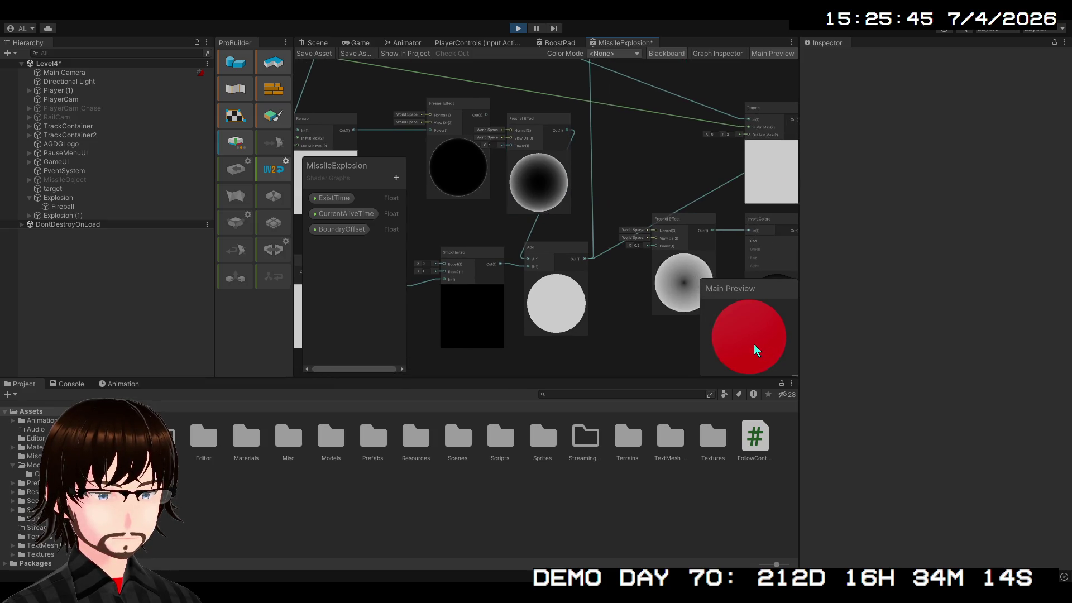
pyautogui.moveTo(569, 249); pyautogui.dragTo(642, 232)
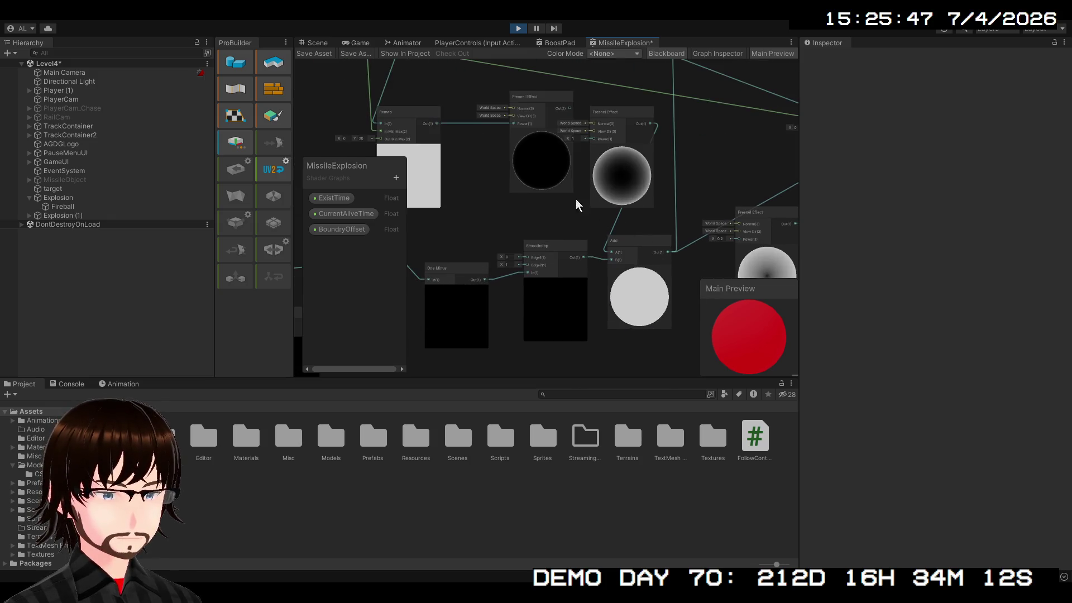
pyautogui.moveTo(541, 108)
pyautogui.mouseDown()
pyautogui.moveTo(505, 120)
pyautogui.moveTo(563, 225)
pyautogui.moveTo(523, 273)
pyautogui.moveTo(634, 239)
pyautogui.moveTo(577, 209)
pyautogui.moveTo(509, 234)
pyautogui.mouseUp()
pyautogui.scroll(-2, 557, 240)
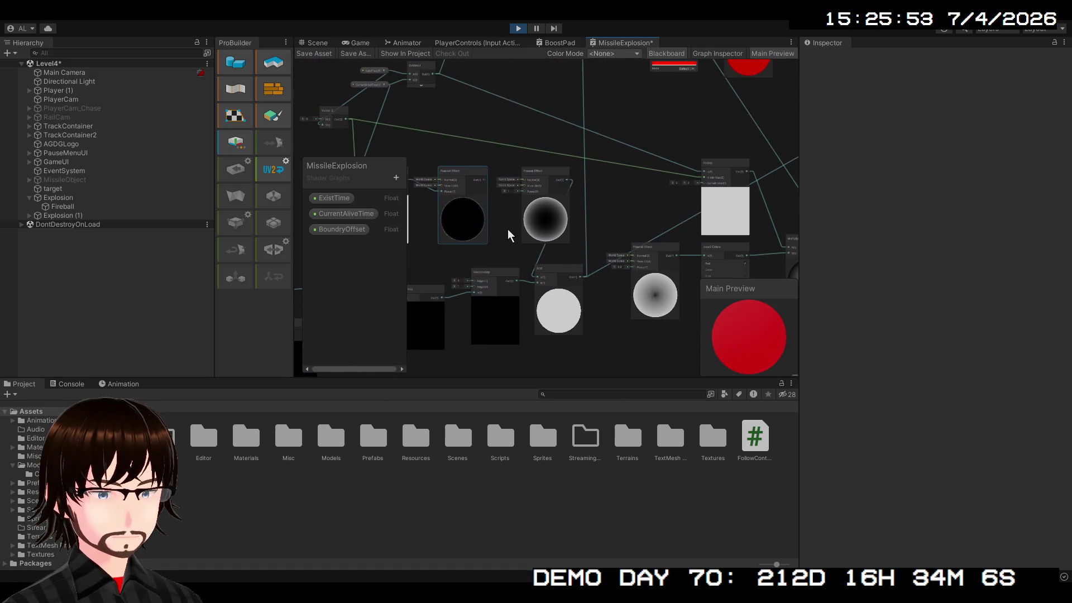
pyautogui.moveTo(594, 296)
pyautogui.mouseDown()
pyautogui.moveTo(543, 323)
pyautogui.moveTo(524, 287)
pyautogui.mouseUp()
pyautogui.scroll(-3, 601, 232)
pyautogui.moveTo(618, 268)
pyautogui.mouseDown()
pyautogui.moveTo(543, 242)
pyautogui.moveTo(523, 259)
pyautogui.mouseUp()
pyautogui.scroll(4, 552, 256)
pyautogui.moveTo(589, 230)
pyautogui.mouseDown()
pyautogui.moveTo(488, 270)
pyautogui.moveTo(773, 239)
pyautogui.moveTo(577, 187)
pyautogui.moveTo(480, 241)
pyautogui.mouseUp()
pyautogui.scroll(1, 488, 262)
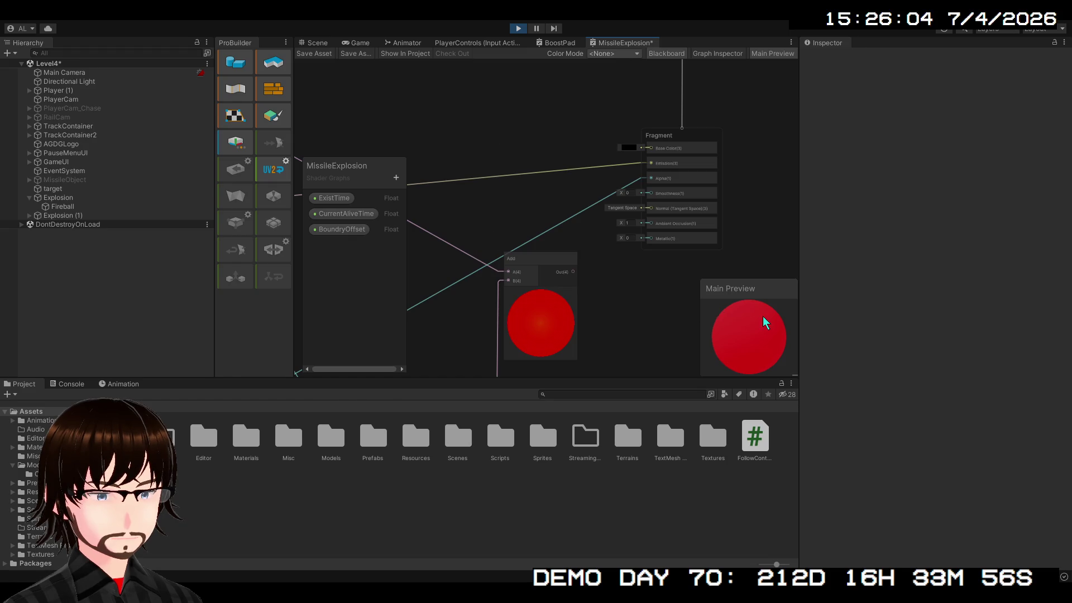
# Step: Save the MissileExplosion graph and check the Fireball in the Scene view
pyautogui.click(320, 53)
pyautogui.click(314, 43)
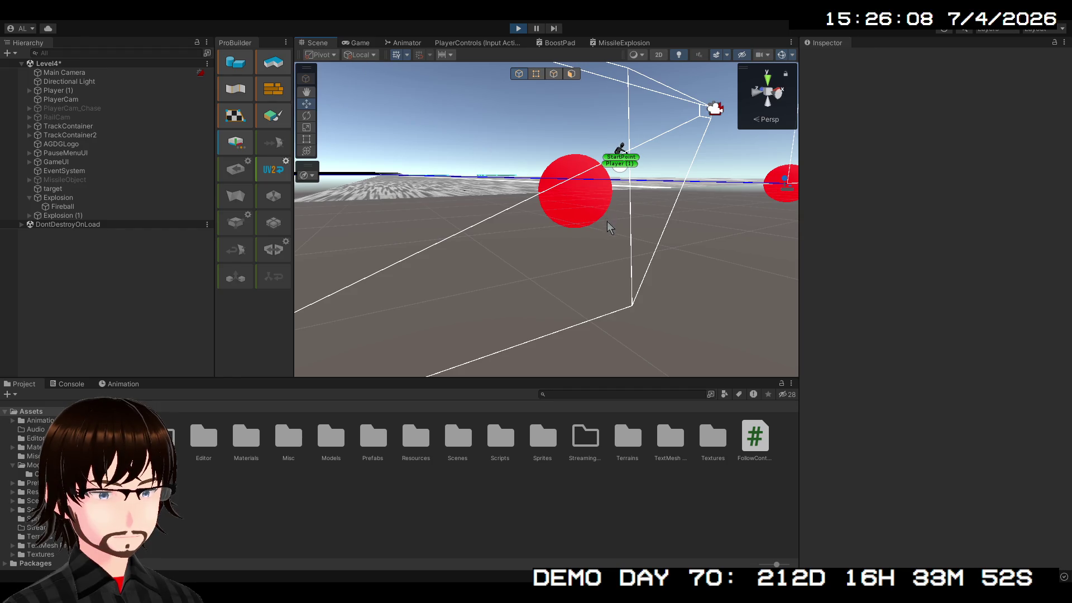
pyautogui.click(619, 42)
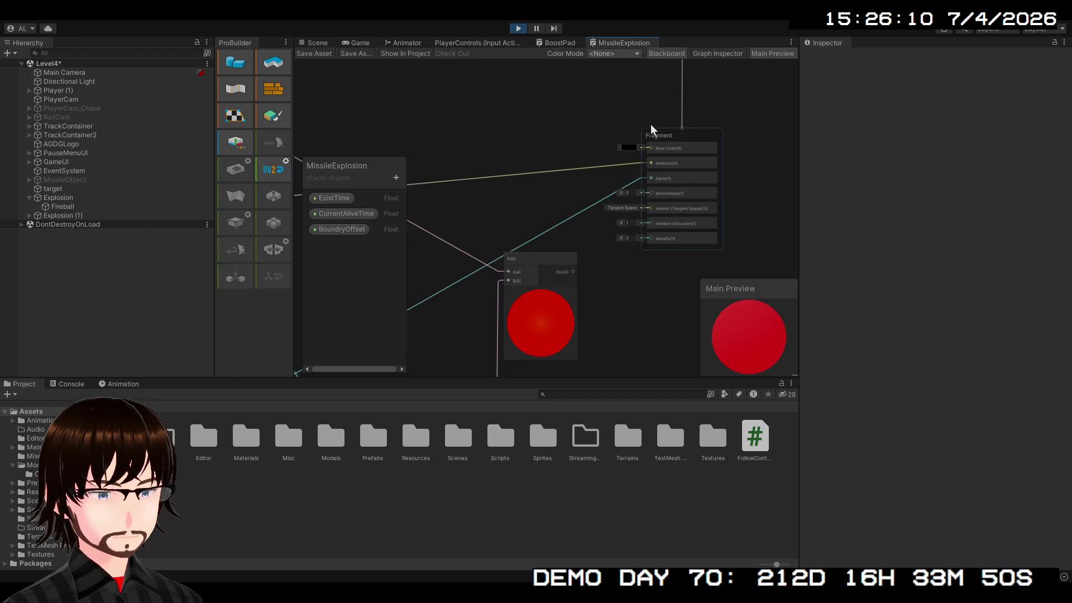
# Step: Toggle the Base Color change with undo and redo, leaving it white
pyautogui.hotkey('ctrl', 'z')
pyautogui.hotkey('ctrl', 'z')
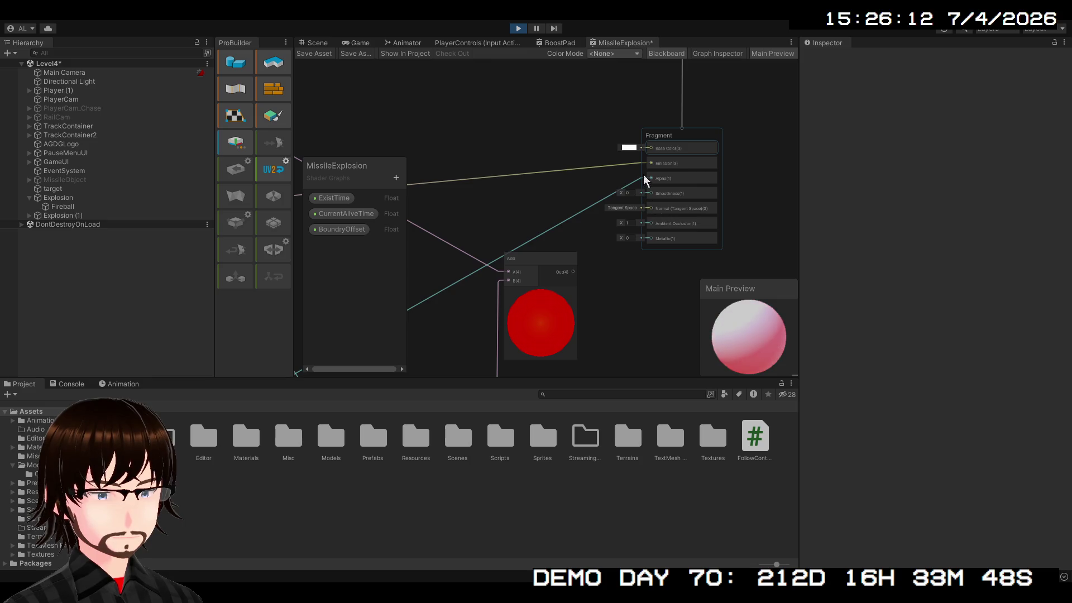
pyautogui.hotkey('ctrl', 'y')
pyautogui.hotkey('ctrl', 'z')
pyautogui.hotkey('ctrl', 'y')
pyautogui.hotkey('ctrl', 'z')
pyautogui.hotkey('ctrl', 'y')
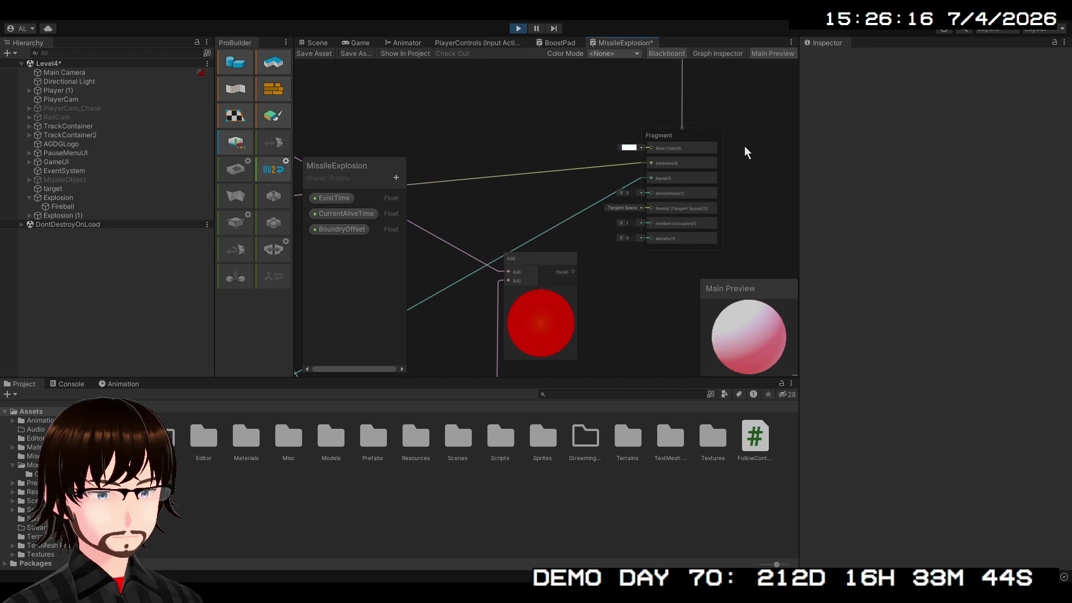
# Step: Pan across the graph to the Subtract, One Minus and Split nodes
pyautogui.scroll(3, 628, 280)
pyautogui.moveTo(636, 258); pyautogui.dragTo(637, 281)
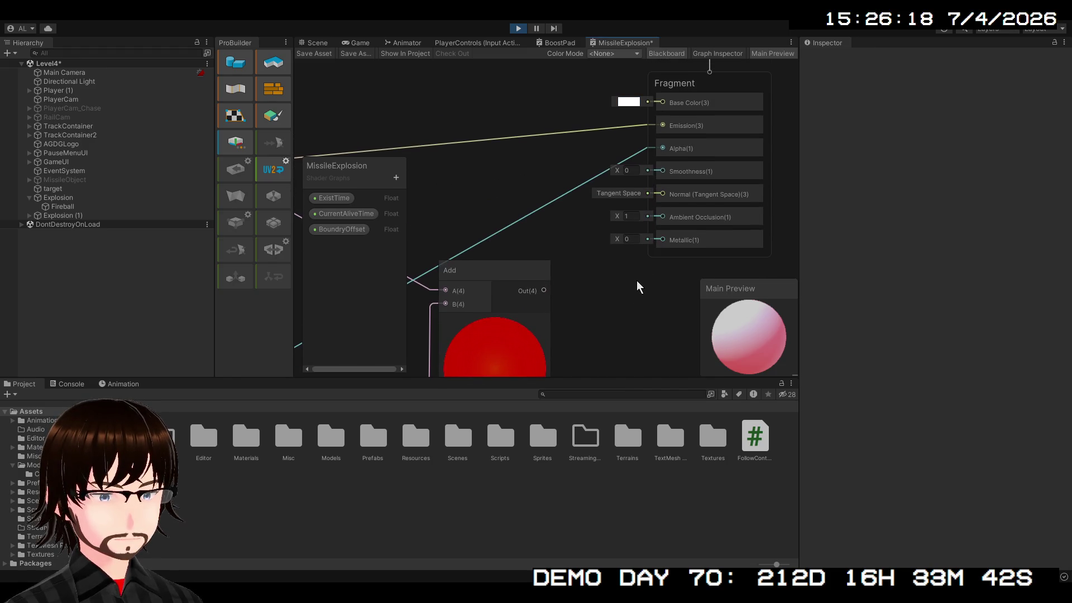
pyautogui.scroll(-4, 629, 280)
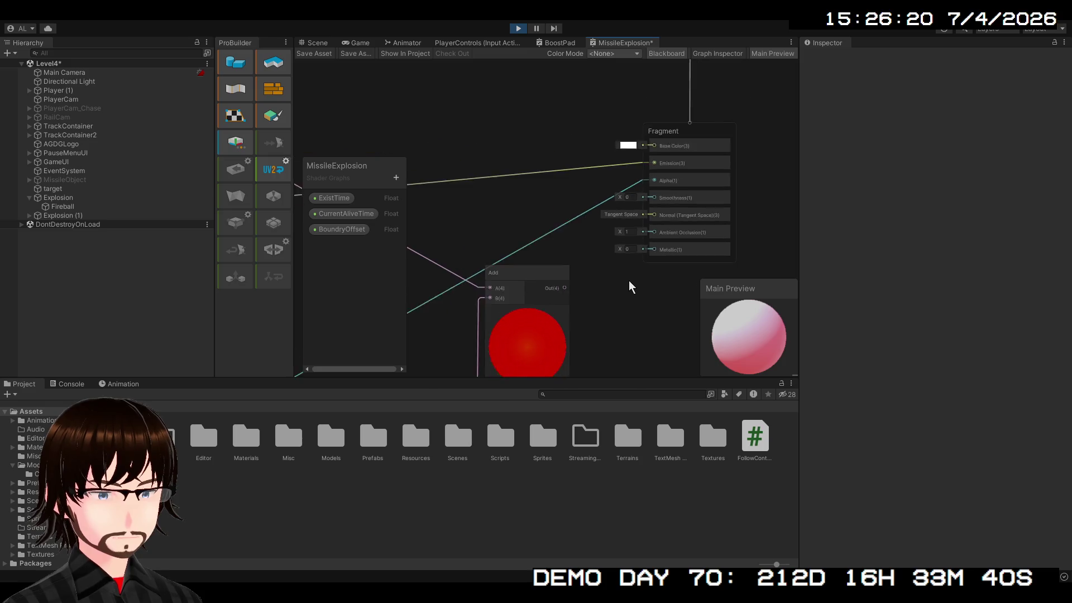
pyautogui.moveTo(629, 283); pyautogui.dragTo(771, 99)
pyautogui.scroll(-2, 608, 221)
pyautogui.moveTo(607, 221); pyautogui.dragTo(687, 127)
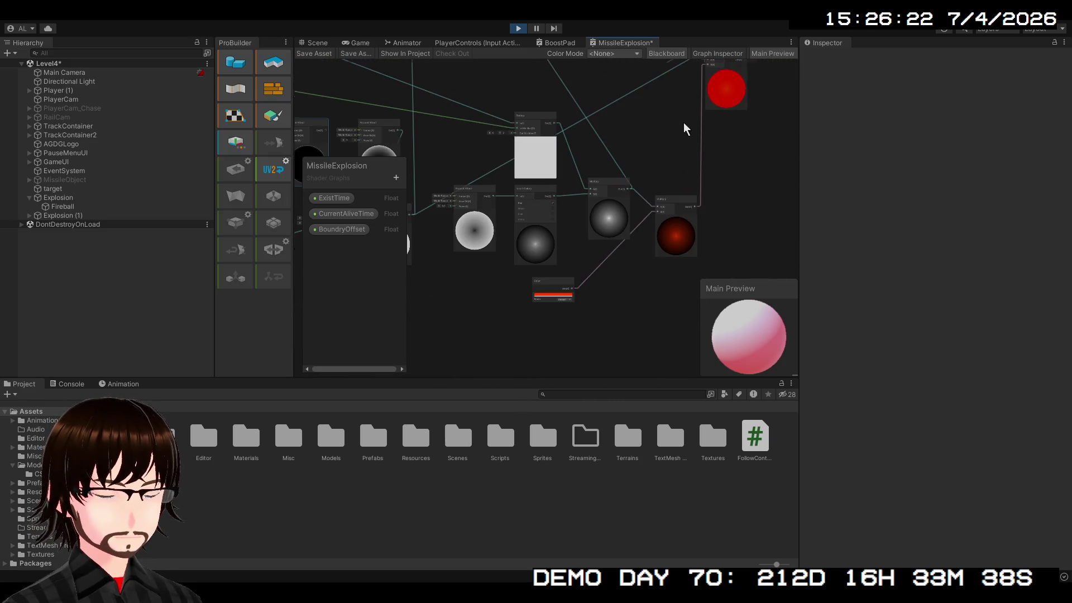
pyautogui.moveTo(649, 181); pyautogui.dragTo(818, 199)
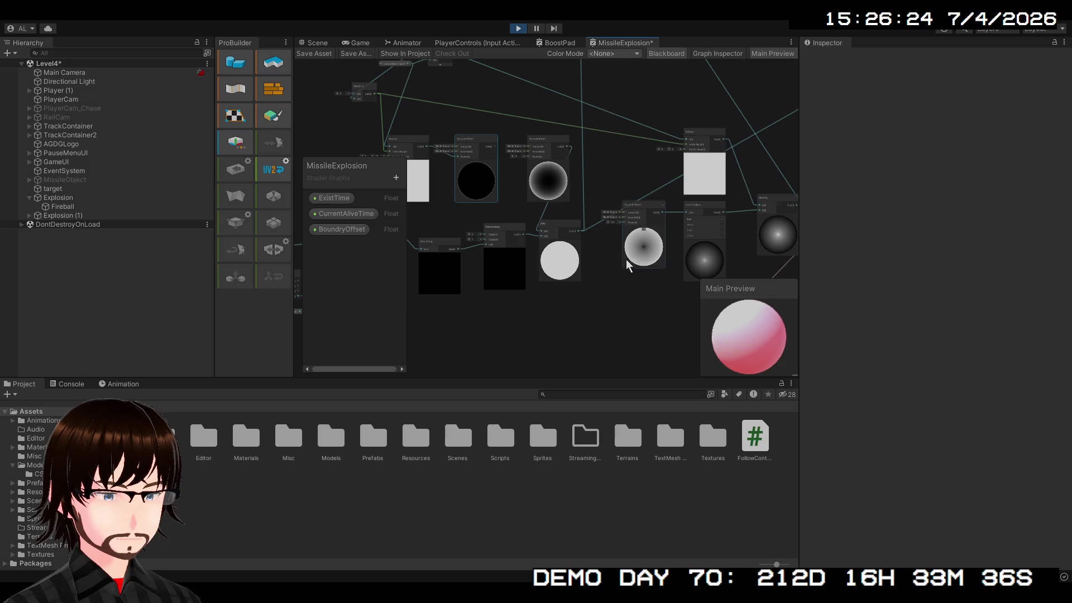
pyautogui.moveTo(579, 282); pyautogui.dragTo(531, 329)
pyautogui.moveTo(558, 258)
pyautogui.mouseDown()
pyautogui.moveTo(538, 246)
pyautogui.moveTo(538, 256)
pyautogui.moveTo(483, 270)
pyautogui.moveTo(318, 355)
pyautogui.mouseUp()
pyautogui.scroll(3, 569, 187)
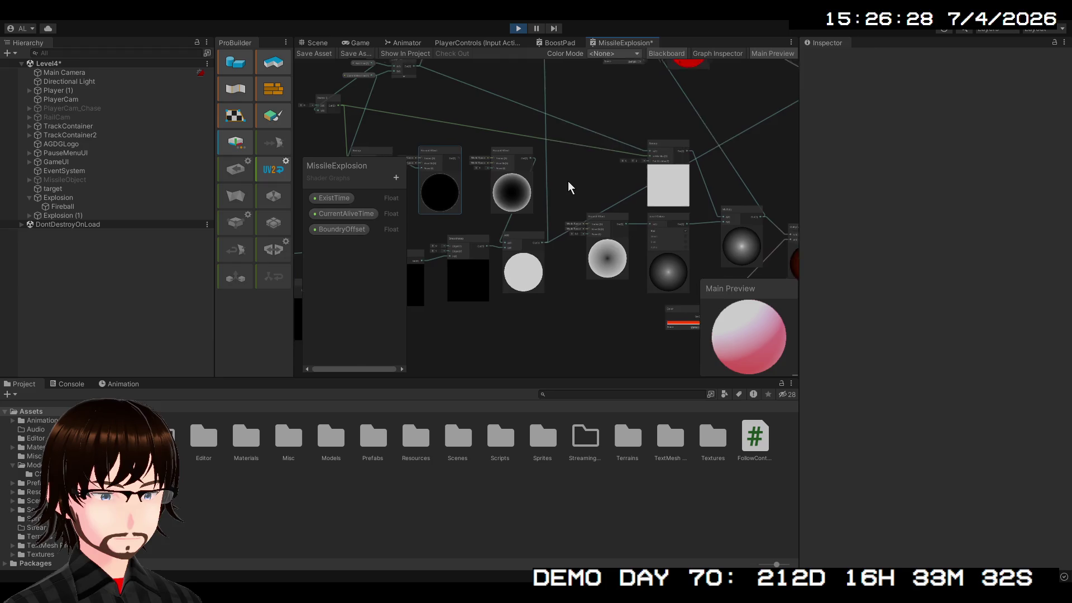
pyautogui.scroll(2, 560, 268)
pyautogui.moveTo(572, 299)
pyautogui.mouseDown()
pyautogui.moveTo(699, 268)
pyautogui.moveTo(681, 246)
pyautogui.mouseUp()
pyautogui.moveTo(445, 289)
pyautogui.mouseDown()
pyautogui.moveTo(734, 251)
pyautogui.moveTo(919, 187)
pyautogui.moveTo(950, 191)
pyautogui.moveTo(890, 210)
pyautogui.mouseUp()
pyautogui.moveTo(570, 313)
pyautogui.mouseDown()
pyautogui.moveTo(483, 334)
pyautogui.moveTo(649, 319)
pyautogui.moveTo(631, 320)
pyautogui.mouseUp()
pyautogui.scroll(4, 550, 196)
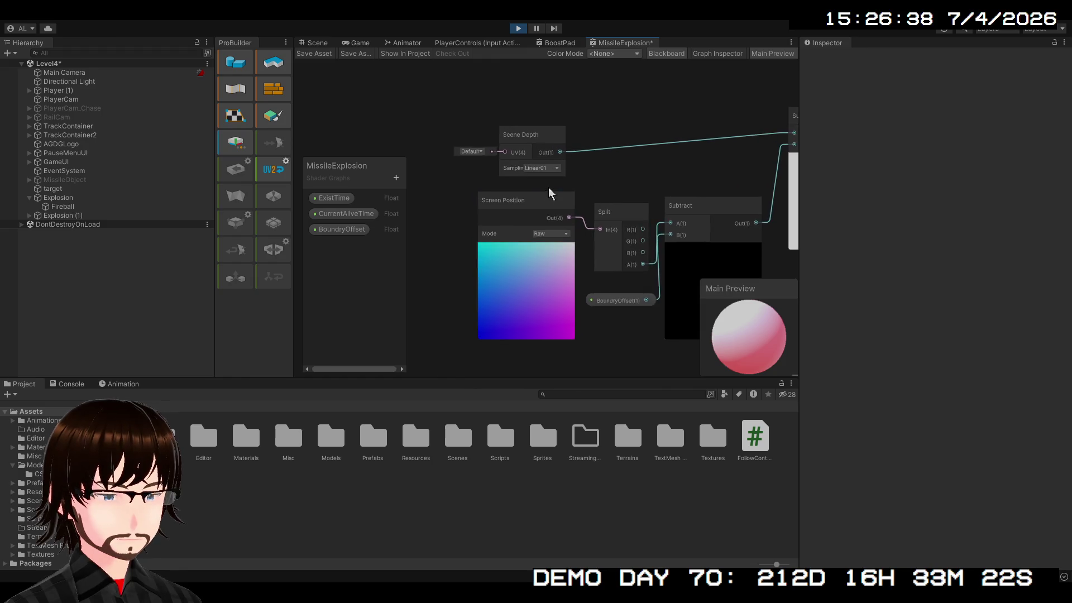